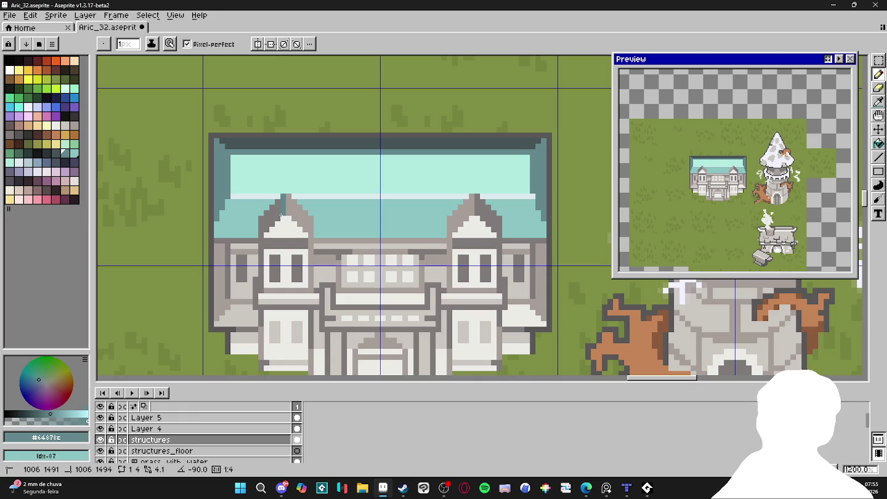
# Shade the left gable's roof slope with grey-teal pixels.
pyautogui.moveTo(261, 210); pyautogui.dragTo(261, 220)
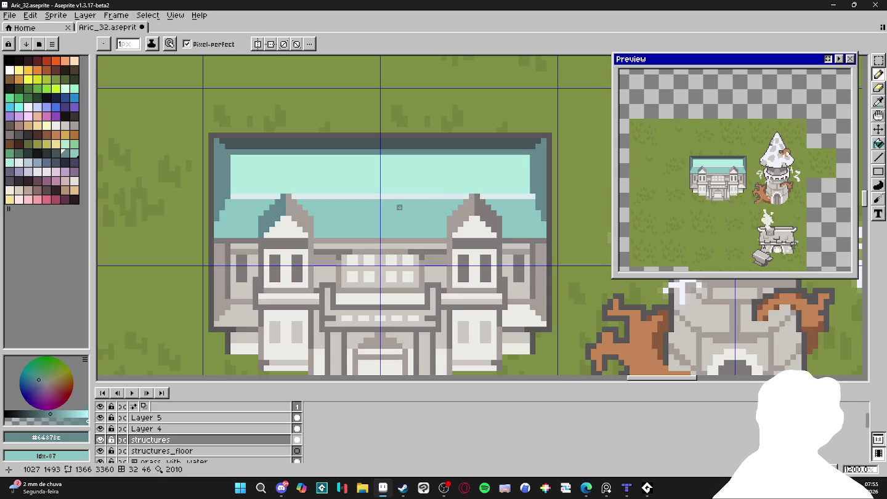
pyautogui.scroll(-4, 399, 208)
pyautogui.scroll(-3, 401, 231)
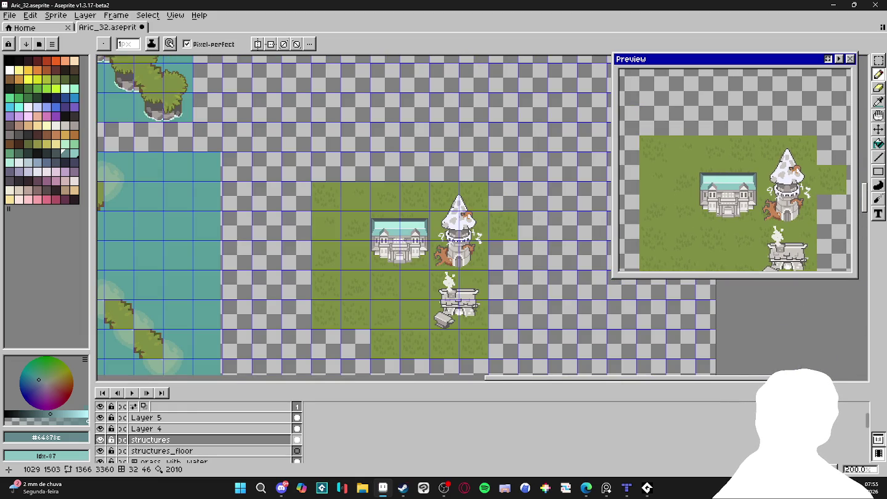
pyautogui.scroll(3, 401, 239)
pyautogui.scroll(1, 404, 240)
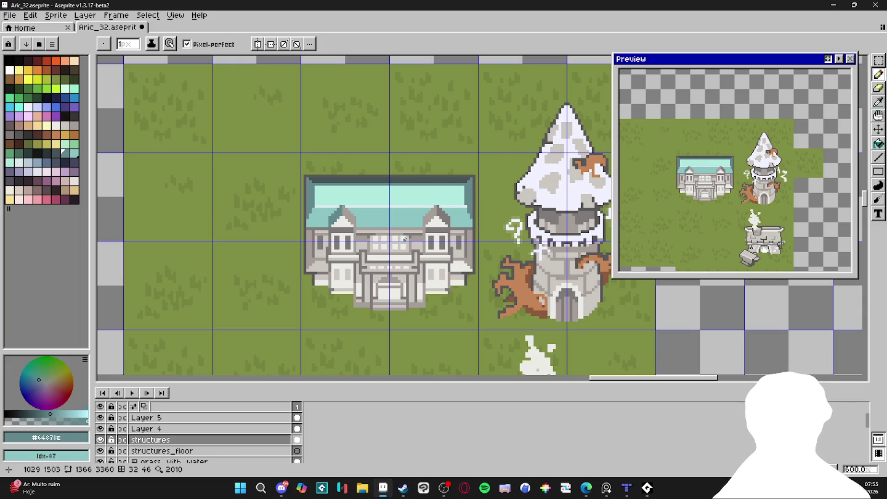
pyautogui.scroll(1, 364, 213)
pyautogui.press('i')
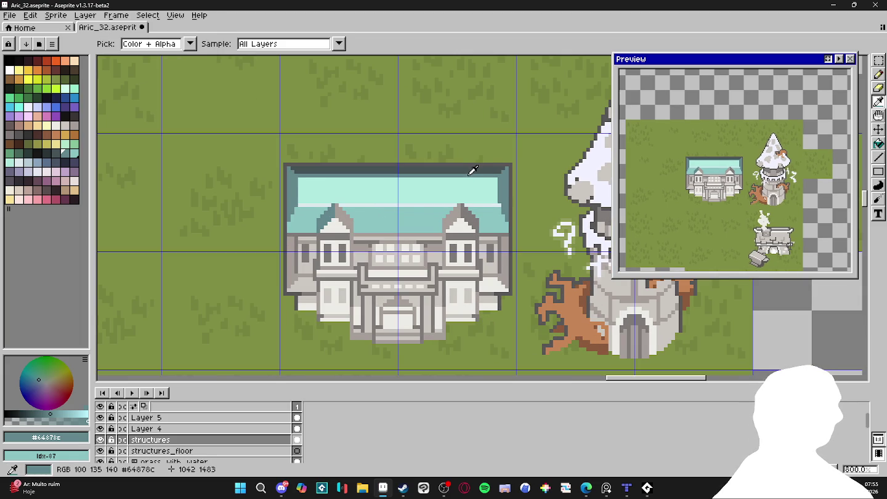
pyautogui.press('b')
pyautogui.scroll(3, 319, 226)
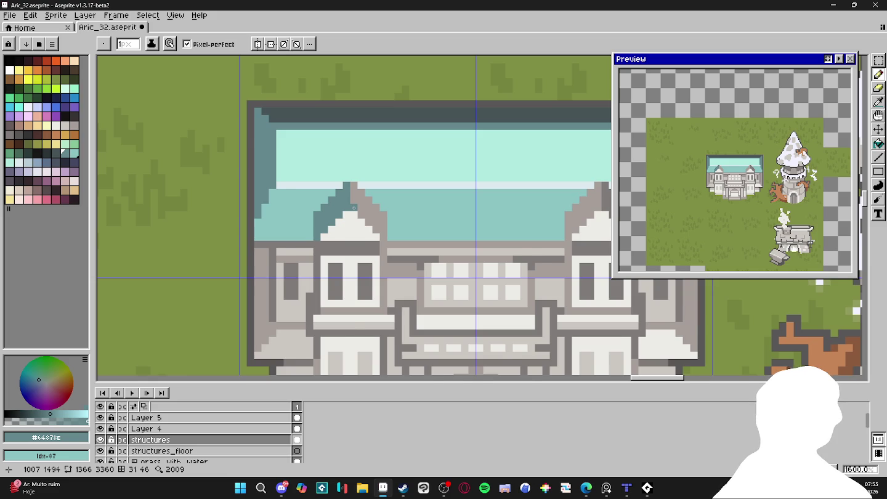
pyautogui.scroll(-1, 353, 209)
pyautogui.moveTo(355, 194); pyautogui.dragTo(361, 213)
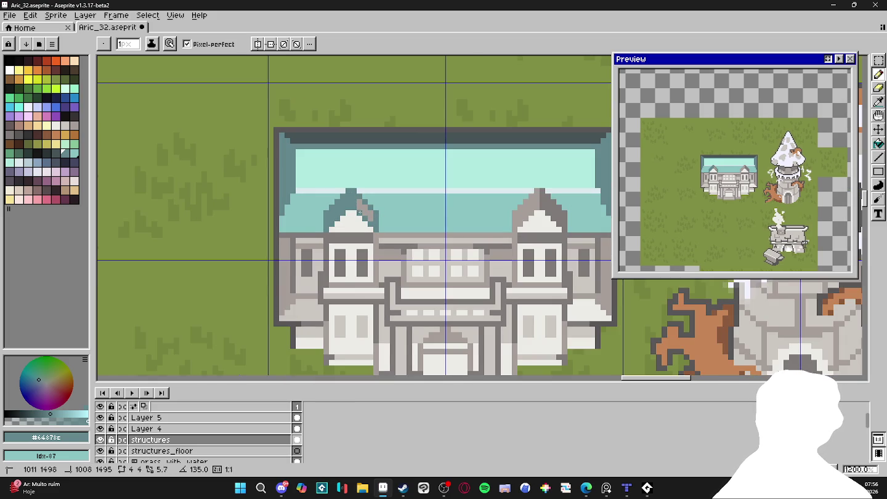
pyautogui.press('g')
pyautogui.scroll(-3, 382, 213)
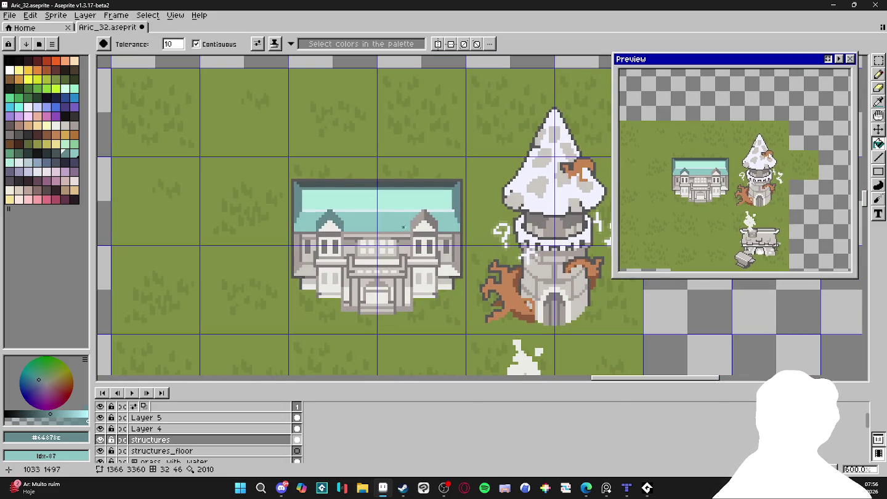
pyautogui.press('b')
pyautogui.scroll(4, 440, 217)
# Paint the right gable's roof teal with a grey diagonal strip.
pyautogui.moveTo(407, 208)
pyautogui.mouseDown()
pyautogui.moveTo(384, 261)
pyautogui.moveTo(377, 238)
pyautogui.mouseUp()
pyautogui.click(399, 223)
pyautogui.press('g')
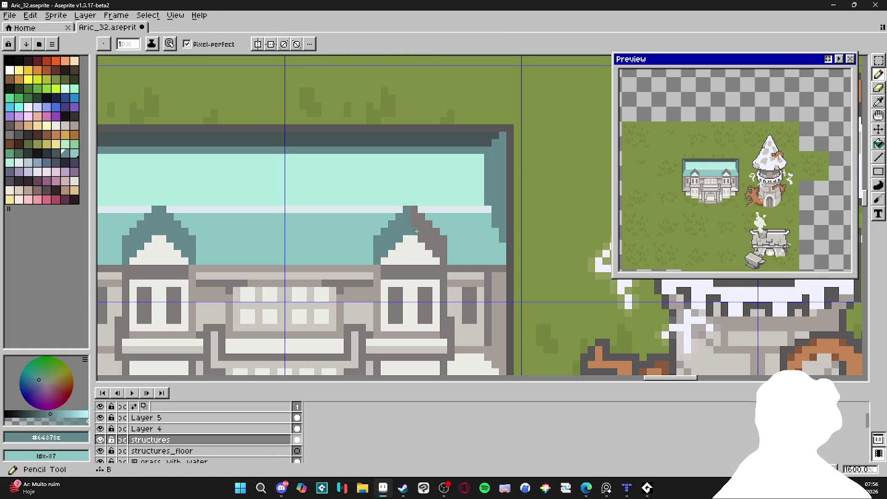
pyautogui.click(424, 230)
pyautogui.scroll(-4, 424, 229)
pyautogui.moveTo(431, 243); pyautogui.dragTo(426, 217)
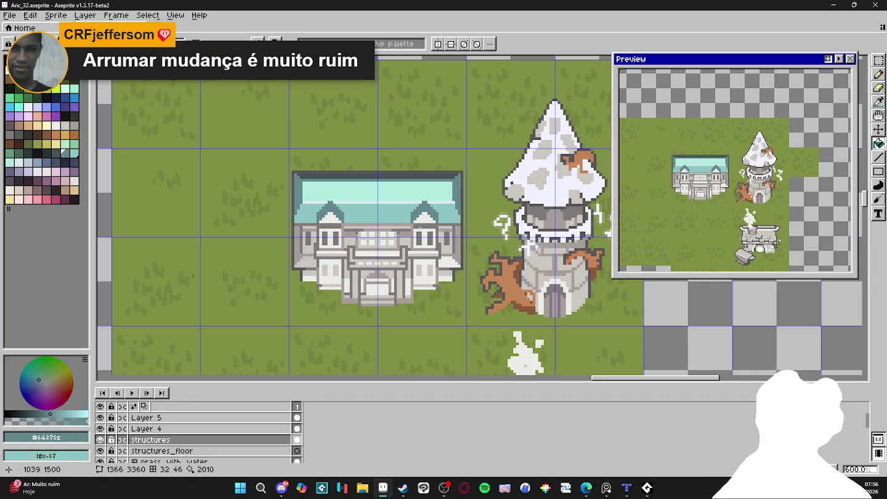
# Sample light cyan #8ac4c3 from the roof and draw it along the roof's top row.
pyautogui.scroll(1, 326, 185)
pyautogui.scroll(-1, 334, 194)
pyautogui.scroll(1, 354, 207)
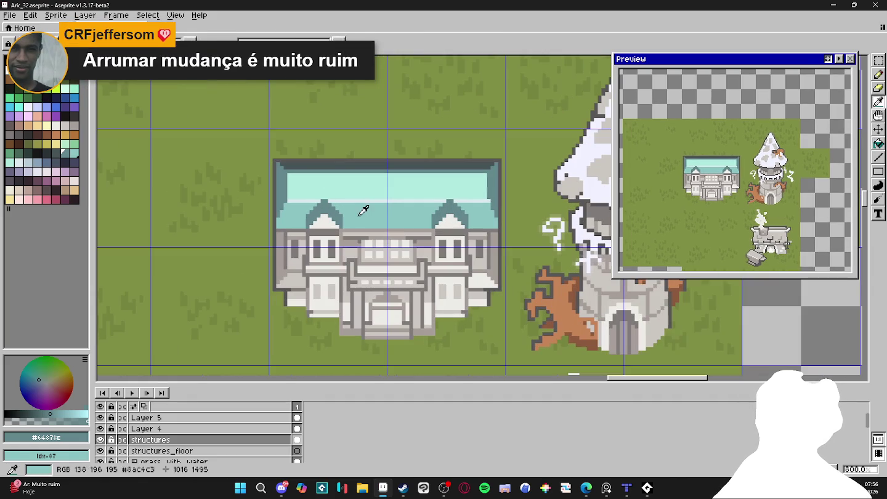
pyautogui.keyDown('alt'); pyautogui.click(362, 209); pyautogui.keyUp('alt')
pyautogui.moveTo(286, 167); pyautogui.dragTo(488, 164)
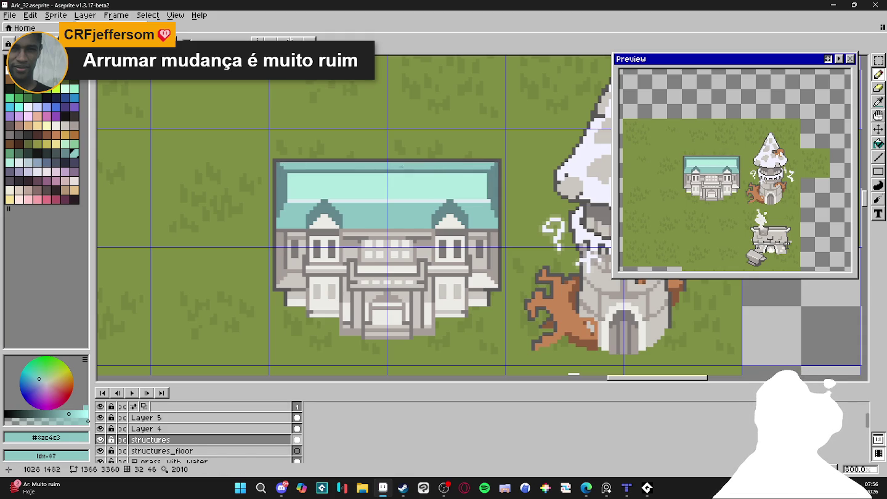
pyautogui.scroll(1, 363, 168)
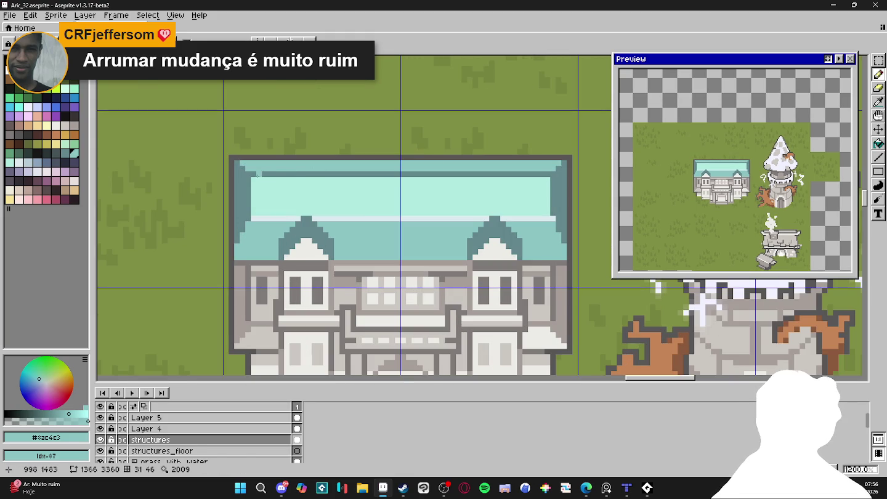
# Pick pale #dceaee and draw it straight over the roof's dark top row.
pyautogui.keyDown('alt'); pyautogui.click(265, 200); pyautogui.keyUp('alt')
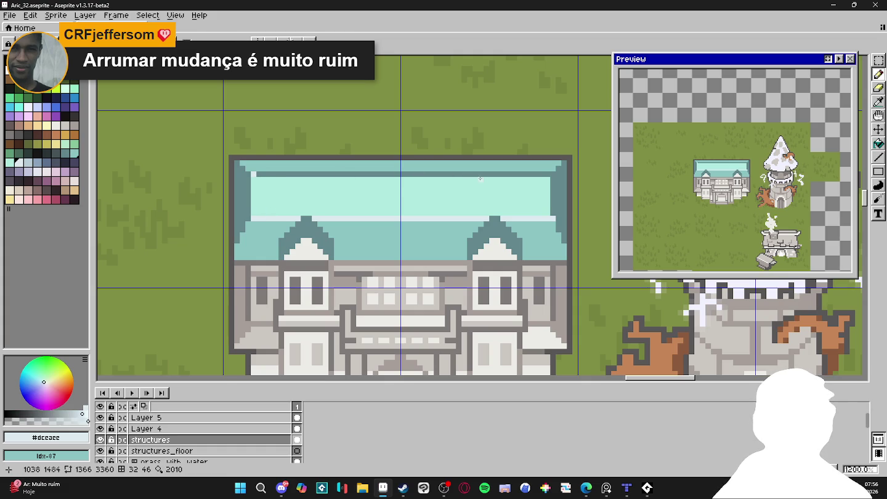
pyautogui.keyDown('shift'); pyautogui.click(541, 174); pyautogui.keyUp('shift')
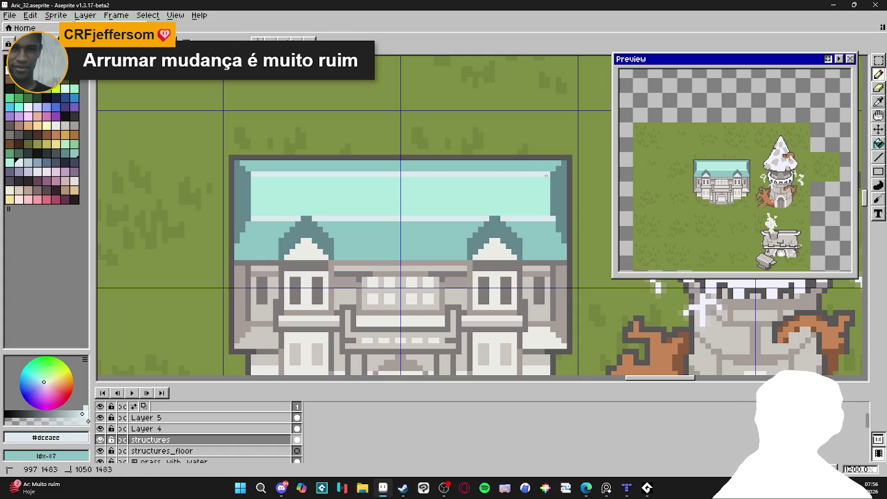
pyautogui.scroll(-3, 282, 184)
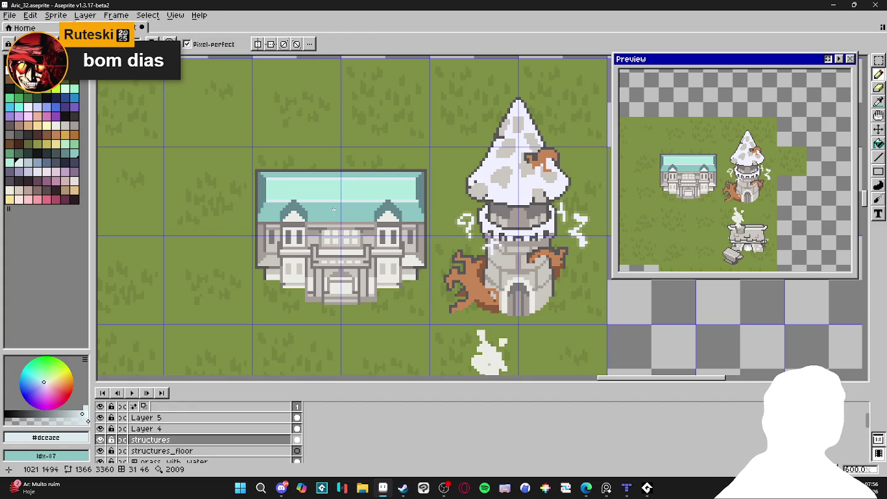
pyautogui.scroll(-1, 341, 203)
pyautogui.scroll(-1, 345, 203)
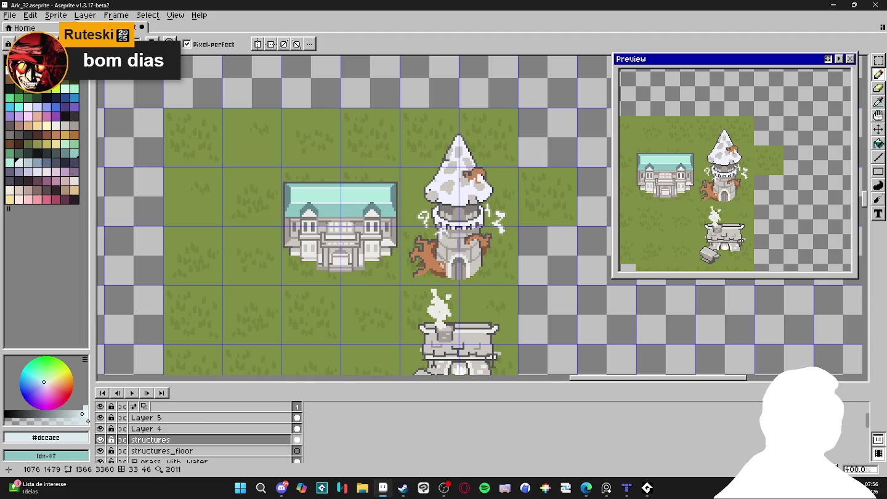
pyautogui.scroll(3, 392, 188)
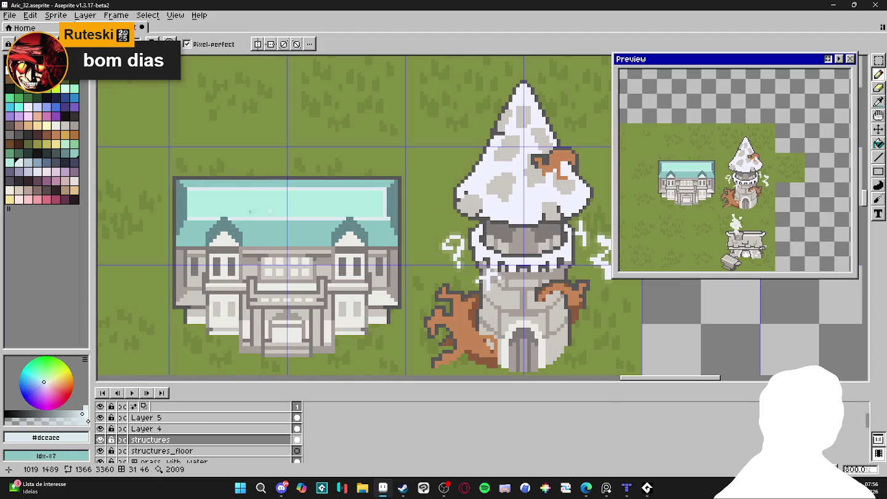
# Sample pale mint #afe9df and draw a rectangle outline across the roof.
pyautogui.keyDown('alt'); pyautogui.click(193, 211); pyautogui.keyUp('alt')
pyautogui.moveTo(190, 192); pyautogui.dragTo(389, 218)
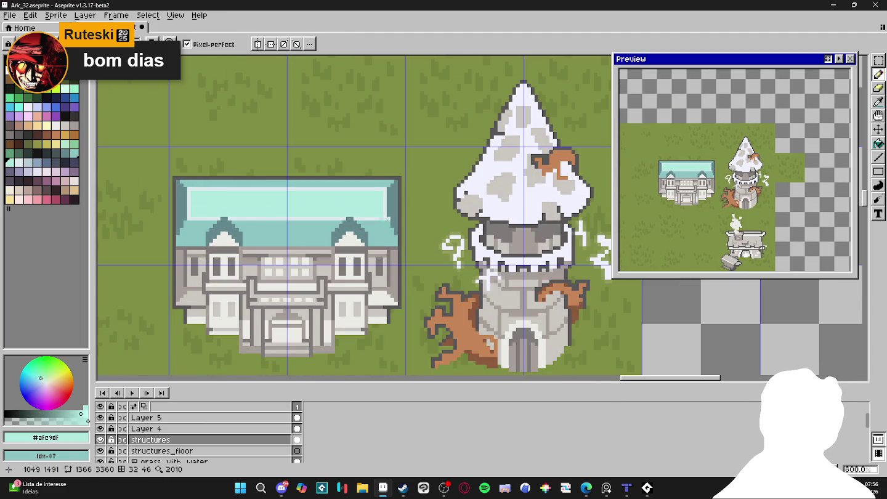
pyautogui.keyDown('alt'); pyautogui.click(389, 217); pyautogui.keyUp('alt')
pyautogui.moveTo(266, 225); pyautogui.dragTo(289, 225)
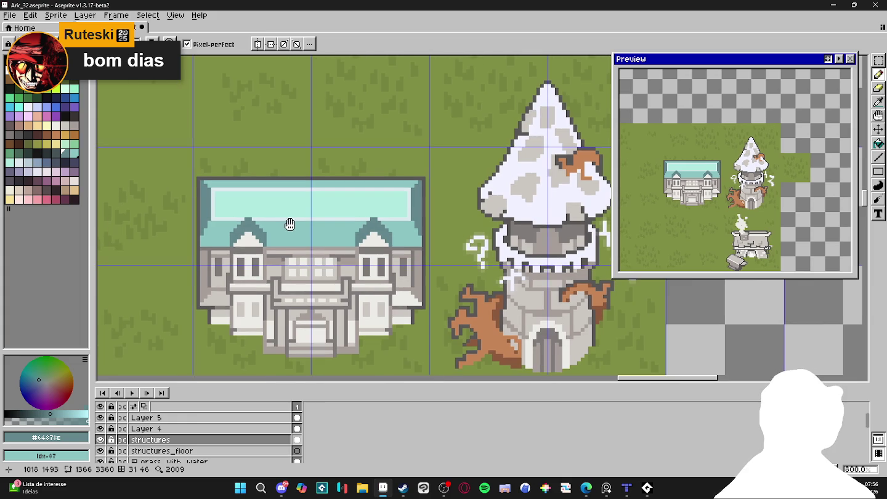
# Add a dark teal pixel on the roof, then select the pale palette colour 111.
pyautogui.scroll(2, 290, 215)
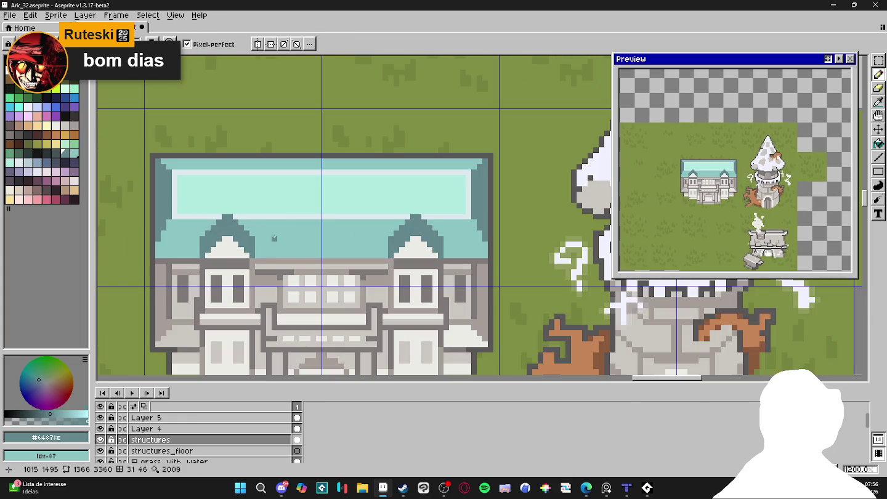
pyautogui.click(283, 241)
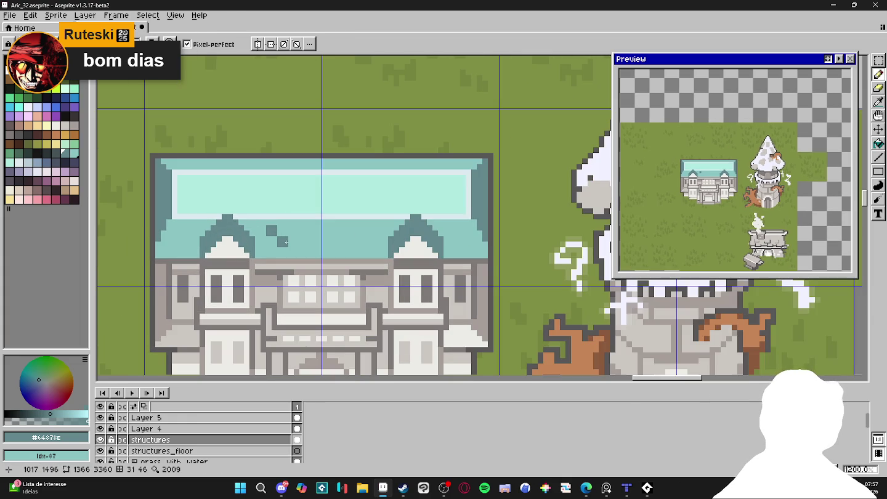
pyautogui.scroll(-3, 286, 241)
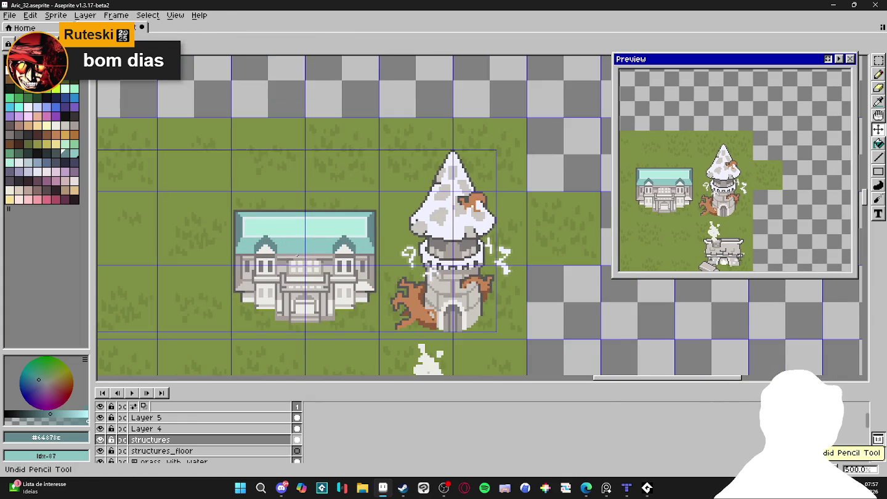
pyautogui.scroll(1, 293, 216)
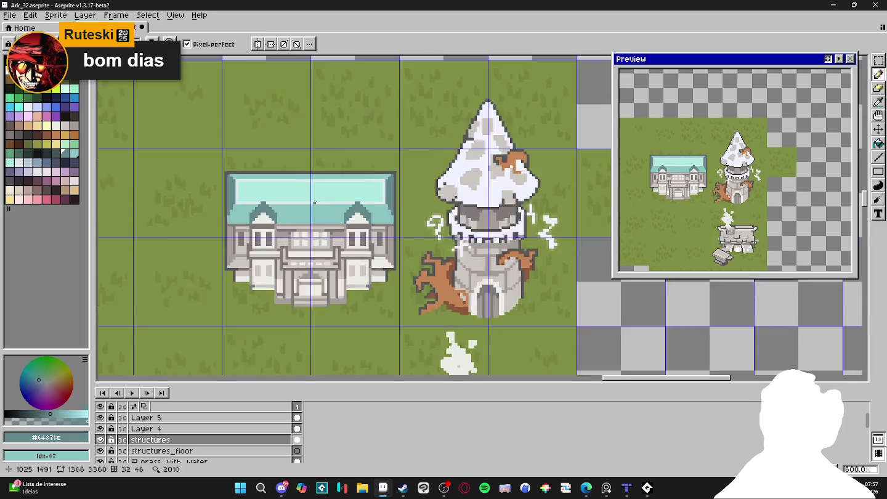
pyautogui.scroll(1, 294, 215)
pyautogui.scroll(2, 294, 216)
pyautogui.scroll(1, 248, 236)
pyautogui.scroll(-1, 243, 239)
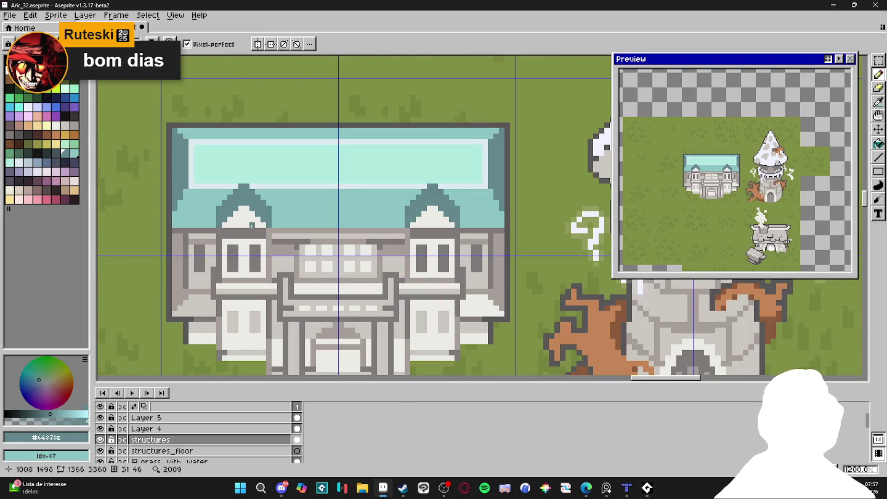
pyautogui.hotkey('ctrl', 'y')
pyautogui.hotkey('ctrl', 'y')
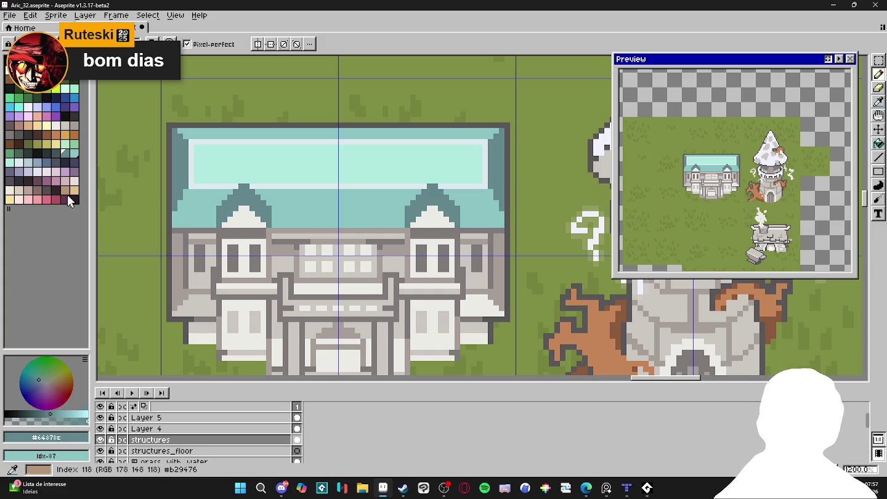
pyautogui.click(65, 173)
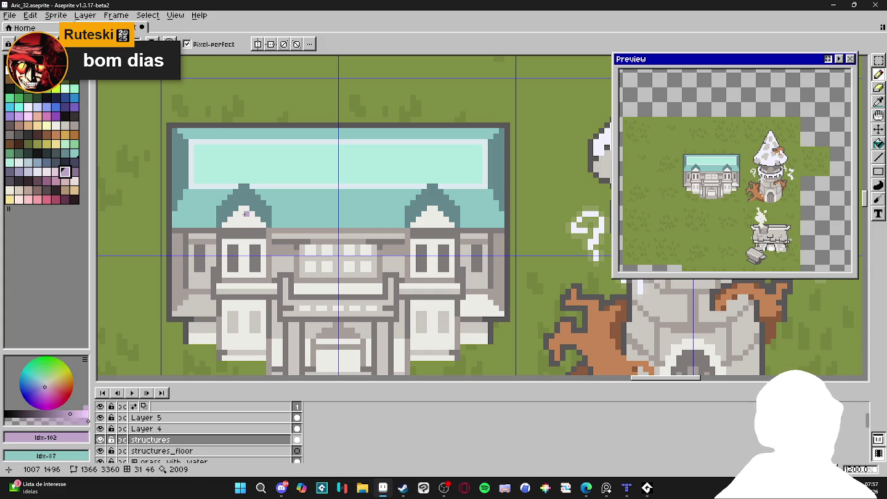
pyautogui.click(74, 180)
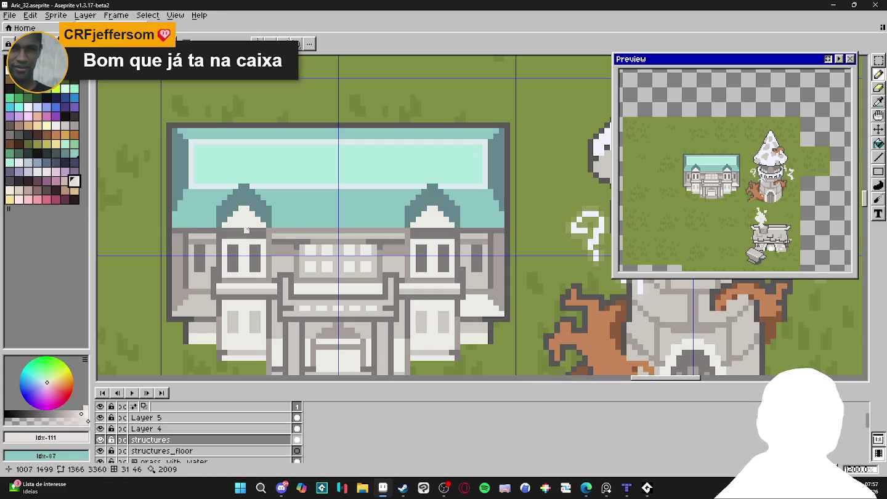
# Fill both gable triangles and the windows with light pink.
pyautogui.press('g')
pyautogui.click(246, 213)
pyautogui.click(431, 217)
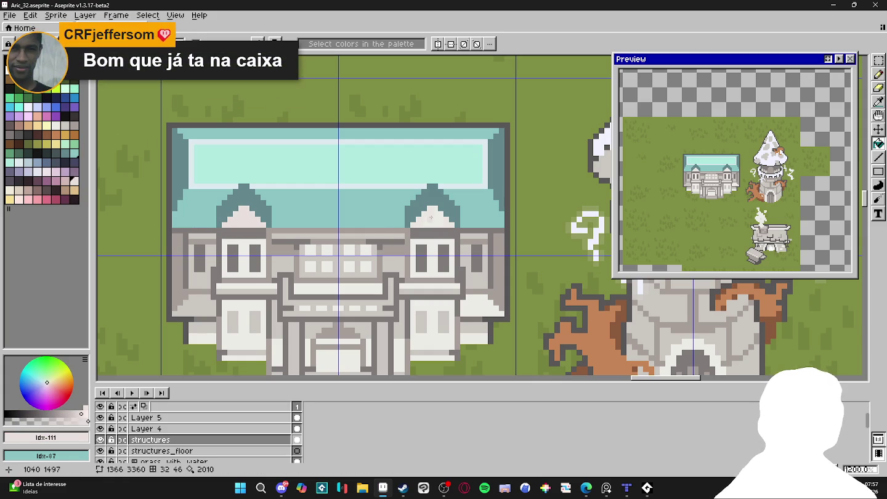
pyautogui.press('b')
pyautogui.moveTo(220, 244); pyautogui.dragTo(223, 244)
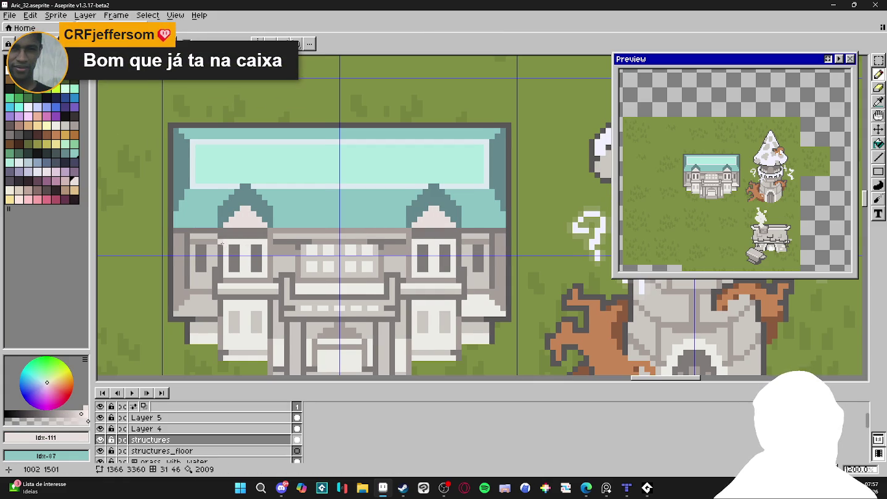
pyautogui.press('g')
pyautogui.click(243, 246)
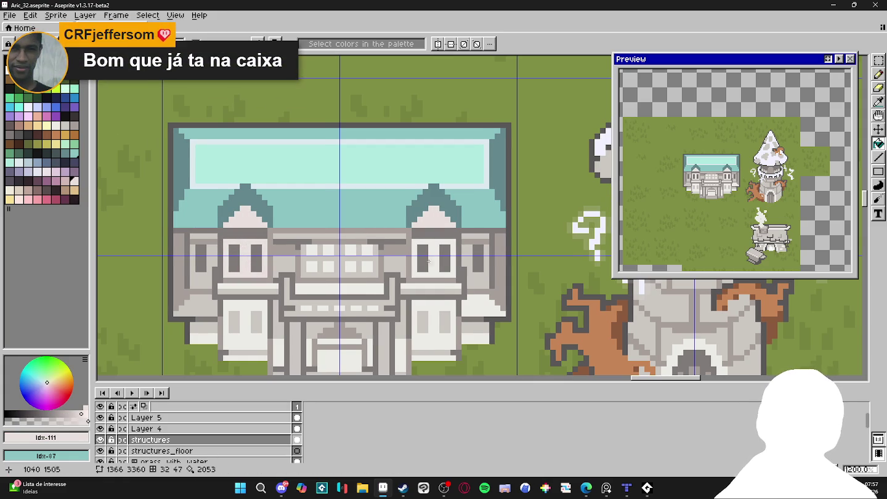
pyautogui.click(430, 315)
pyautogui.hotkey('ctrl', 'z')
pyautogui.press('g')
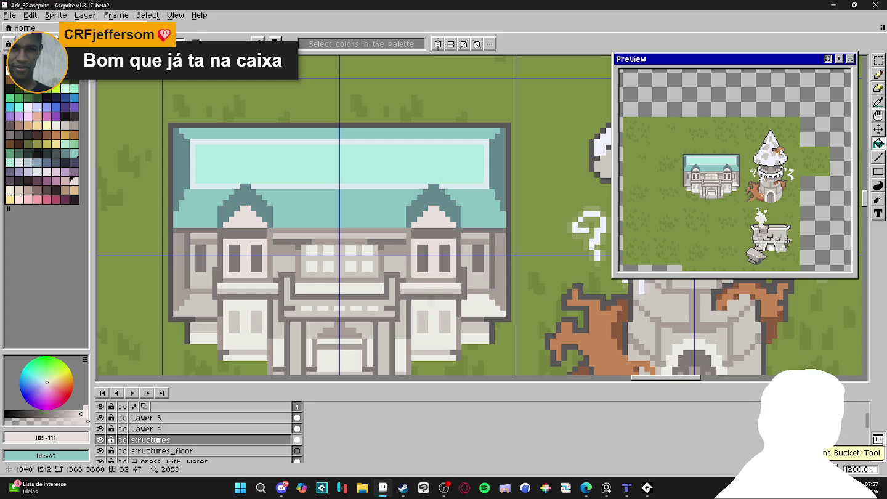
pyautogui.click(432, 307)
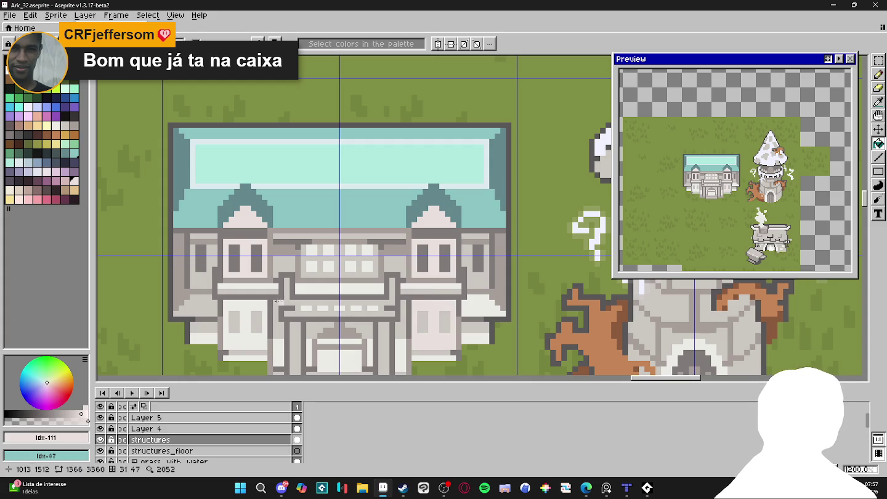
# Highlight the left dormer's peak with light cyan pixels sampled from the roof.
pyautogui.press('b')
pyautogui.keyDown('alt'); pyautogui.click(256, 152); pyautogui.keyUp('alt')
pyautogui.moveTo(243, 192); pyautogui.dragTo(245, 186)
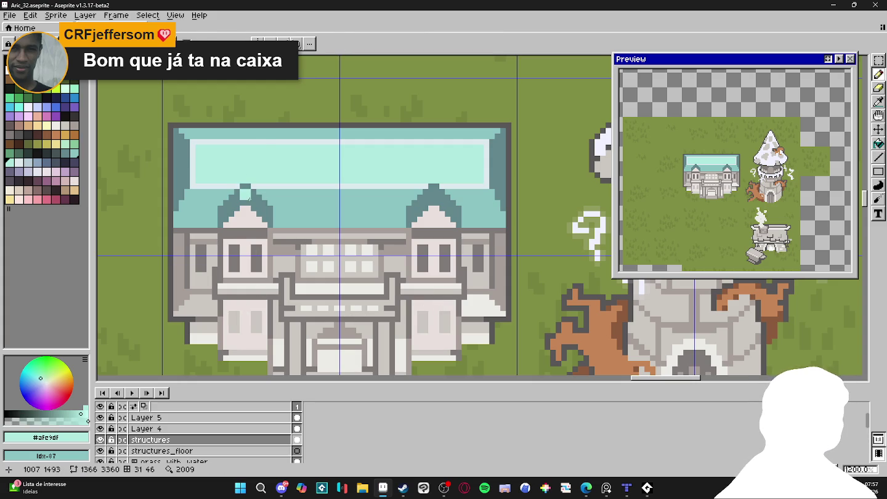
pyautogui.click(250, 197)
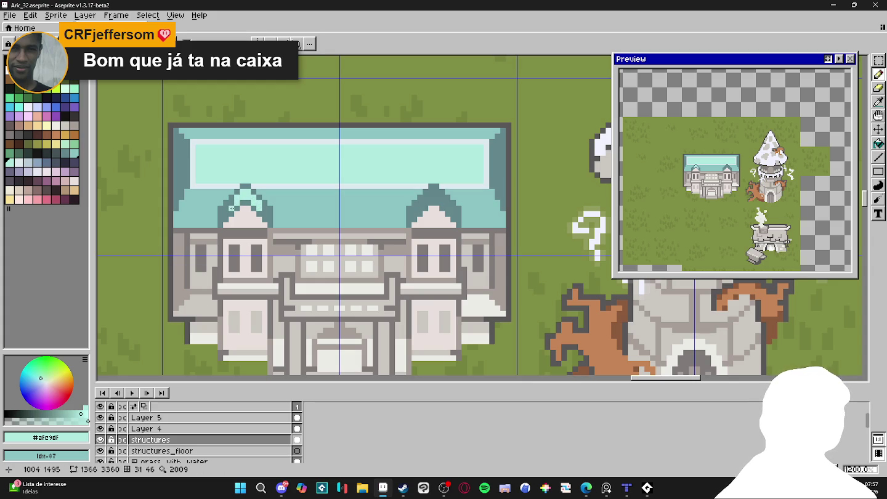
pyautogui.scroll(-1, 279, 236)
# Paint light teal pixels around the right dormer's peak, including its dark centre pixel.
pyautogui.scroll(-2, 279, 235)
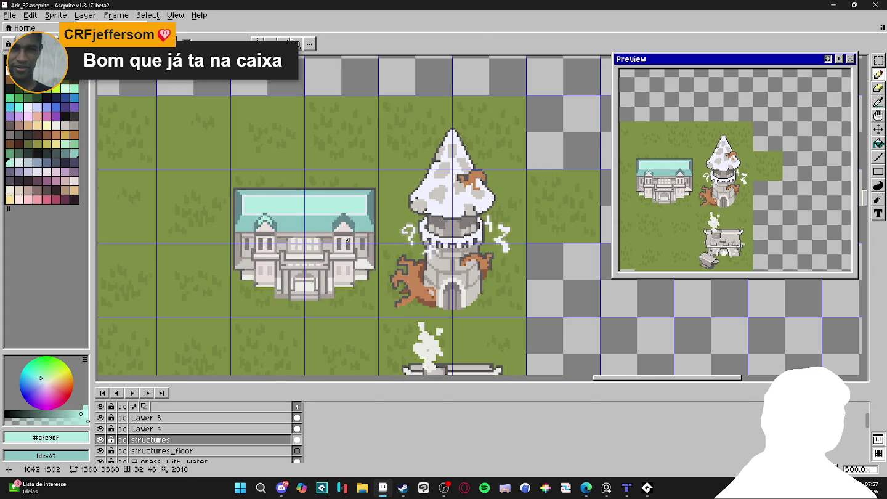
pyautogui.scroll(4, 359, 221)
pyautogui.scroll(3, 348, 216)
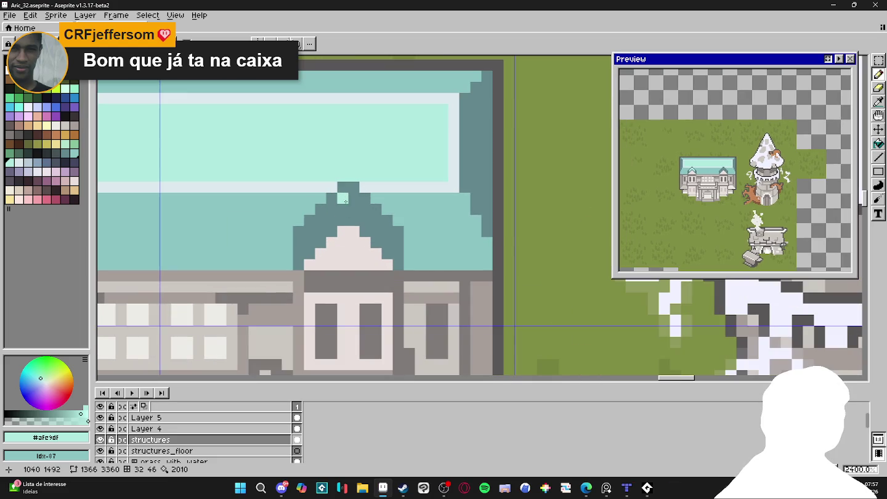
pyautogui.click(331, 209)
pyautogui.click(332, 221)
pyautogui.click(365, 208)
pyautogui.click(365, 220)
pyautogui.click(376, 221)
pyautogui.click(376, 232)
pyautogui.click(364, 231)
pyautogui.click(320, 220)
pyautogui.click(321, 231)
pyautogui.click(332, 231)
pyautogui.click(343, 219)
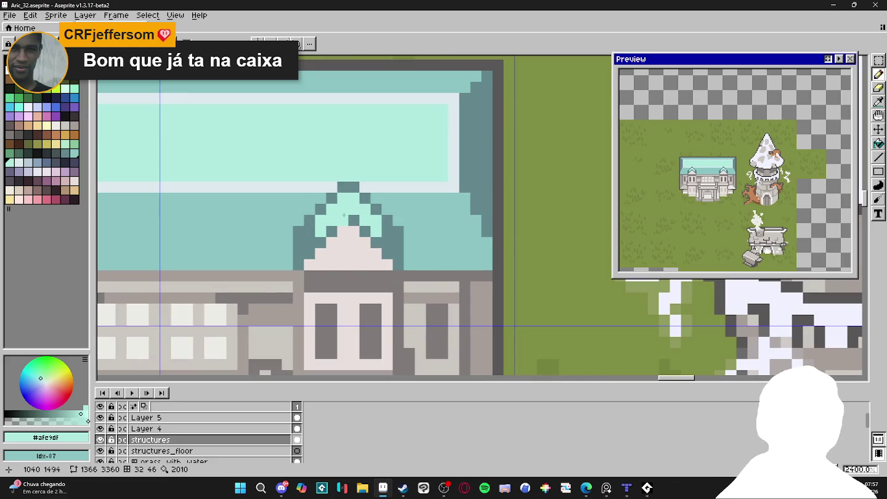
# Sample the greyish wall colour, then choose the pink-grey palette swatch 110.
pyautogui.scroll(-3, 344, 215)
pyautogui.scroll(-1, 361, 228)
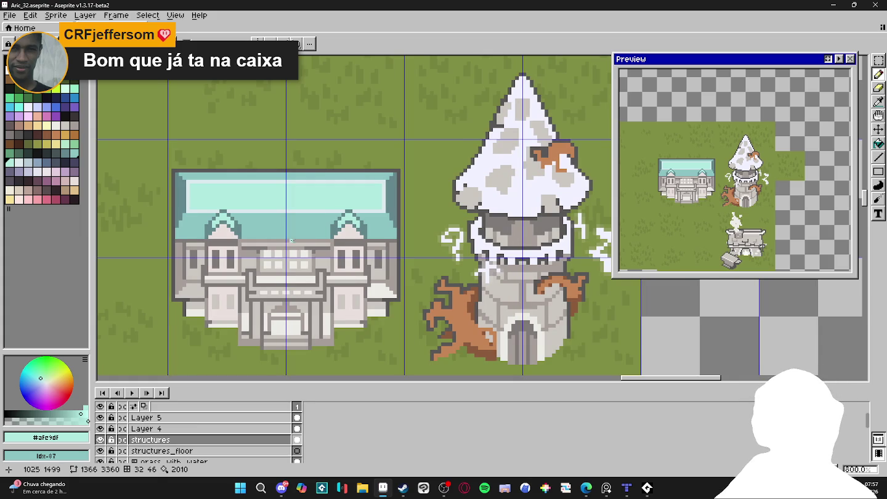
pyautogui.scroll(1, 292, 241)
pyautogui.scroll(2, 269, 242)
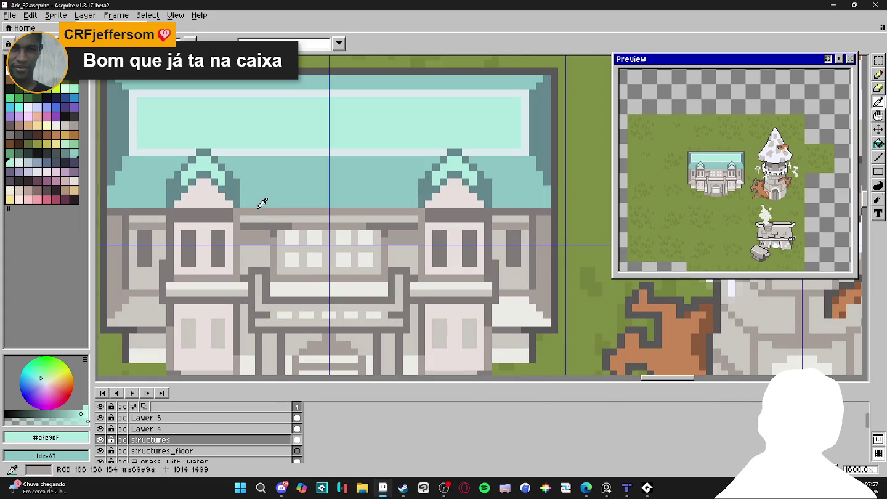
pyautogui.moveTo(262, 203); pyautogui.dragTo(300, 194)
pyautogui.click(246, 228)
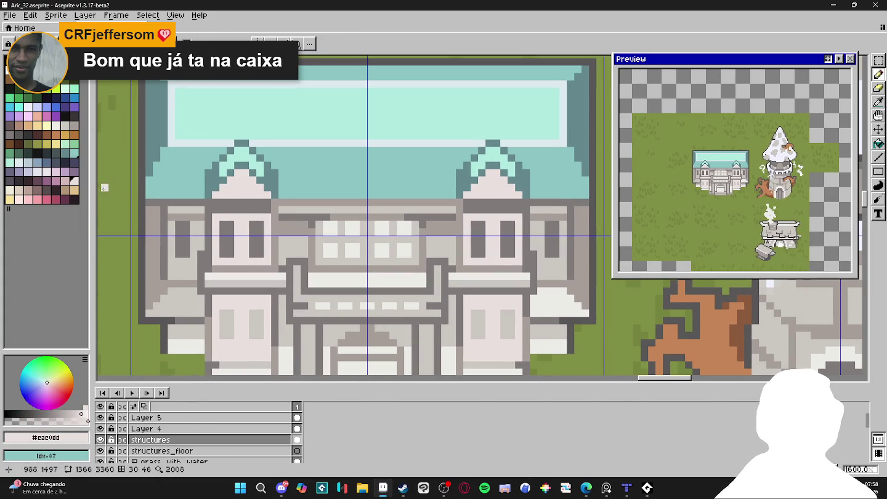
pyautogui.keyDown('alt'); pyautogui.click(148, 209); pyautogui.keyUp('alt')
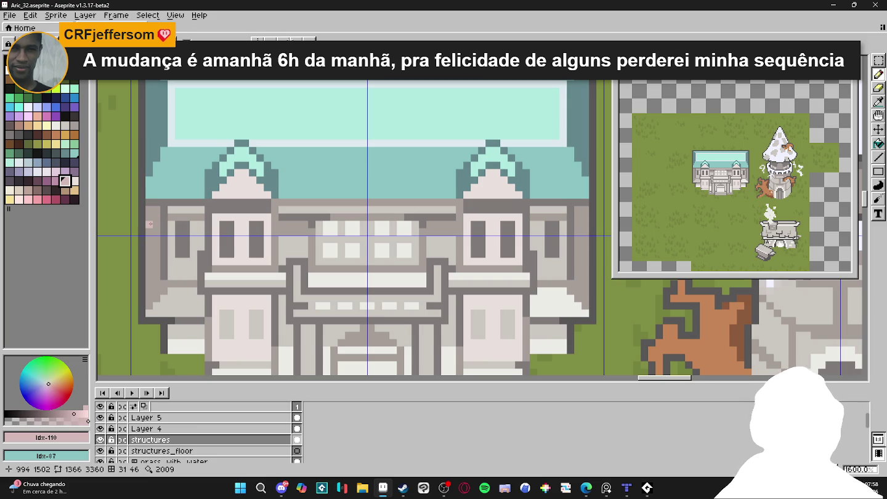
# Paint pale pink pixels along the upper wall row on both sides of the windows.
pyautogui.press('ctrl')
pyautogui.moveTo(302, 228); pyautogui.dragTo(283, 228)
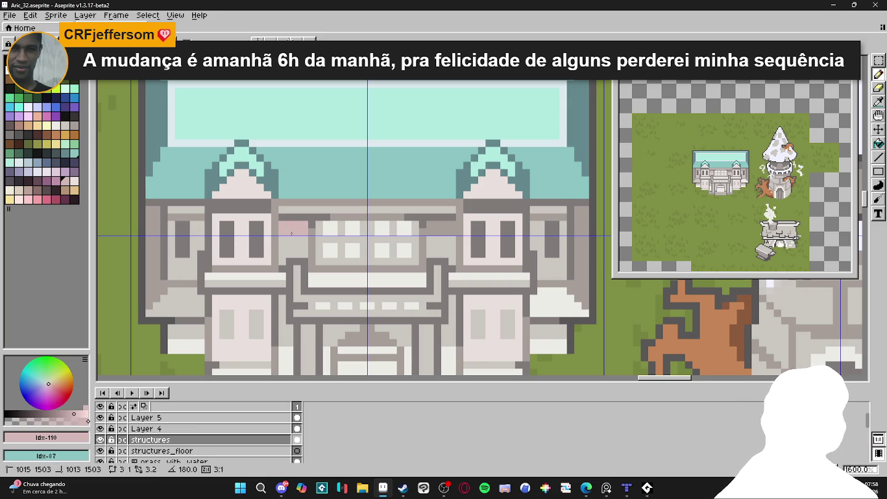
pyautogui.click(197, 224)
pyautogui.click(173, 229)
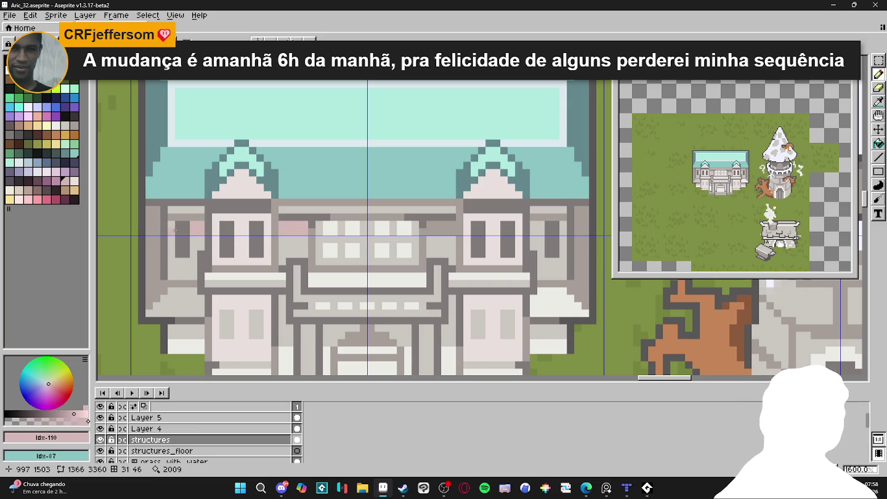
pyautogui.press('ctrl')
pyautogui.moveTo(456, 228); pyautogui.dragTo(427, 229)
pyautogui.moveTo(532, 227); pyautogui.dragTo(544, 233)
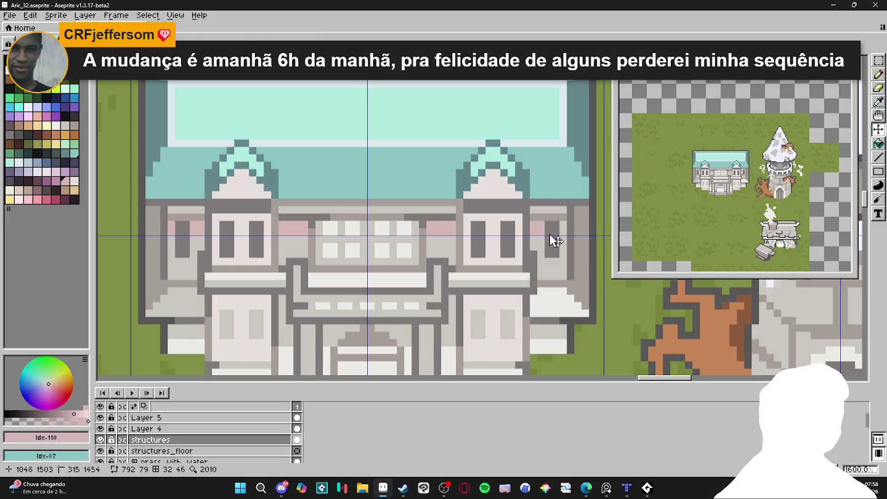
pyautogui.scroll(-1, 451, 227)
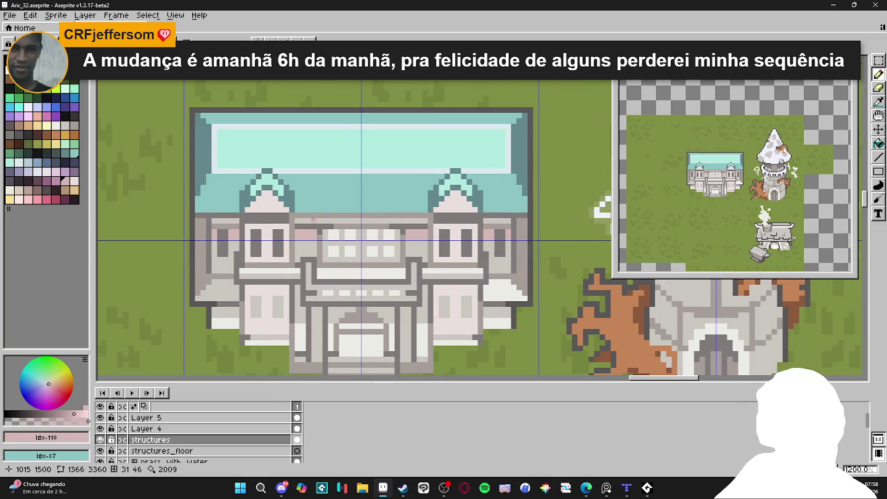
pyautogui.scroll(1, 294, 239)
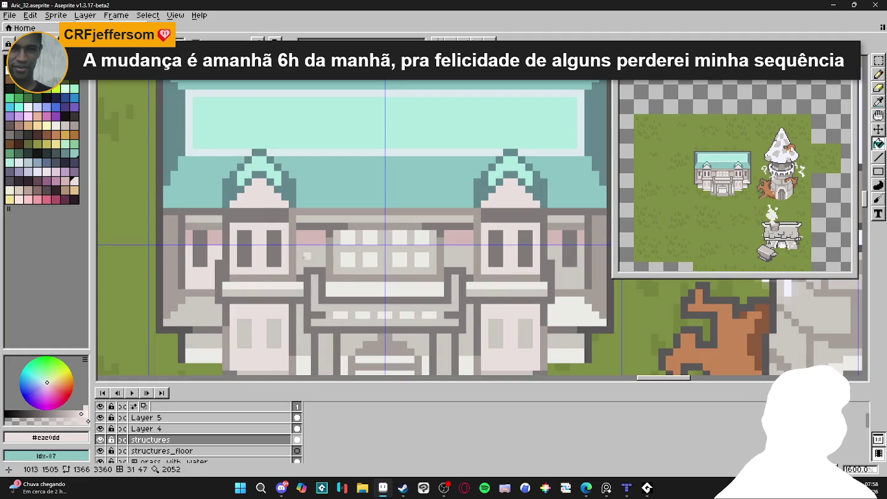
pyautogui.scroll(-1, 494, 277)
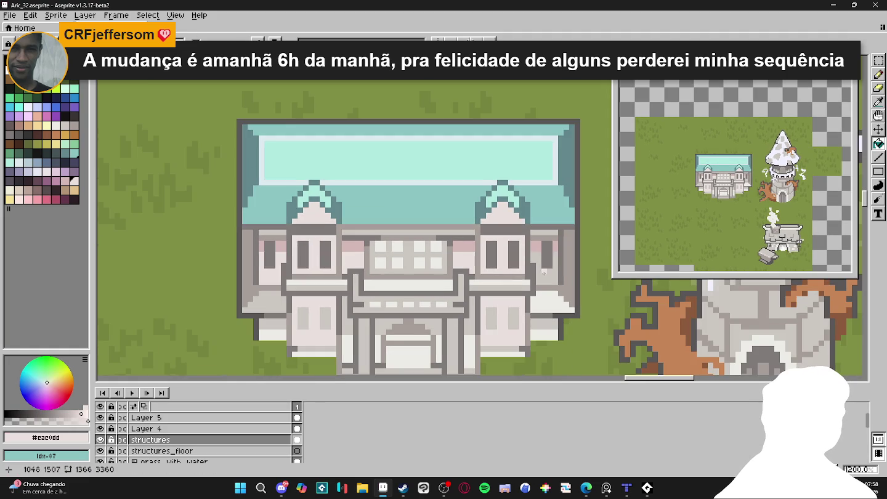
pyautogui.hscroll(2, 505, 278)
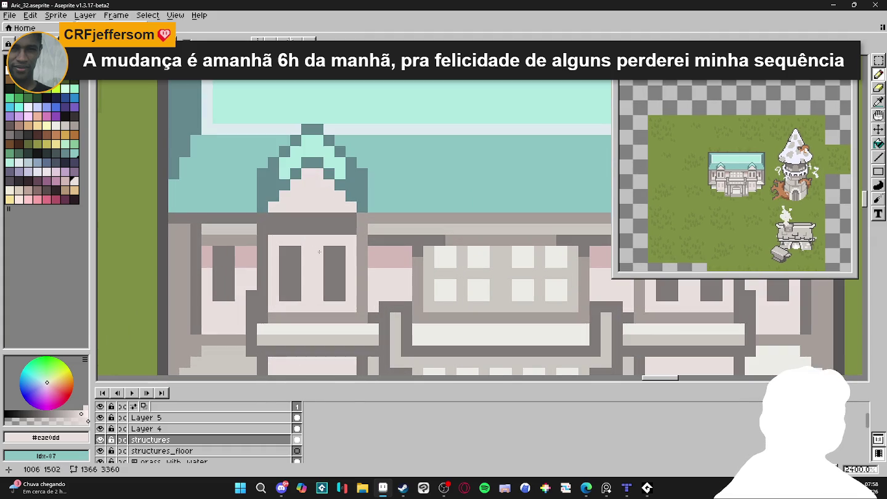
pyautogui.scroll(3, 341, 244)
pyautogui.click(65, 181)
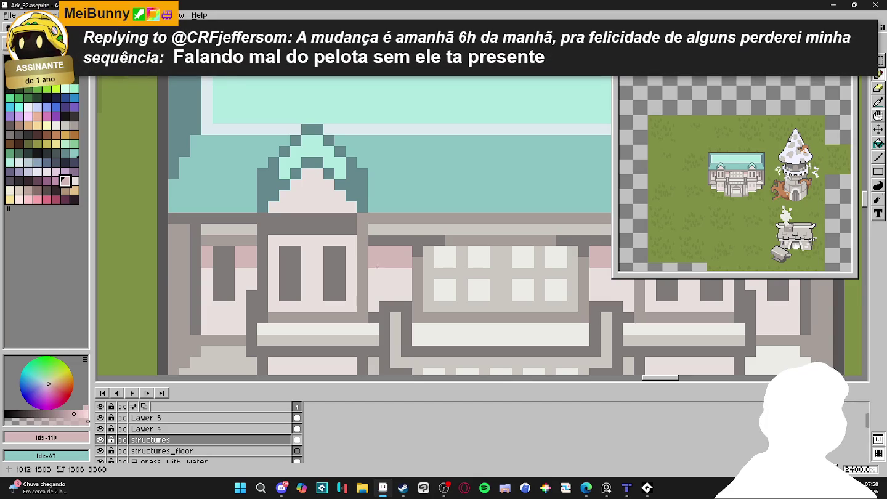
# Fill two upper wall sections with the cream palette colour.
pyautogui.click(9, 192)
pyautogui.click(391, 289)
pyautogui.click(341, 286)
pyautogui.scroll(-3, 370, 284)
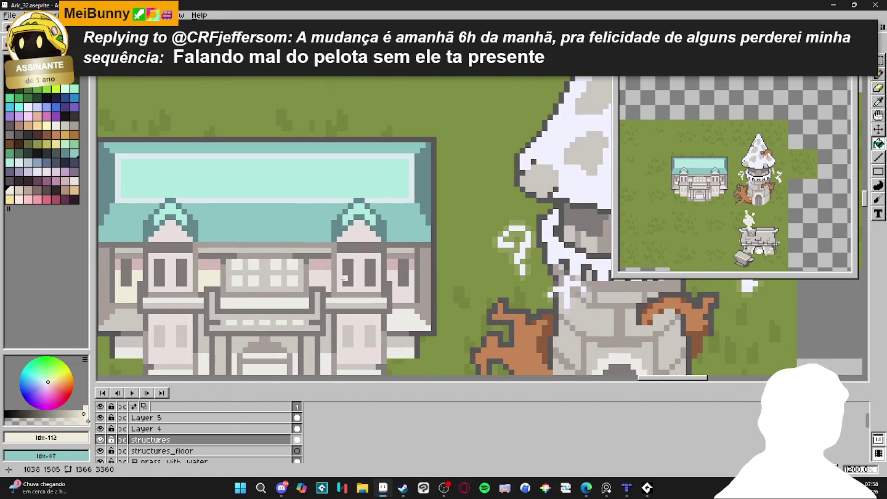
pyautogui.scroll(1, 314, 271)
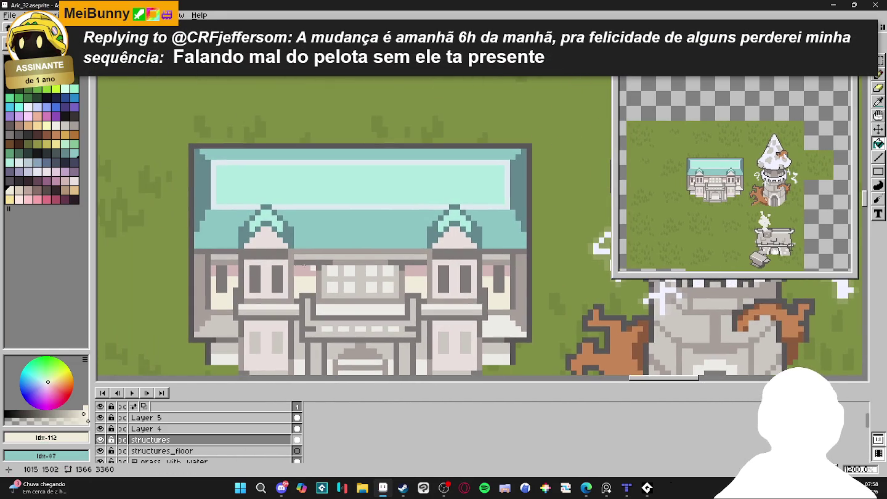
pyautogui.scroll(2, 314, 271)
# Recolour both pink wall strips tan with the Paint Bucket.
pyautogui.click(19, 191)
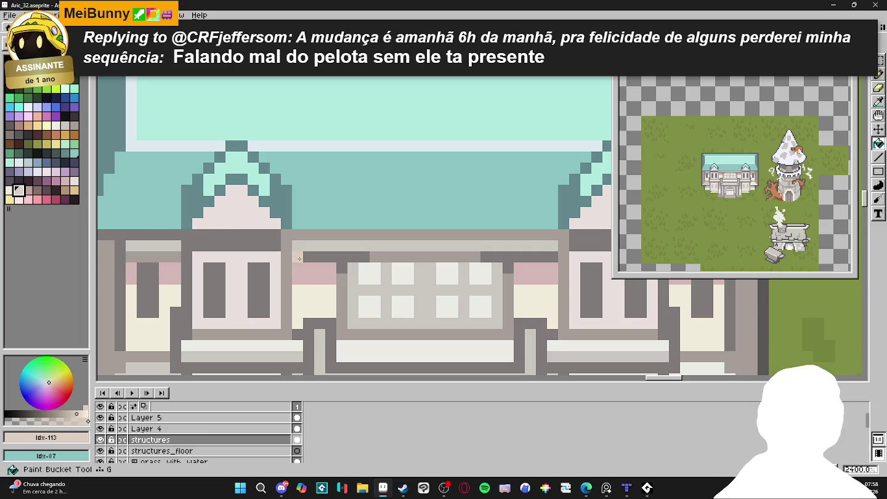
pyautogui.click(305, 273)
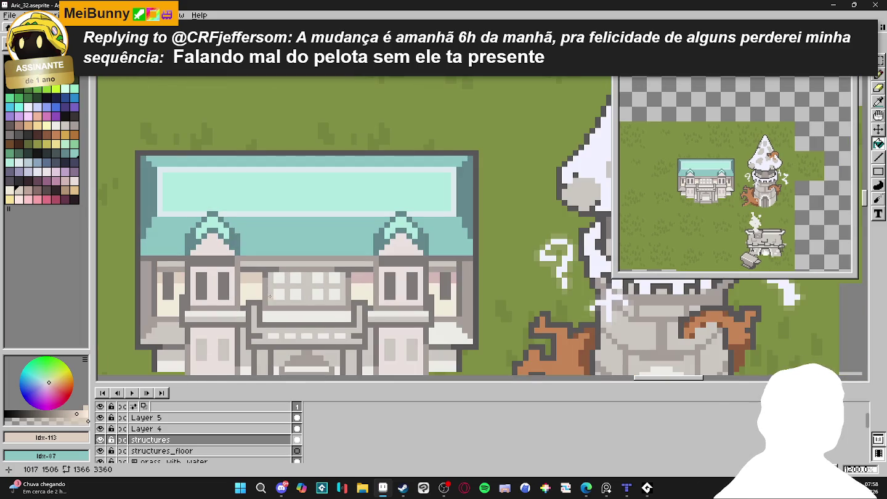
pyautogui.scroll(-3, 372, 278)
pyautogui.click(372, 280)
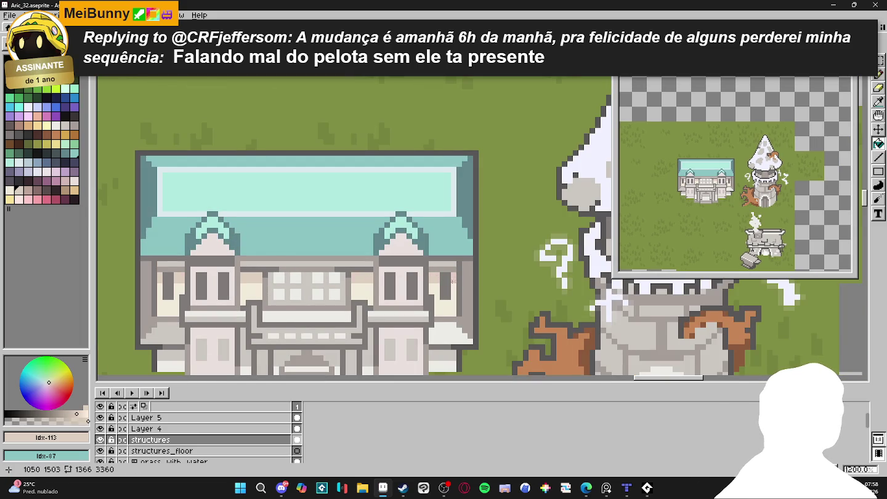
pyautogui.scroll(-2, 452, 282)
pyautogui.scroll(-1, 401, 265)
pyautogui.scroll(1, 370, 255)
pyautogui.scroll(2, 343, 249)
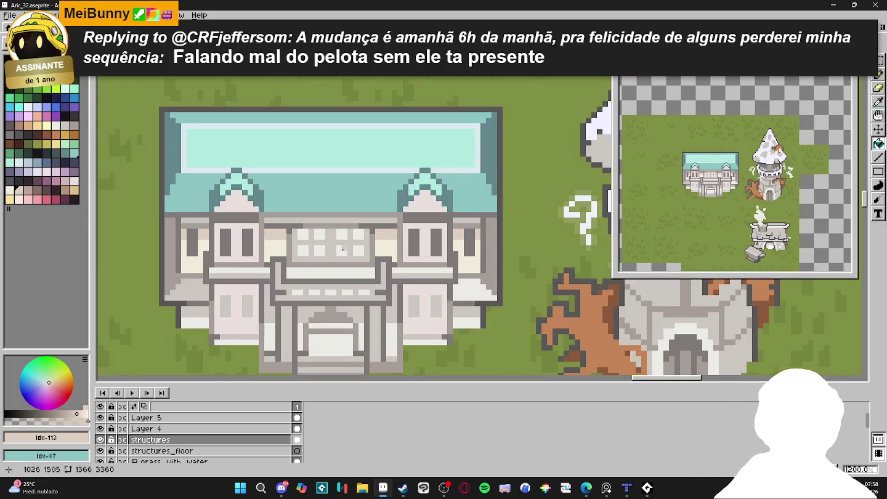
pyautogui.scroll(1, 325, 252)
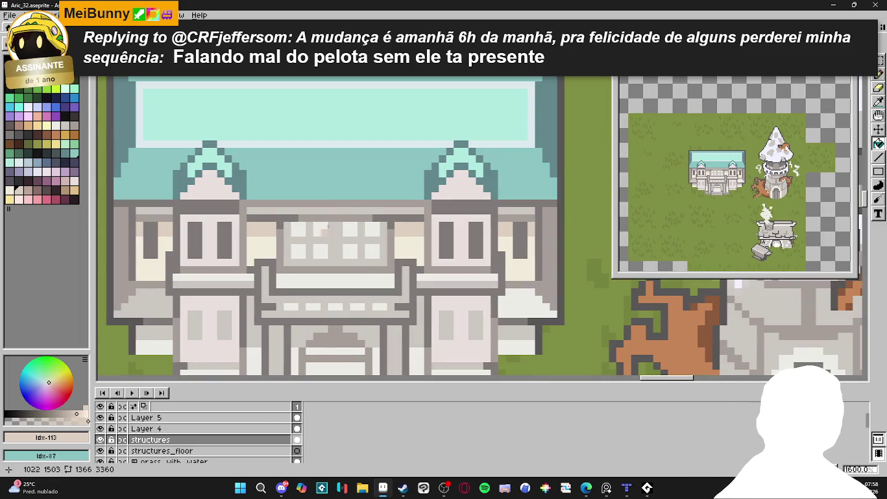
# Fill the central window's four top and four bottom panes with teal.
pyautogui.click(298, 230)
pyautogui.click(321, 230)
pyautogui.click(350, 229)
pyautogui.click(350, 251)
pyautogui.click(320, 252)
pyautogui.click(298, 252)
pyautogui.click(368, 248)
pyautogui.click(369, 231)
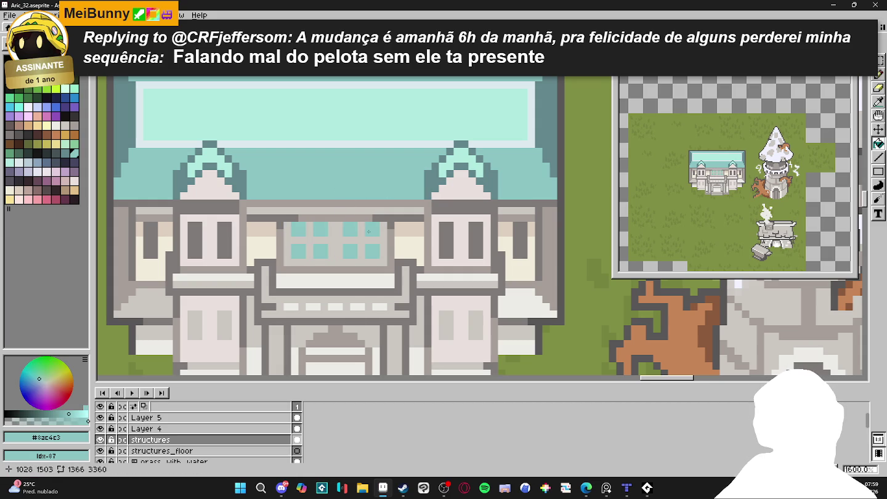
# Fill the window frame with sampled cream and draw a beige line between the pane rows.
pyautogui.scroll(2, 369, 232)
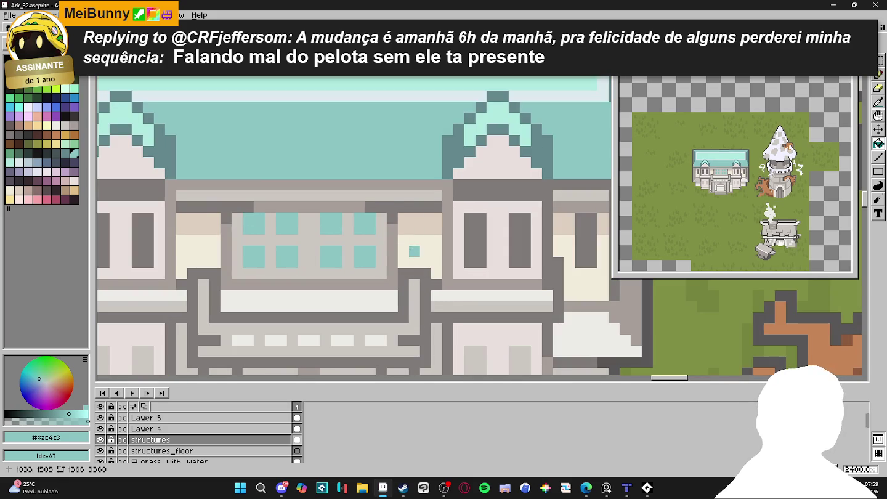
pyautogui.keyDown('alt'); pyautogui.click(397, 245); pyautogui.keyUp('alt')
pyautogui.click(381, 241)
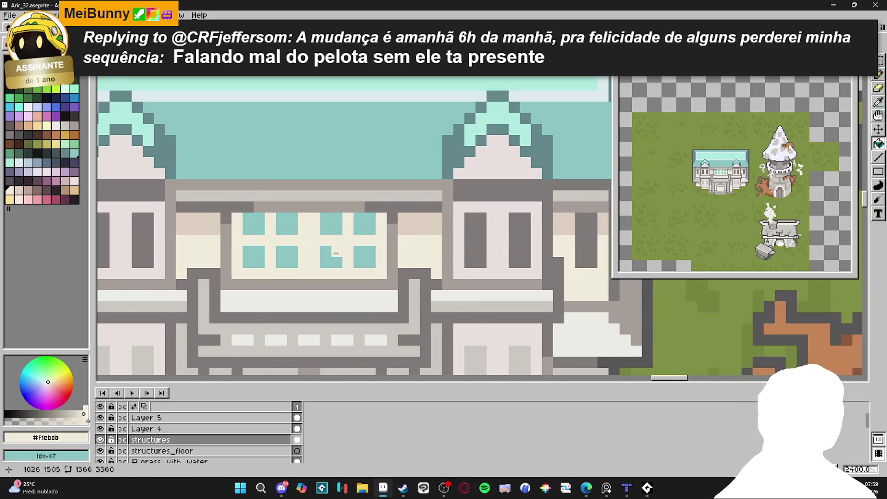
pyautogui.scroll(-2, 343, 261)
pyautogui.scroll(2, 305, 252)
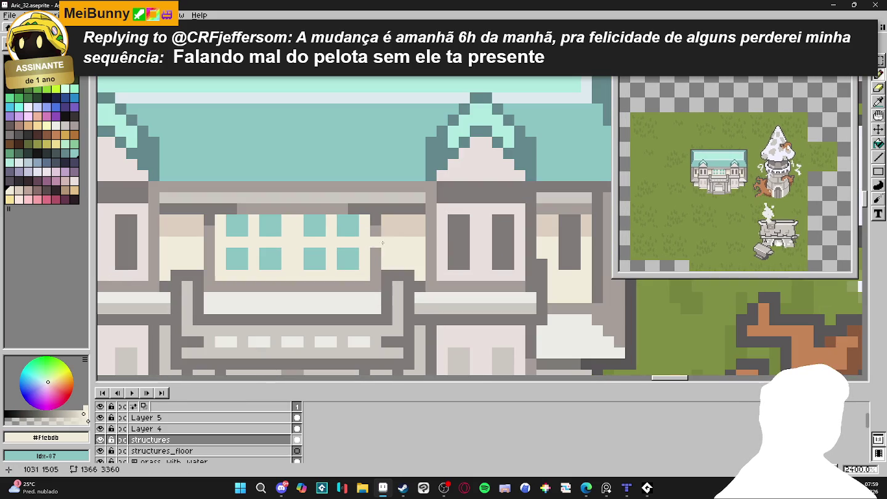
pyautogui.keyDown('alt'); pyautogui.click(362, 225); pyautogui.keyUp('alt')
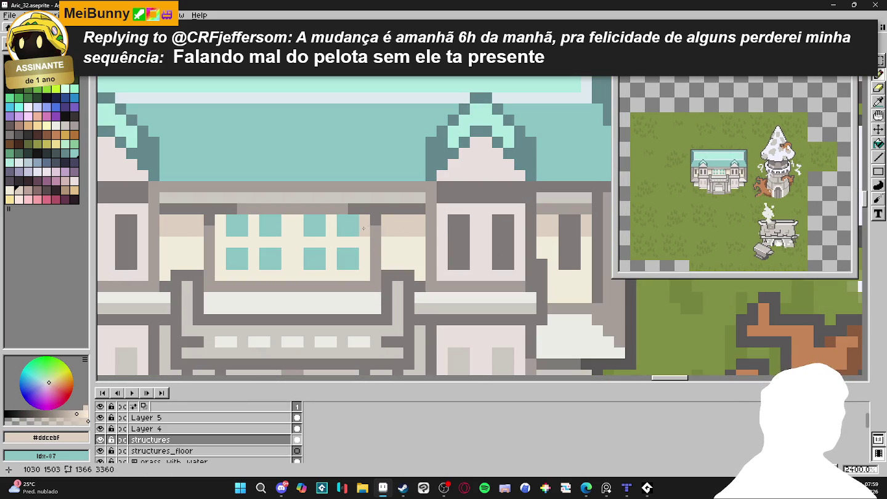
pyautogui.click(367, 238)
pyautogui.moveTo(364, 242); pyautogui.dragTo(219, 241)
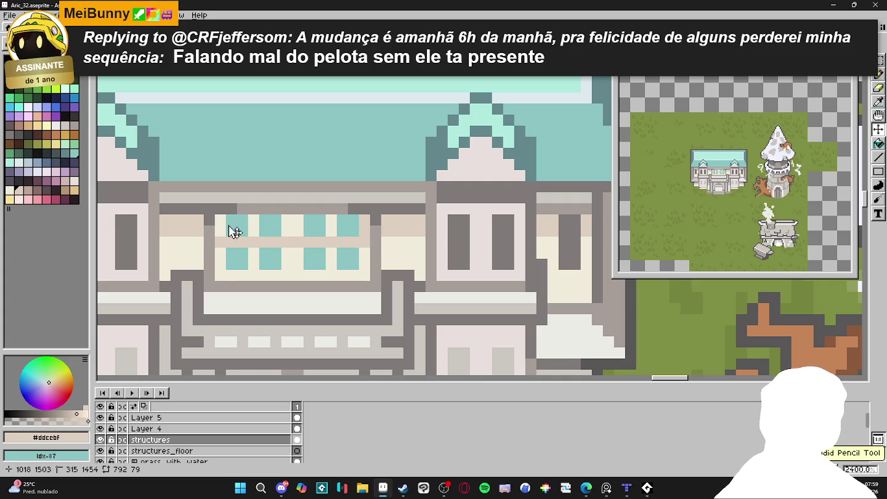
# Redraw the beige row between the windows and add a beige pixel beneath the central windows.
pyautogui.hotkey('ctrl', 'z')
pyautogui.moveTo(227, 220); pyautogui.dragTo(308, 221)
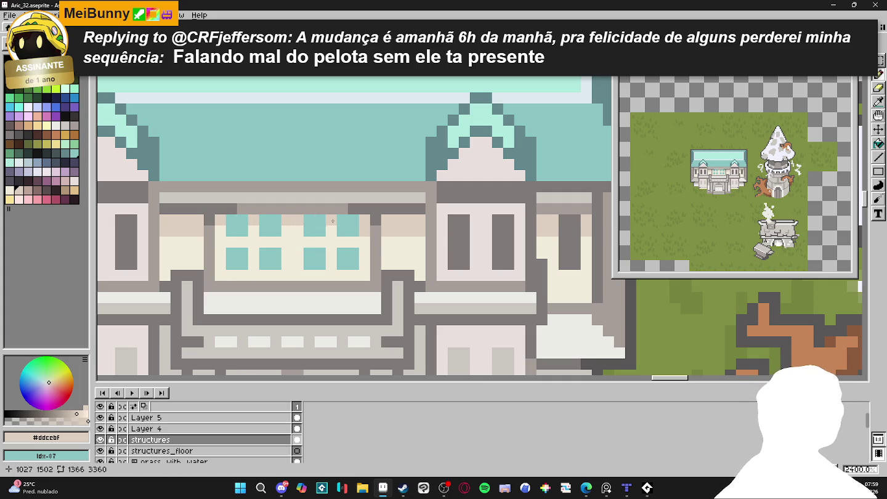
pyautogui.scroll(-3, 341, 264)
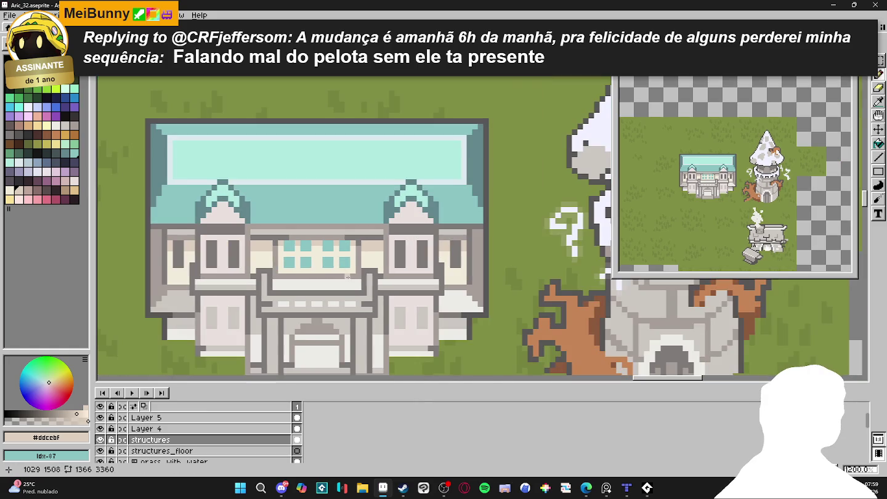
pyautogui.scroll(3, 315, 271)
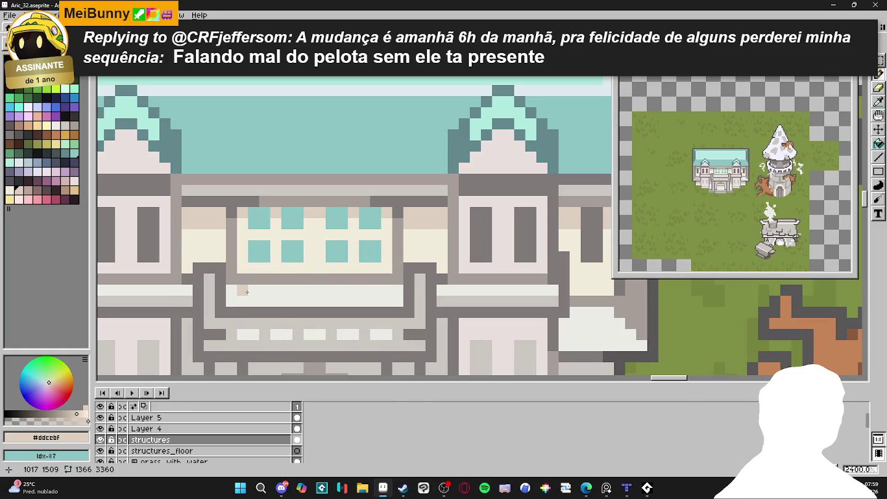
pyautogui.scroll(-3, 274, 311)
pyautogui.scroll(3, 269, 312)
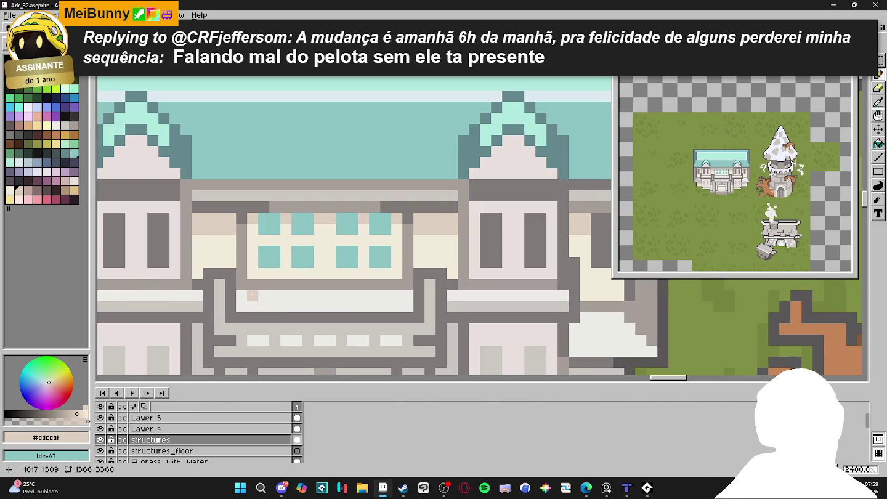
pyautogui.click(242, 286)
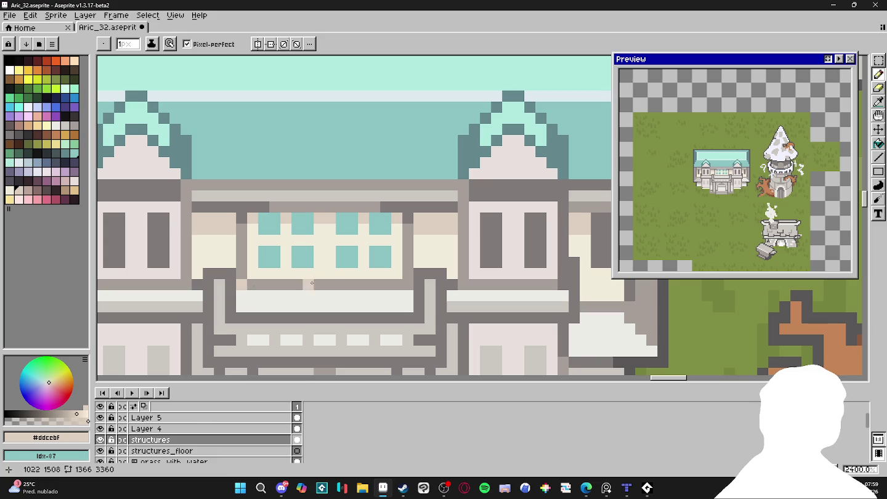
# Draw a light palette-colour highlight down the left entrance pillar and along the lintel.
pyautogui.scroll(-4, 407, 284)
pyautogui.scroll(1, 351, 297)
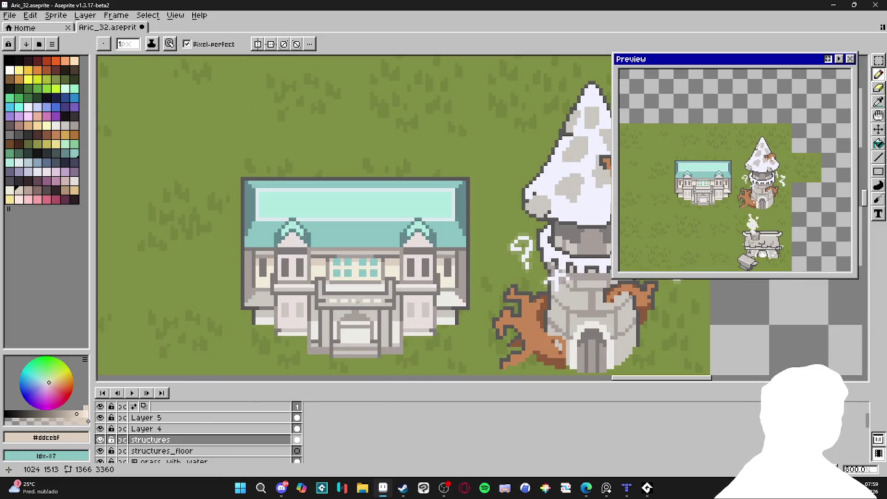
pyautogui.scroll(1, 350, 296)
pyautogui.scroll(1, 336, 245)
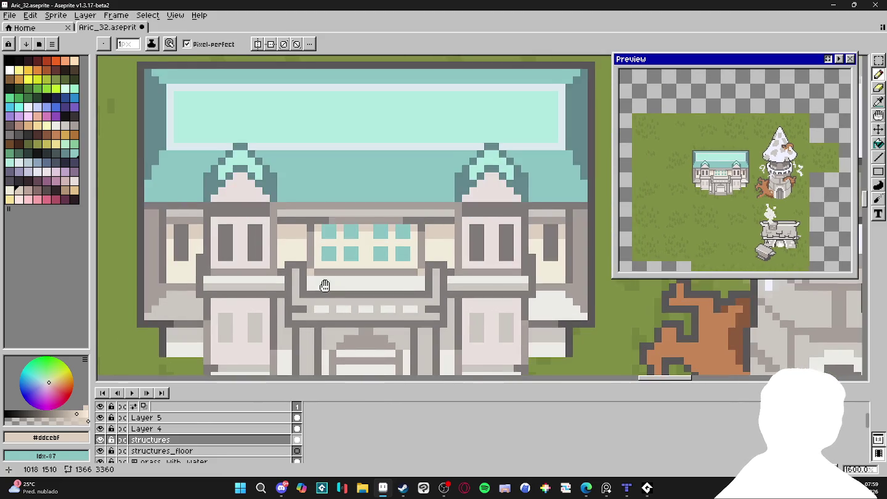
pyautogui.scroll(1, 337, 244)
pyautogui.keyDown('alt'); pyautogui.click(259, 204); pyautogui.keyUp('alt')
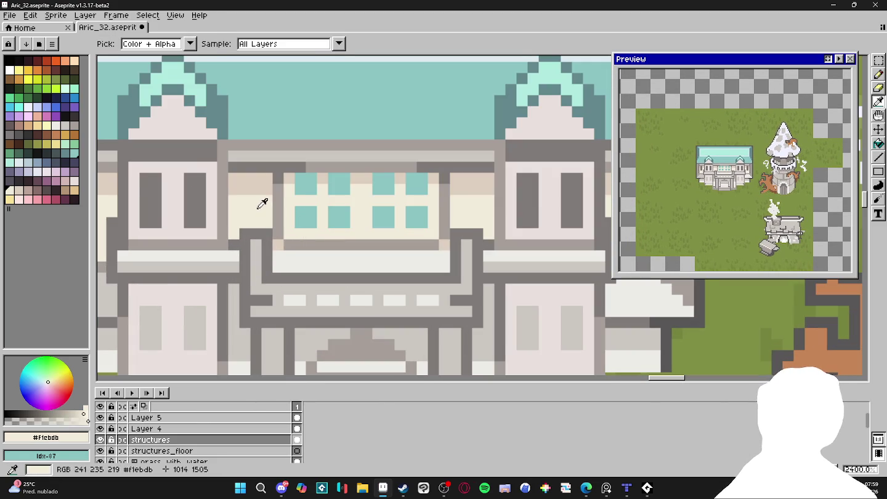
pyautogui.scroll(-1, 259, 204)
pyautogui.scroll(-1, 269, 262)
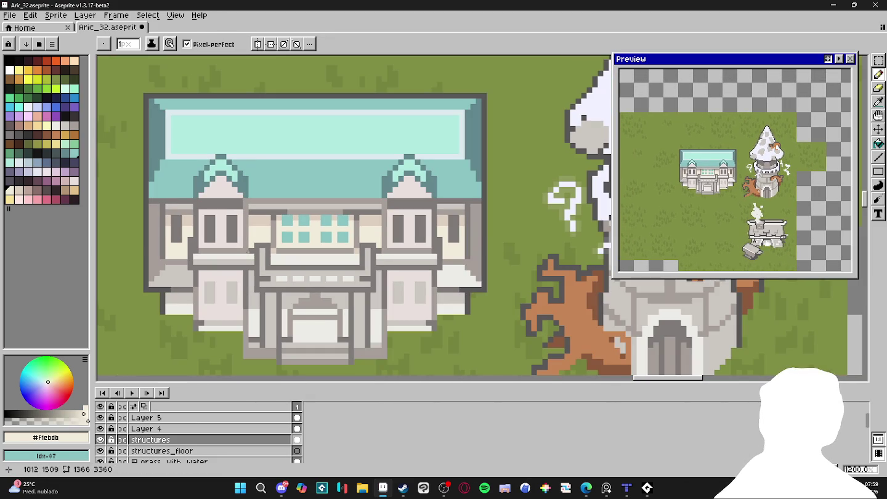
pyautogui.click(73, 180)
pyautogui.scroll(1, 258, 247)
pyautogui.moveTo(259, 247)
pyautogui.mouseDown()
pyautogui.moveTo(259, 276)
pyautogui.moveTo(395, 276)
pyautogui.mouseUp()
pyautogui.scroll(-3, 400, 247)
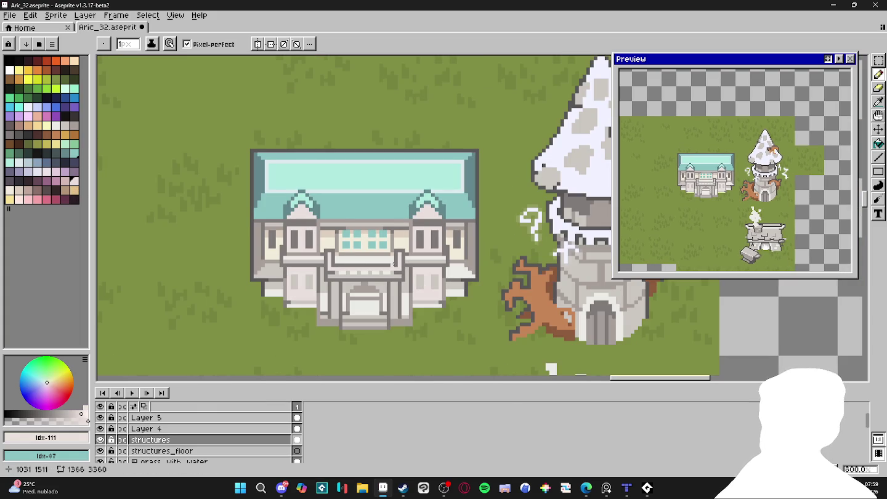
pyautogui.scroll(1, 367, 227)
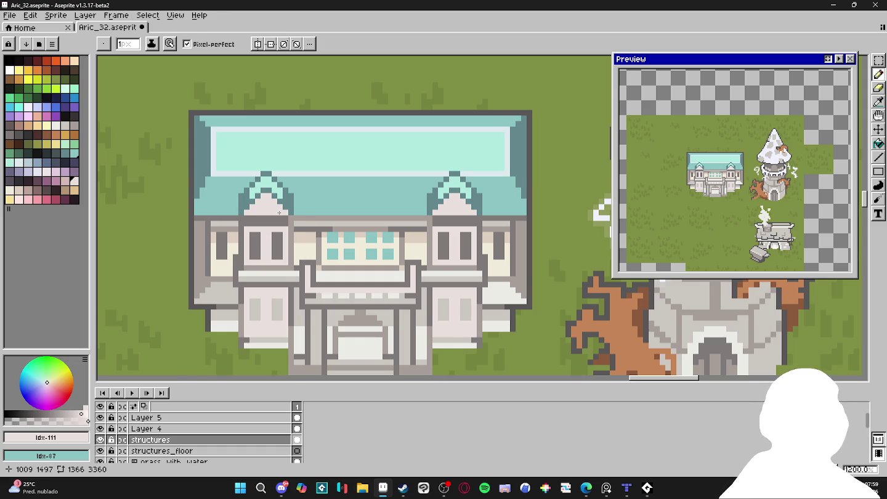
# Paint the left and right dormer window panes dark teal #64878c.
pyautogui.scroll(3, 252, 185)
pyautogui.keyDown('alt'); pyautogui.click(287, 188); pyautogui.keyUp('alt')
pyautogui.moveTo(270, 255); pyautogui.dragTo(270, 289)
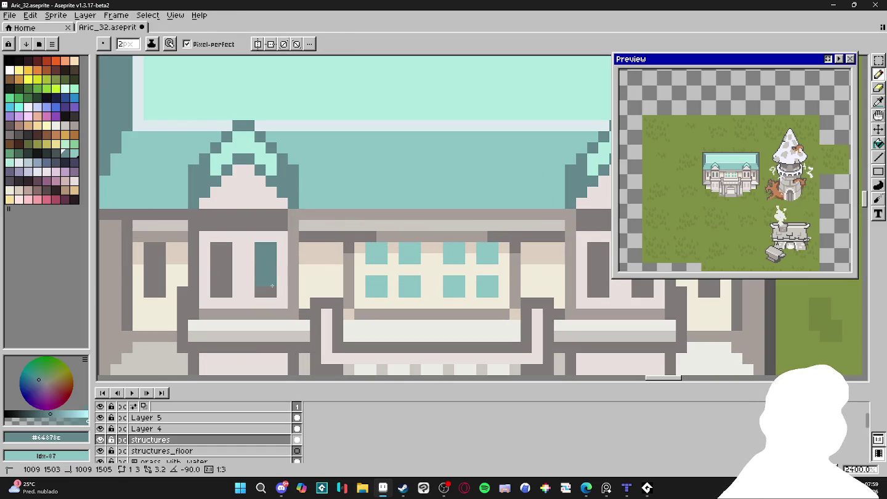
pyautogui.scroll(-2, 435, 277)
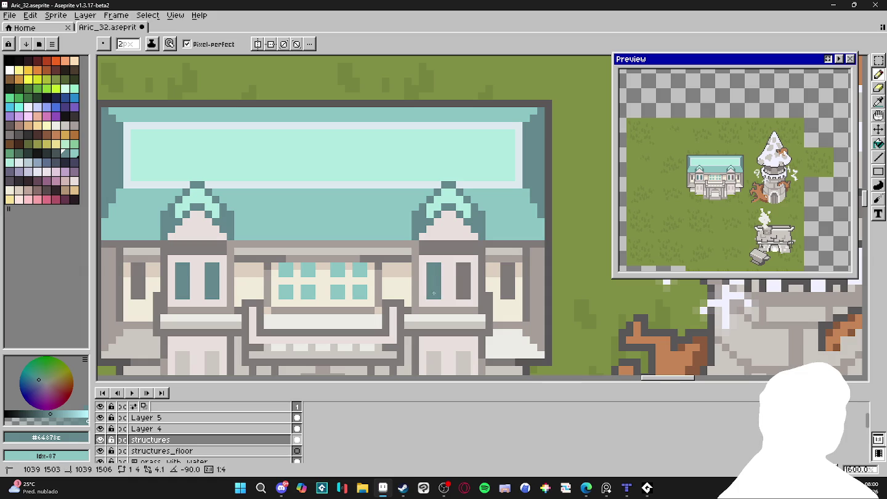
pyautogui.click(460, 281)
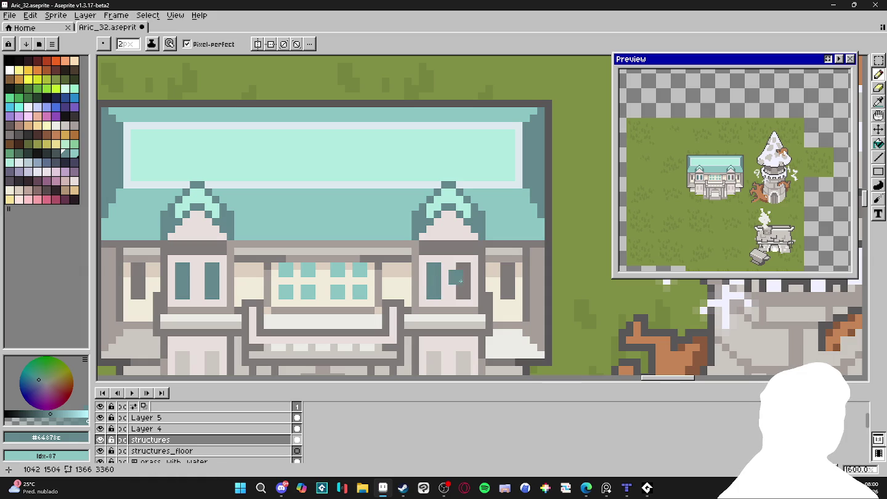
# Bucket-fill both dormers' pink gables with the cream wall colour, undoing a stray fill.
pyautogui.keyDown('alt'); pyautogui.click(412, 285); pyautogui.keyUp('alt')
pyautogui.press('g')
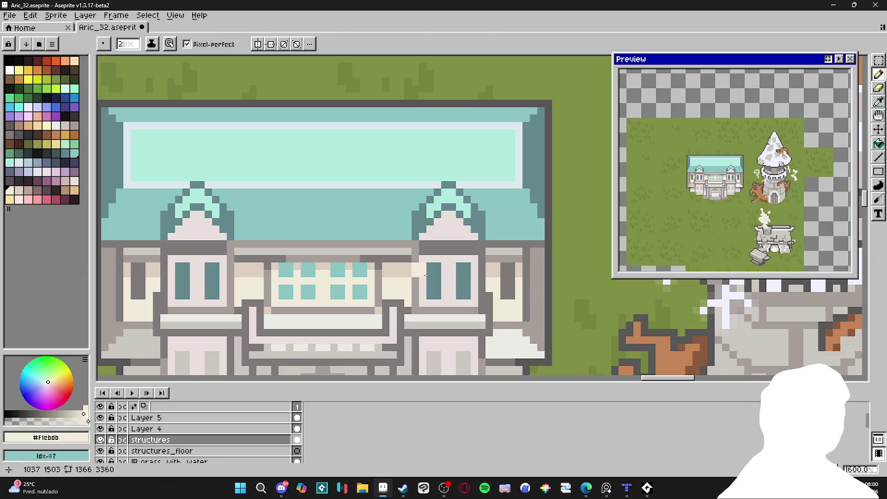
pyautogui.click(426, 274)
pyautogui.hotkey('ctrl', 'z')
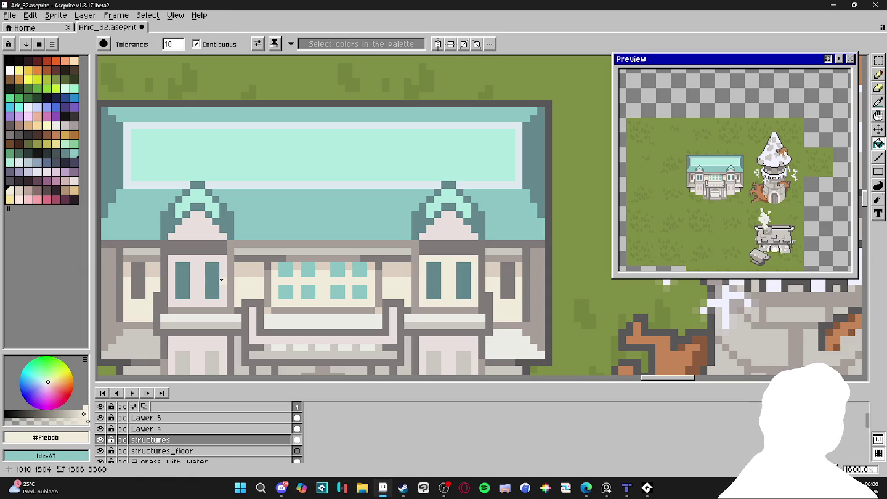
pyautogui.click(419, 235)
pyautogui.click(196, 231)
pyautogui.press('b')
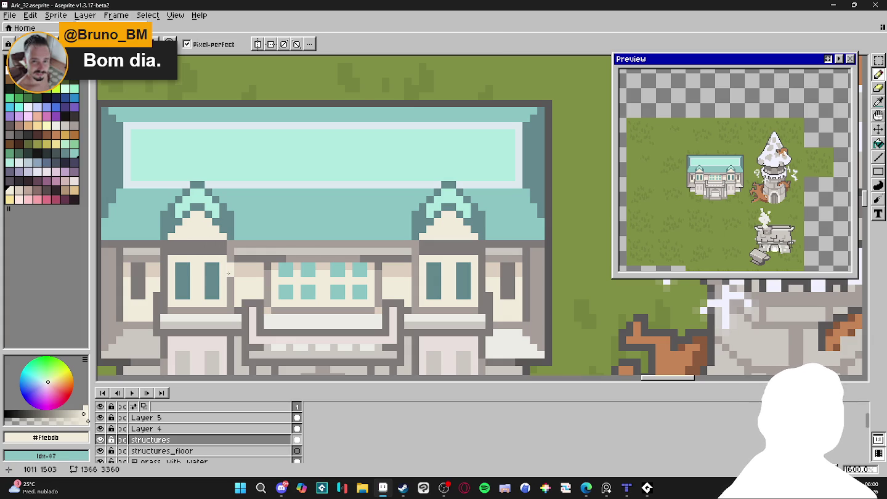
# Repaint the dark band beside the left dormer in the beige wall colour.
pyautogui.keyDown('alt'); pyautogui.click(250, 269); pyautogui.keyUp('alt')
pyautogui.click(220, 247)
pyautogui.moveTo(221, 249); pyautogui.dragTo(175, 246)
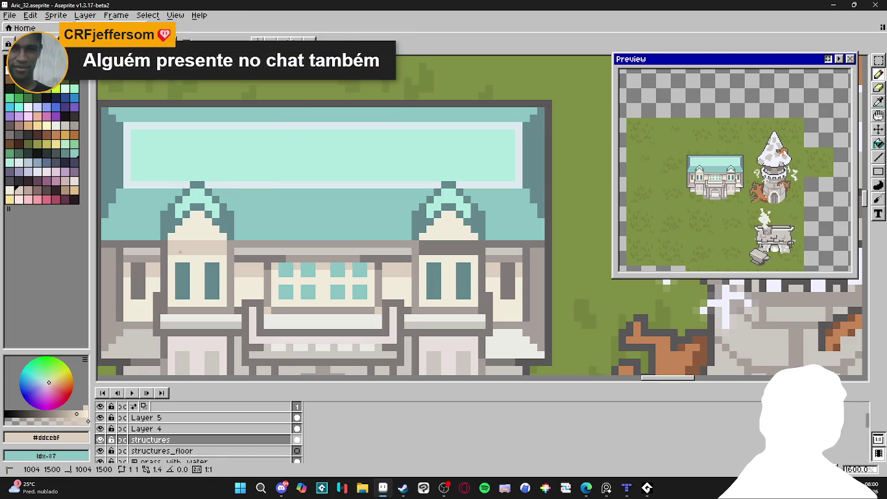
# Add grey trim lines along the band and dormer ledges, then a cream stripe across the band.
pyautogui.keyDown('alt'); pyautogui.click(234, 246); pyautogui.keyUp('alt')
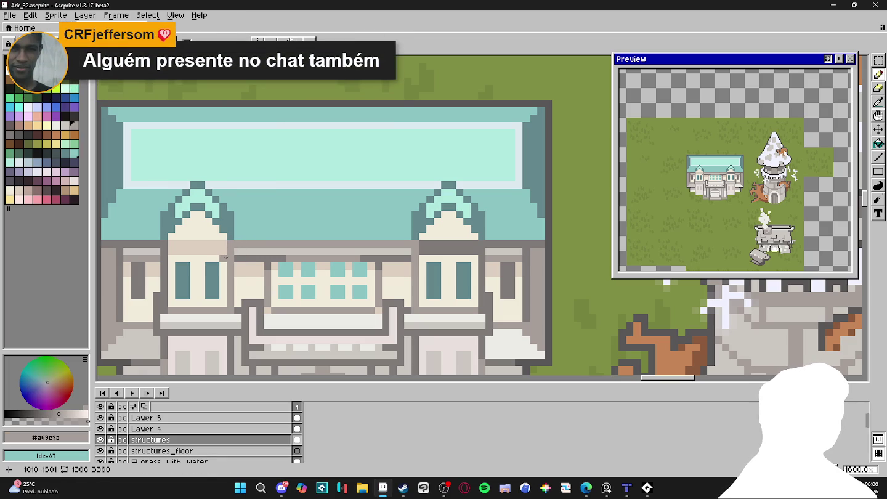
pyautogui.keyDown('shift'); pyautogui.click(172, 263); pyautogui.keyUp('shift')
pyautogui.click(171, 263)
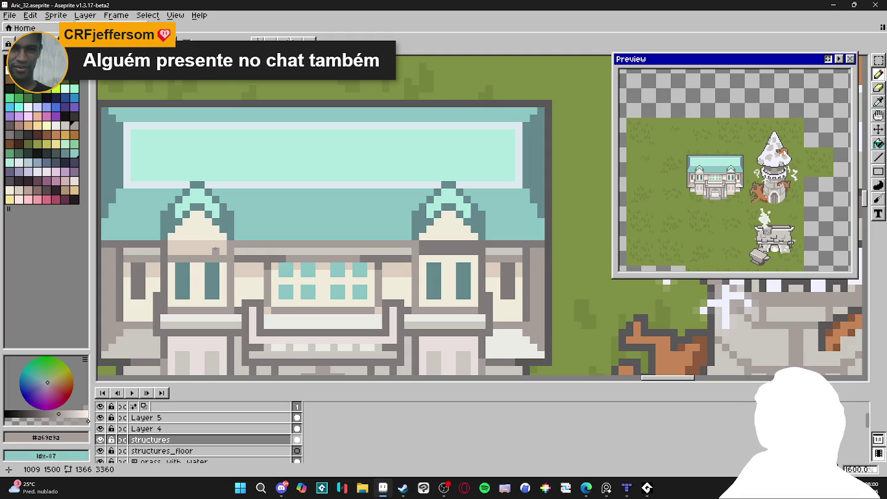
pyautogui.moveTo(223, 246); pyautogui.dragTo(169, 247)
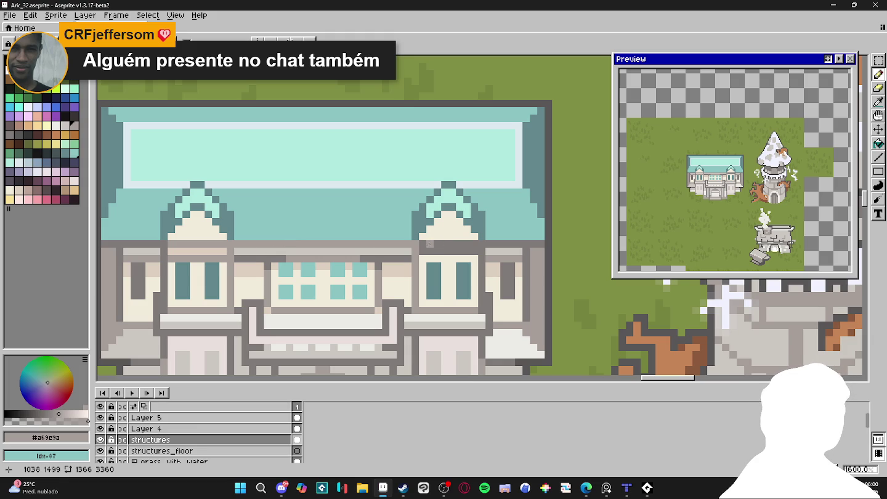
pyautogui.moveTo(456, 255)
pyautogui.mouseDown()
pyautogui.moveTo(421, 255)
pyautogui.moveTo(475, 252)
pyautogui.mouseUp()
pyautogui.keyDown('alt'); pyautogui.click(420, 283); pyautogui.keyUp('alt')
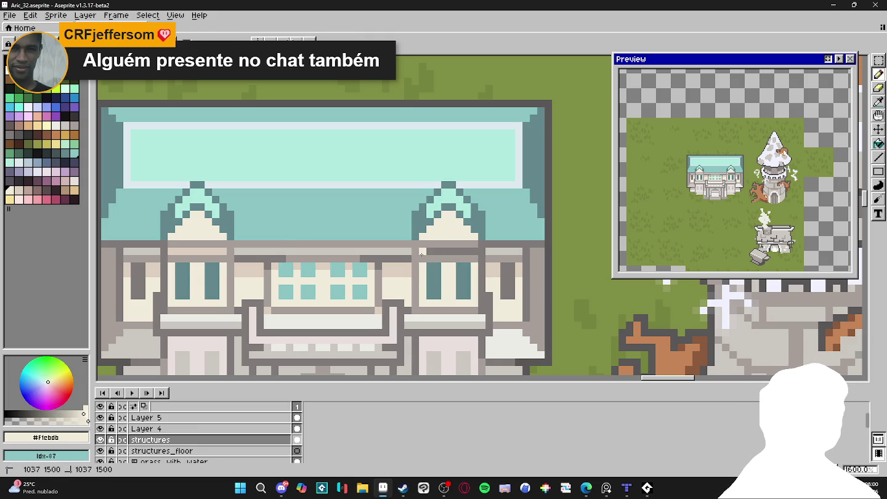
pyautogui.moveTo(222, 252); pyautogui.dragTo(169, 252)
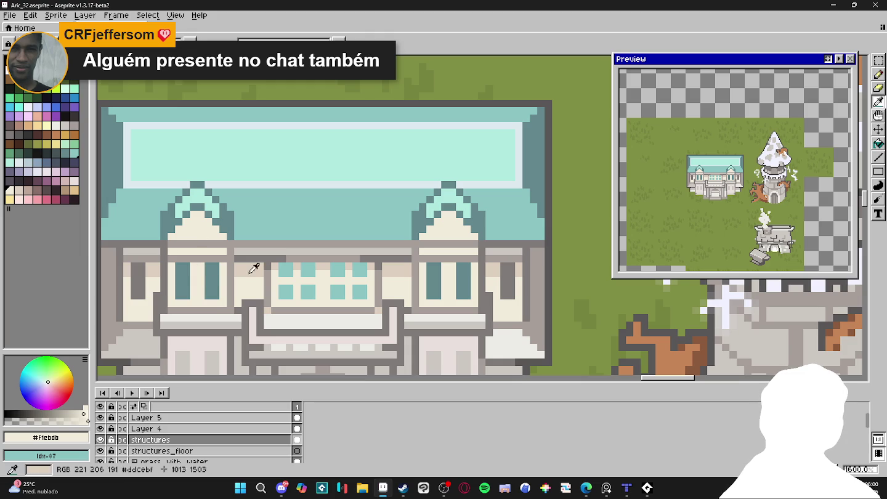
# Return to the pencil and save the mansion file.
pyautogui.keyDown('alt'); pyautogui.click(220, 266); pyautogui.keyUp('alt')
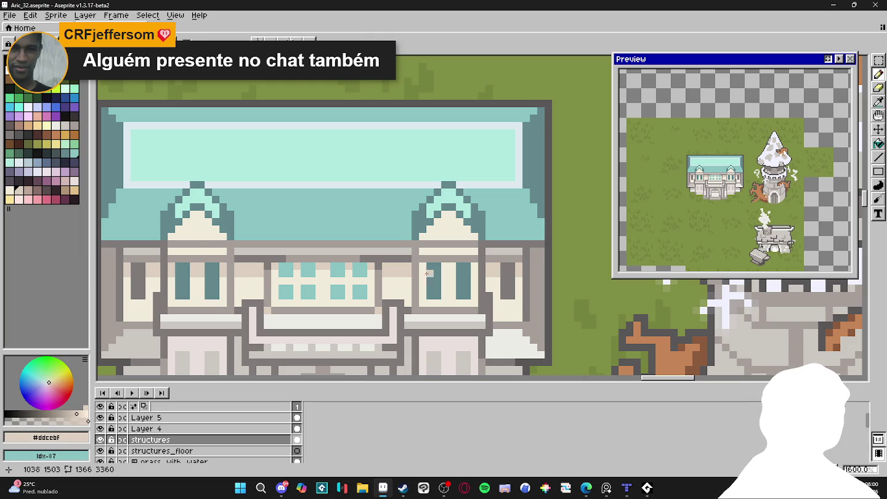
pyautogui.press('b')
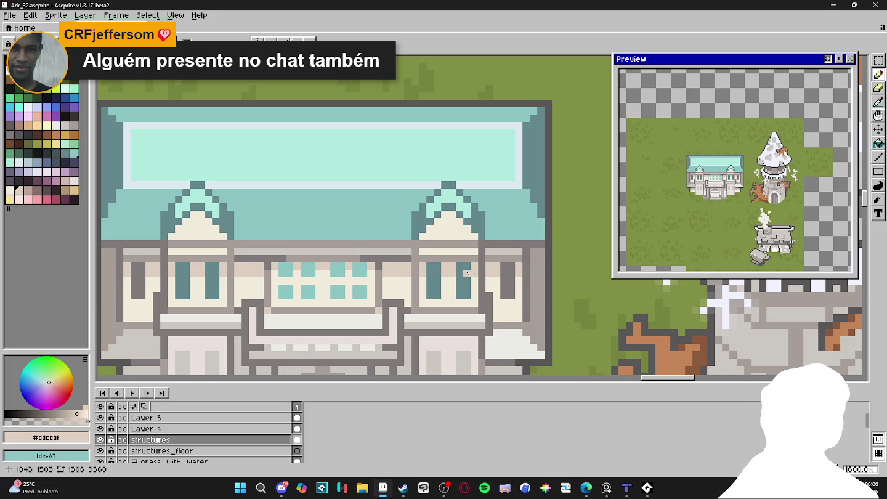
pyautogui.hotkey('ctrl', 's')
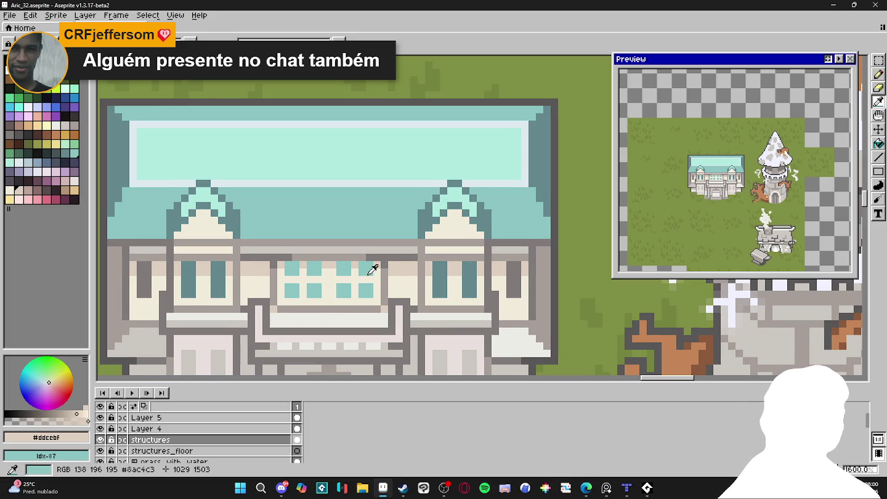
# Paint the lower halves of the dormer window panes light teal #8ac4c3.
pyautogui.click(366, 273)
pyautogui.click(222, 295)
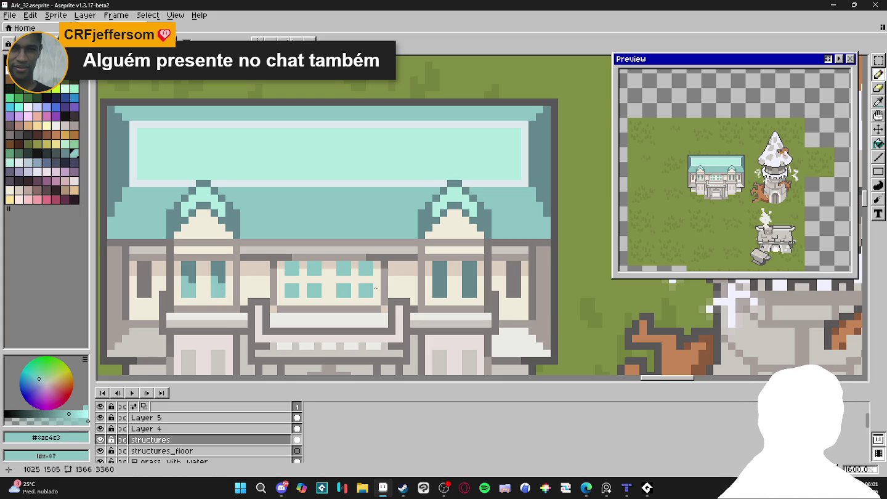
pyautogui.moveTo(440, 296)
pyautogui.mouseDown()
pyautogui.moveTo(436, 286)
pyautogui.moveTo(468, 287)
pyautogui.mouseUp()
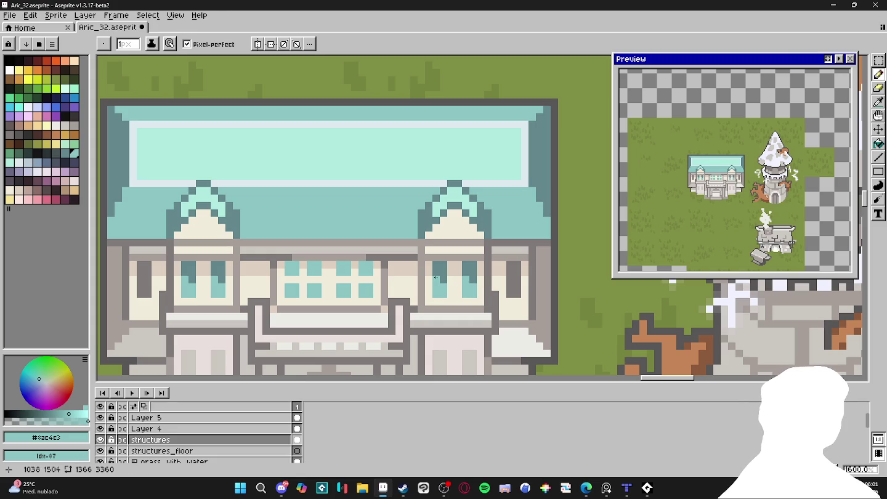
pyautogui.moveTo(333, 250); pyautogui.dragTo(352, 237)
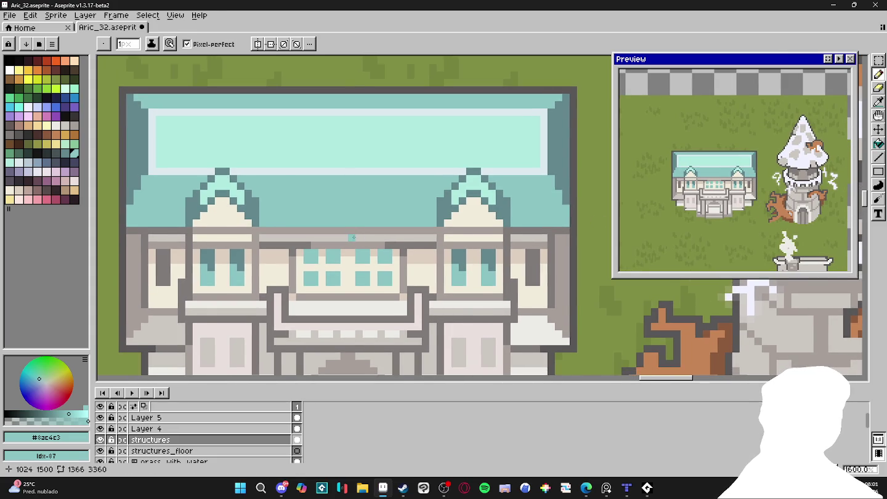
# Fill the gap between the left dormer's panes with dark teal, shrink the brush to 1px, and save.
pyautogui.scroll(-1, 352, 238)
pyautogui.scroll(1, 230, 242)
pyautogui.keyDown('alt'); pyautogui.click(226, 246); pyautogui.keyUp('alt')
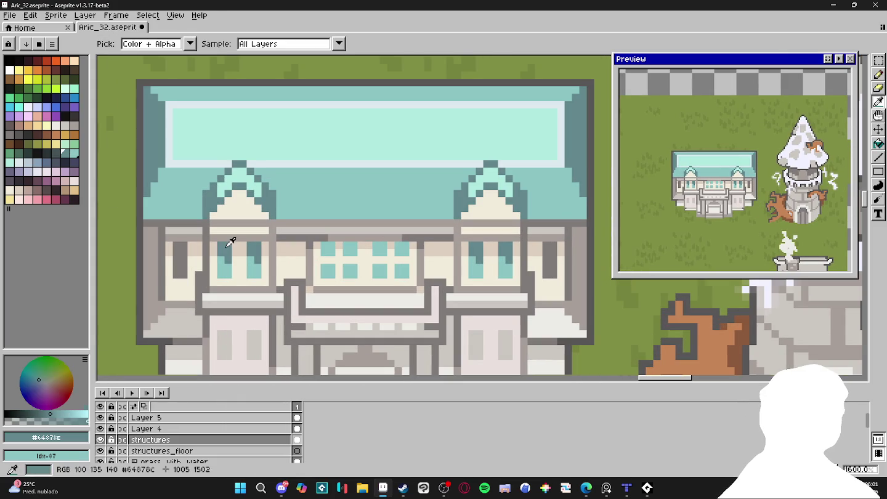
pyautogui.moveTo(235, 246); pyautogui.dragTo(245, 254)
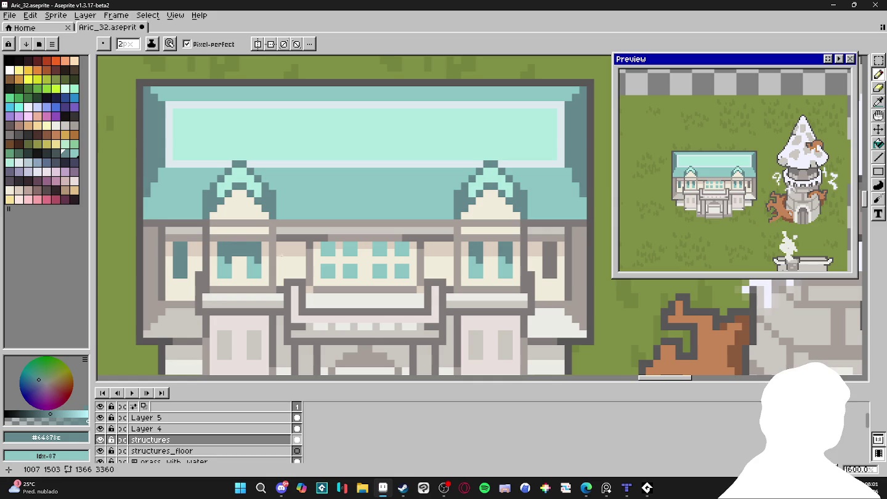
pyautogui.press('-')
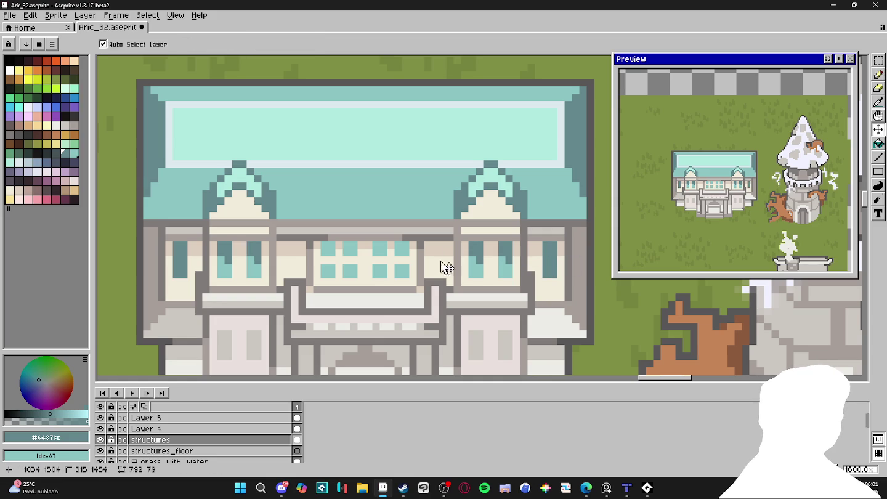
pyautogui.hotkey('ctrl', 's')
# Darken the top of the left side window with a darker teal palette colour.
pyautogui.keyDown('alt'); pyautogui.click(191, 254); pyautogui.keyUp('alt')
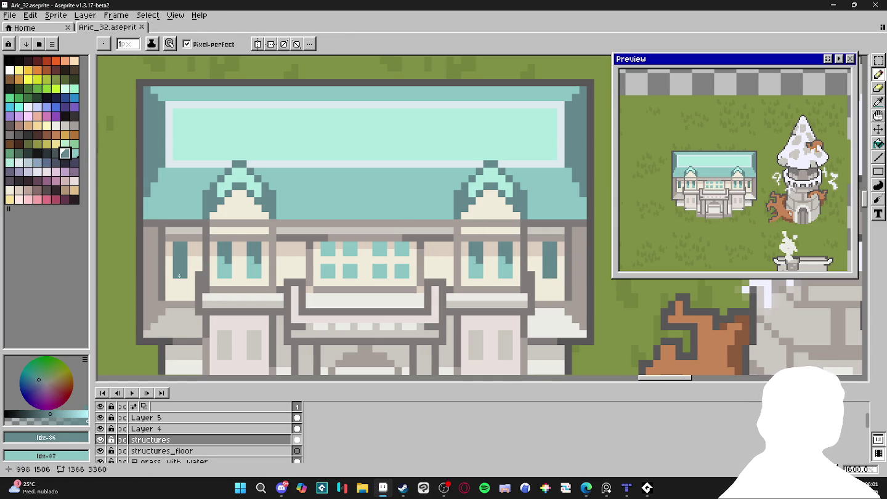
pyautogui.click(74, 152)
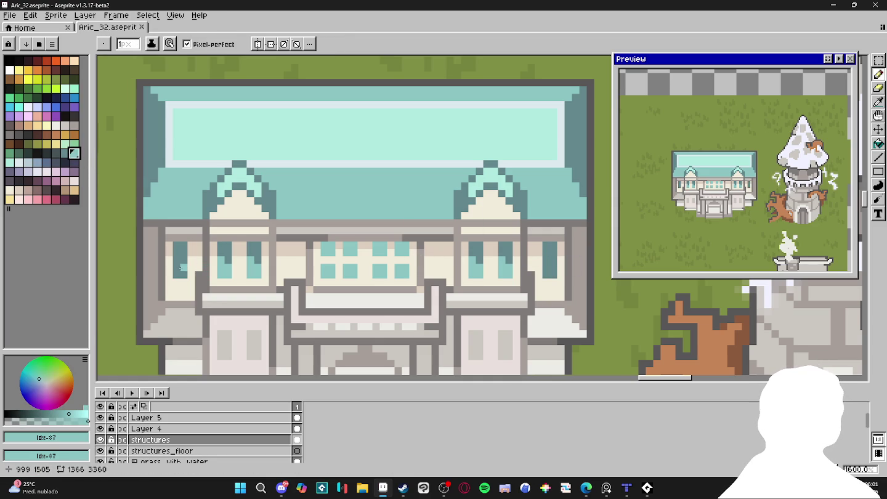
pyautogui.click(65, 154)
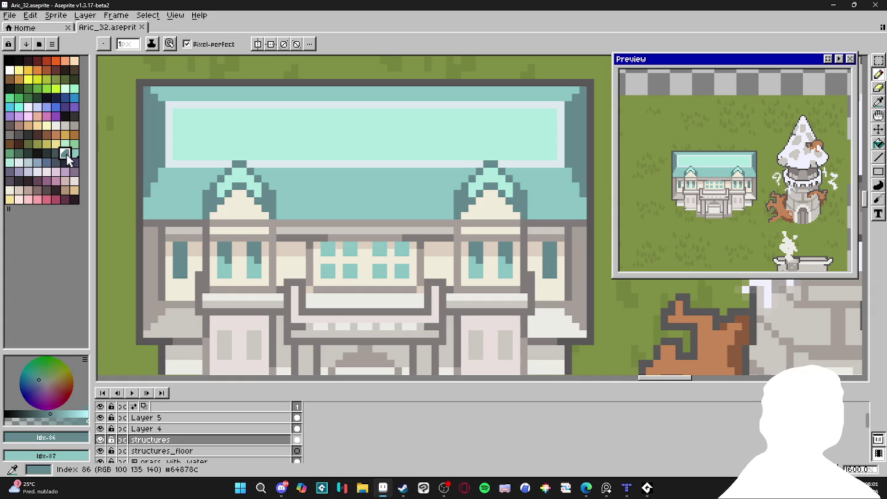
pyautogui.click(55, 152)
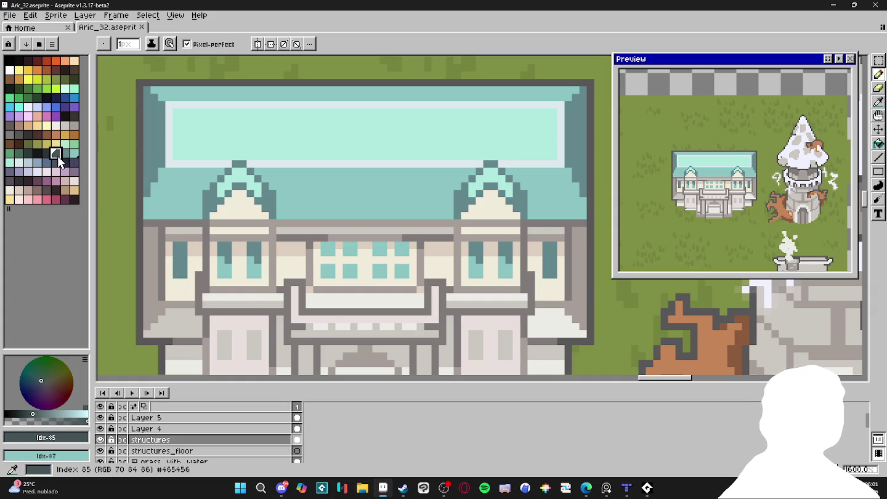
pyautogui.click(180, 251)
# Return to a 2px pencil, save the drawing again, and sample the darker teal.
pyautogui.press('v')
pyautogui.press('b')
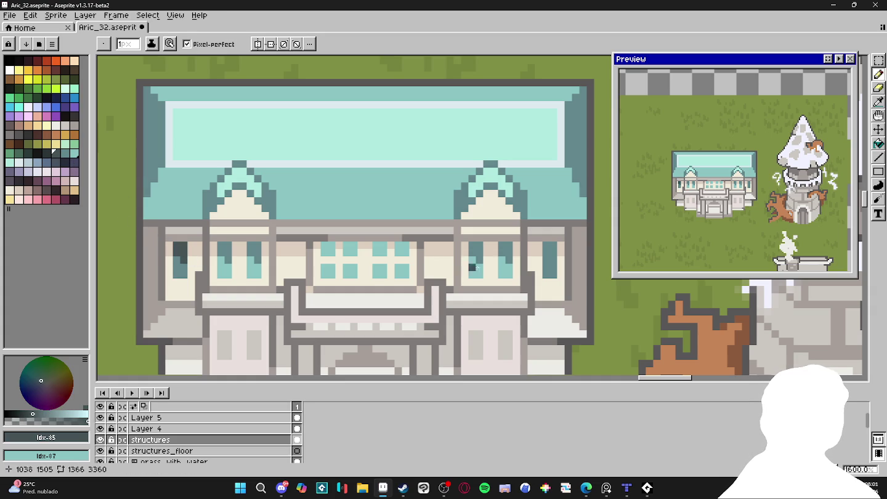
pyautogui.press('+')
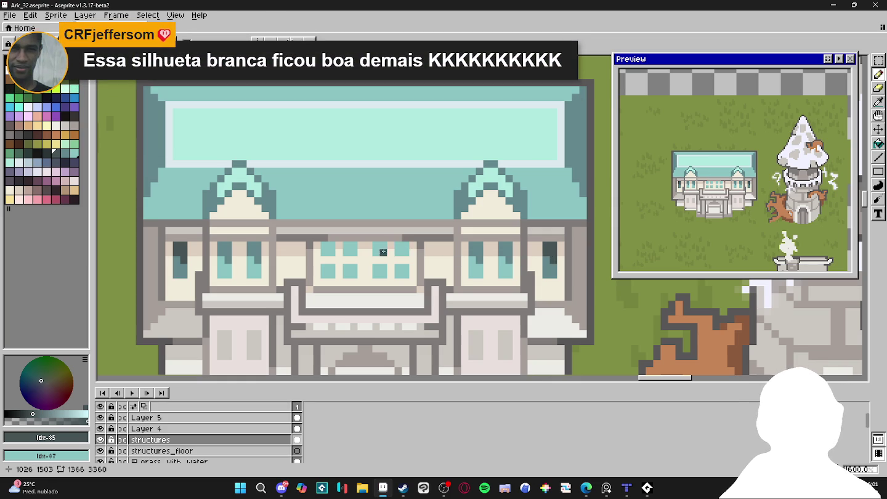
pyautogui.hotkey('ctrl', 's')
pyautogui.scroll(2, 323, 254)
pyautogui.keyDown('alt'); pyautogui.click(226, 256); pyautogui.keyUp('alt')
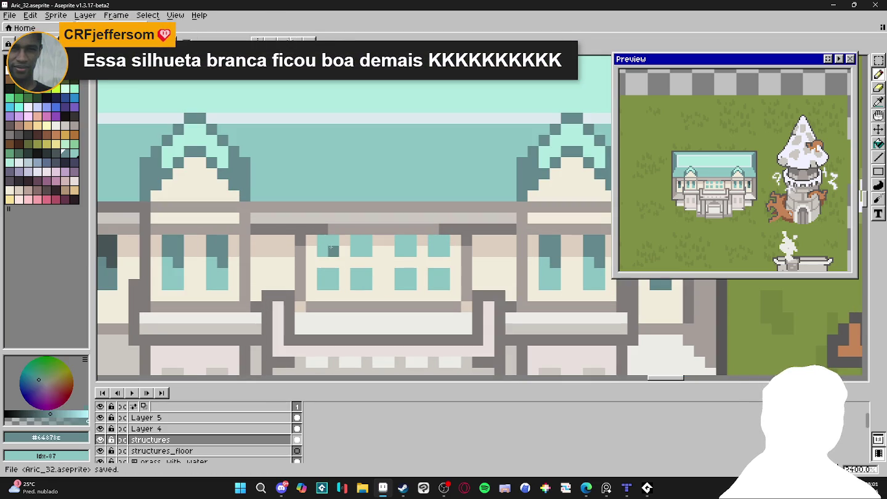
# Darken the tops of the four central upper window panes with dark teal.
pyautogui.click(329, 247)
pyautogui.click(361, 246)
pyautogui.click(405, 246)
pyautogui.click(439, 246)
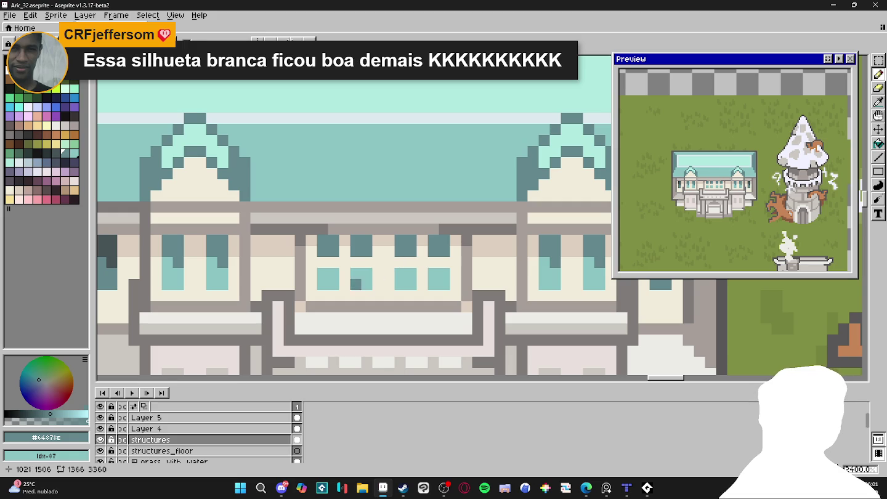
# Fill the five gaps between the lower central panes with beige #ddcebf, undoing one extra pixel.
pyautogui.keyDown('alt'); pyautogui.click(345, 275); pyautogui.keyUp('alt')
pyautogui.click(344, 275)
pyautogui.click(378, 275)
pyautogui.click(389, 275)
pyautogui.click(422, 275)
pyautogui.click(456, 275)
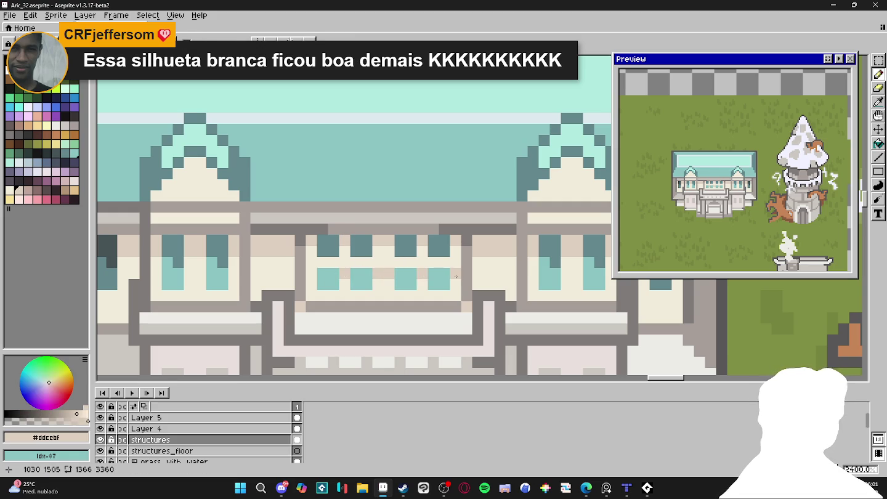
pyautogui.hotkey('ctrl', 'z')
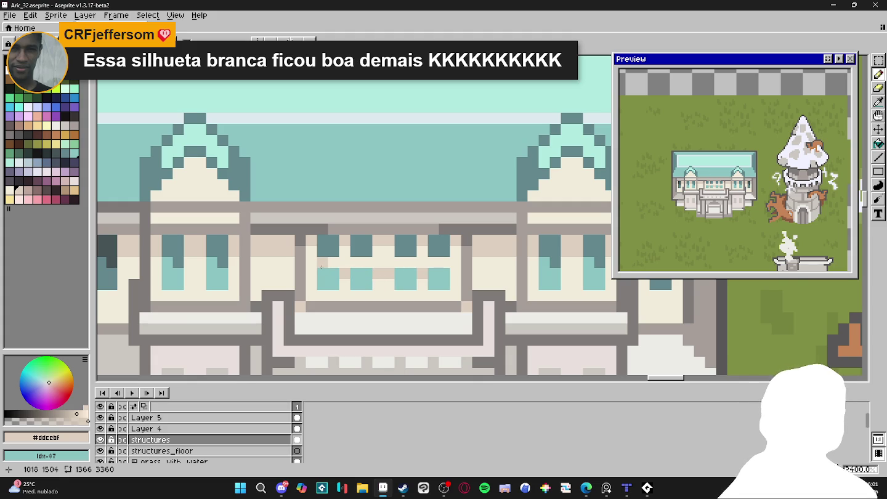
pyautogui.press('-')
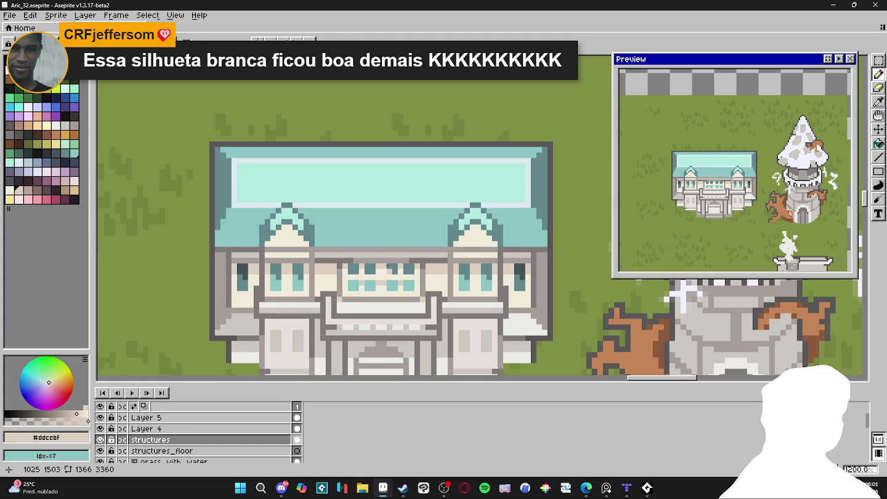
# Paint a roof-teal shading column down the mansion's left wall.
pyautogui.scroll(1, 388, 265)
pyautogui.scroll(2, 379, 266)
pyautogui.scroll(-2, 369, 265)
pyautogui.scroll(2, 341, 262)
pyautogui.scroll(-1, 341, 285)
pyautogui.scroll(-2, 512, 283)
pyautogui.moveTo(496, 286)
pyautogui.mouseDown()
pyautogui.moveTo(458, 241)
pyautogui.moveTo(419, 224)
pyautogui.mouseUp()
pyautogui.scroll(1, 352, 225)
pyautogui.keyDown('alt'); pyautogui.click(274, 168); pyautogui.keyUp('alt')
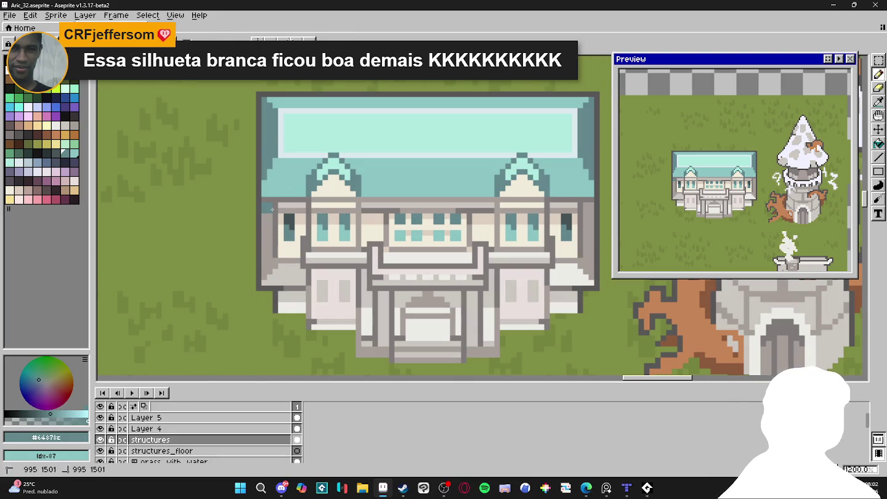
pyautogui.moveTo(271, 210); pyautogui.dragTo(266, 271)
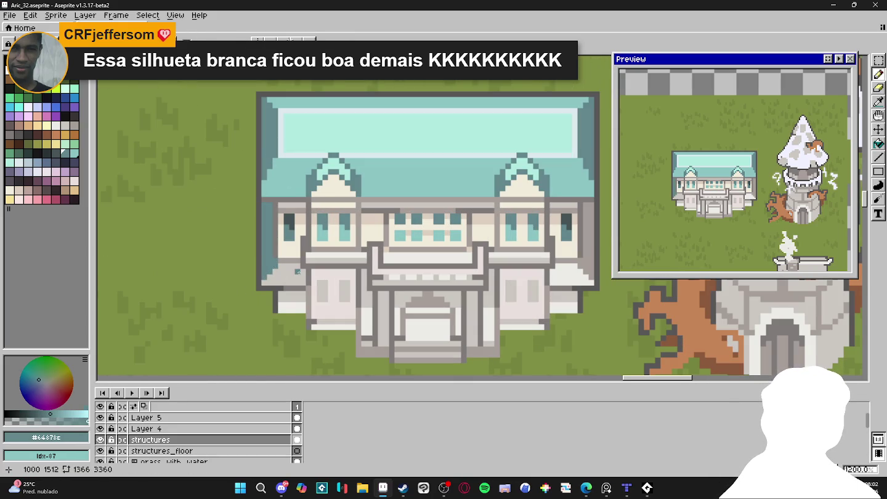
# Add a light teal #8ac4c3 strip across the left wing and save the drawing.
pyautogui.keyDown('alt'); pyautogui.click(274, 264); pyautogui.keyUp('alt')
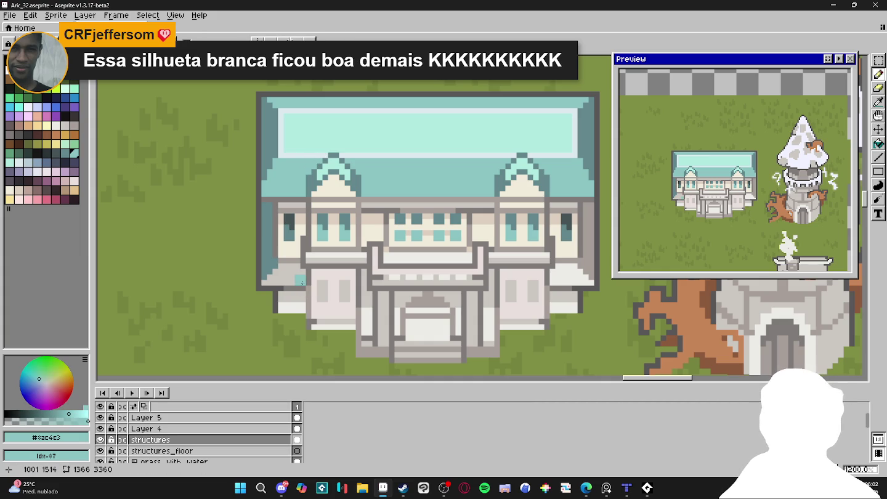
pyautogui.moveTo(302, 281); pyautogui.dragTo(278, 283)
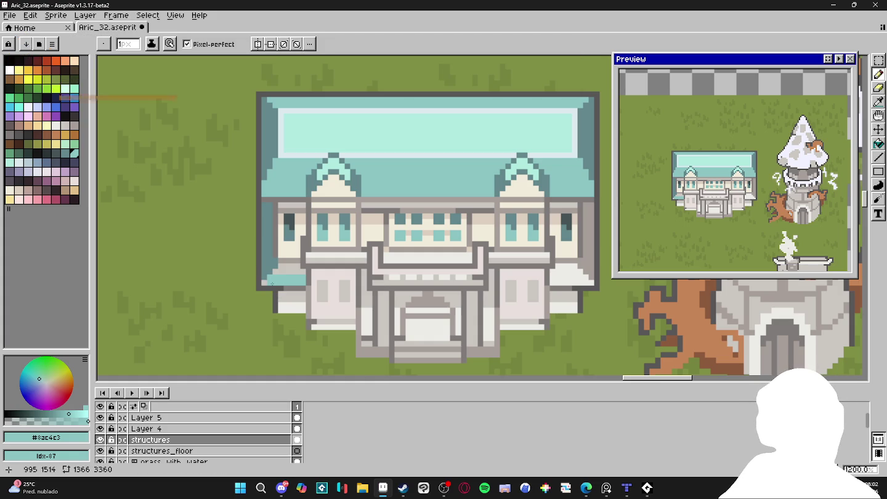
pyautogui.click(264, 280)
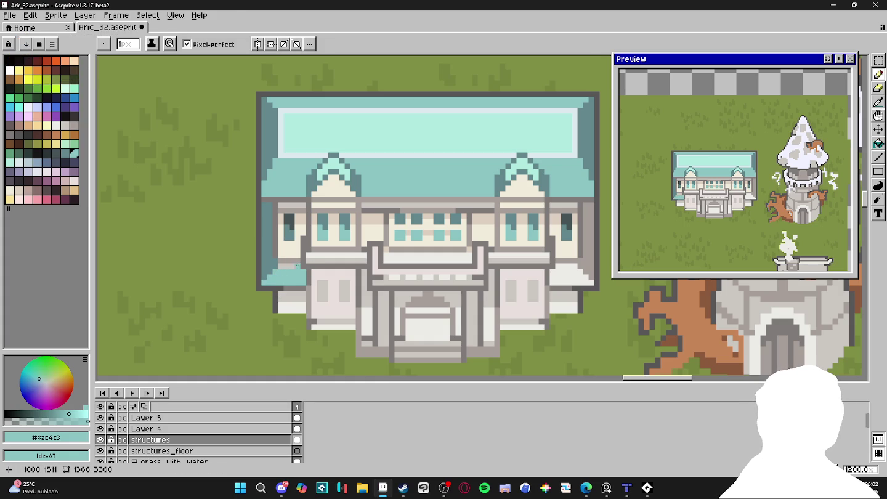
pyautogui.keyDown('alt'); pyautogui.click(270, 262); pyautogui.keyUp('alt')
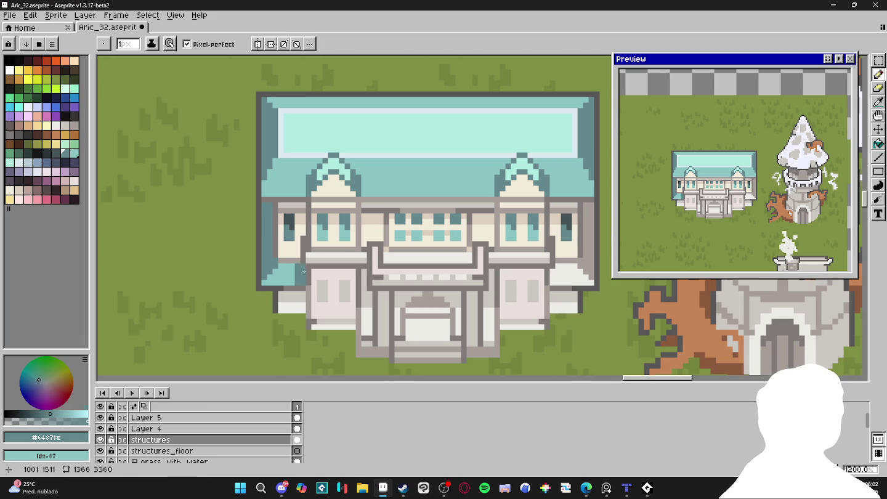
pyautogui.scroll(-5, 297, 269)
pyautogui.scroll(3, 309, 273)
pyautogui.scroll(-1, 316, 277)
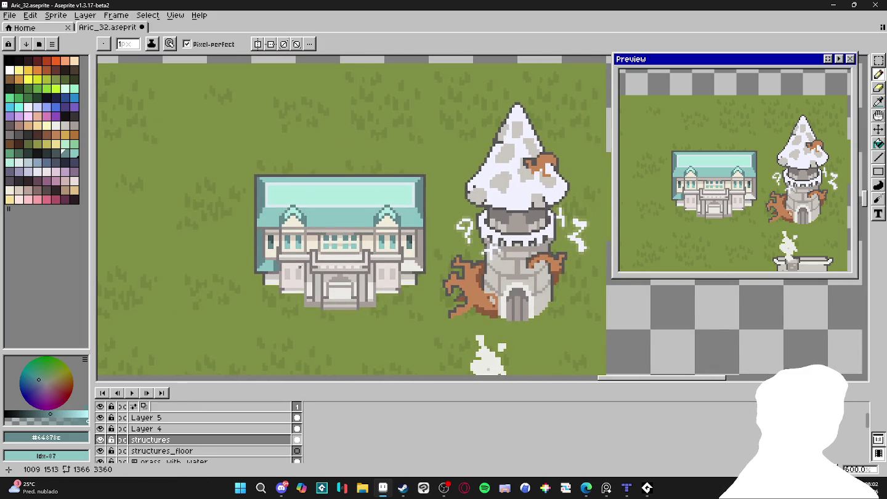
pyautogui.hscroll(2, 316, 277)
pyautogui.hscroll(2, 370, 265)
pyautogui.hotkey('ctrl', 's')
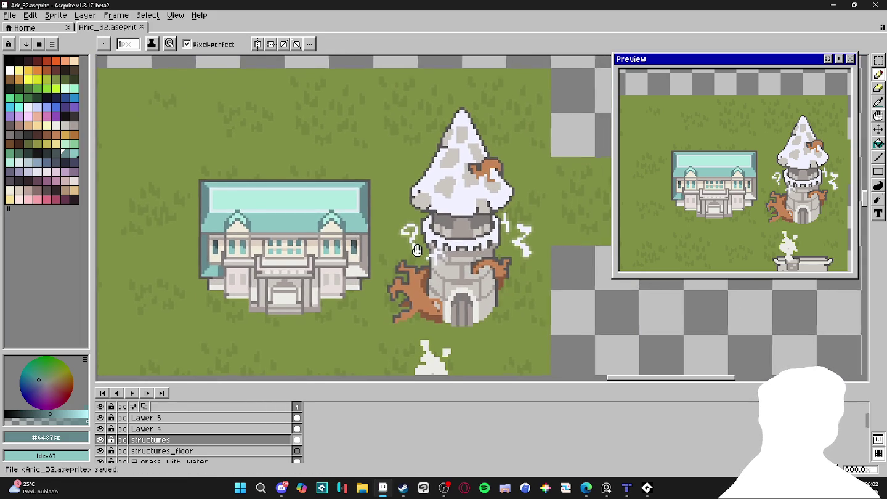
# Draw a dark grey #545757 line across the building.
pyautogui.scroll(4, 215, 228)
pyautogui.keyDown('alt'); pyautogui.click(175, 242); pyautogui.keyUp('alt')
pyautogui.moveTo(180, 242); pyautogui.dragTo(230, 242)
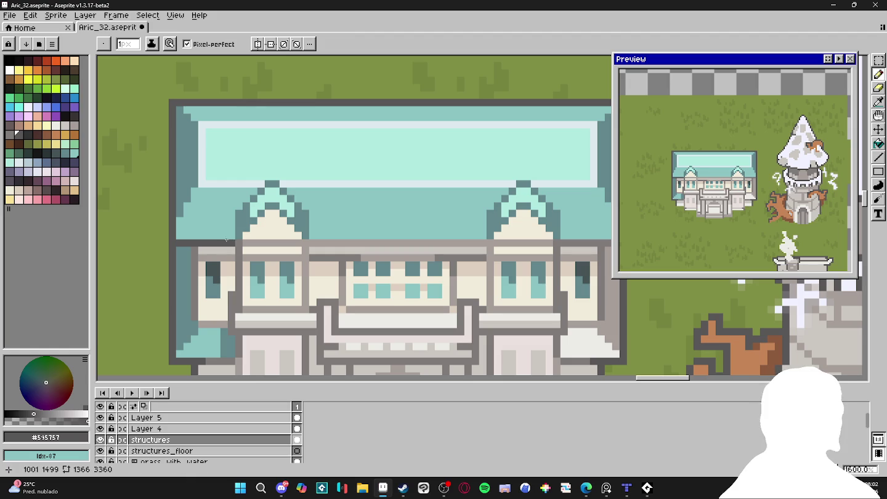
# Draw a near-black outline down the left wall, extending it down-right and upward.
pyautogui.hotkey('ctrl', 'z')
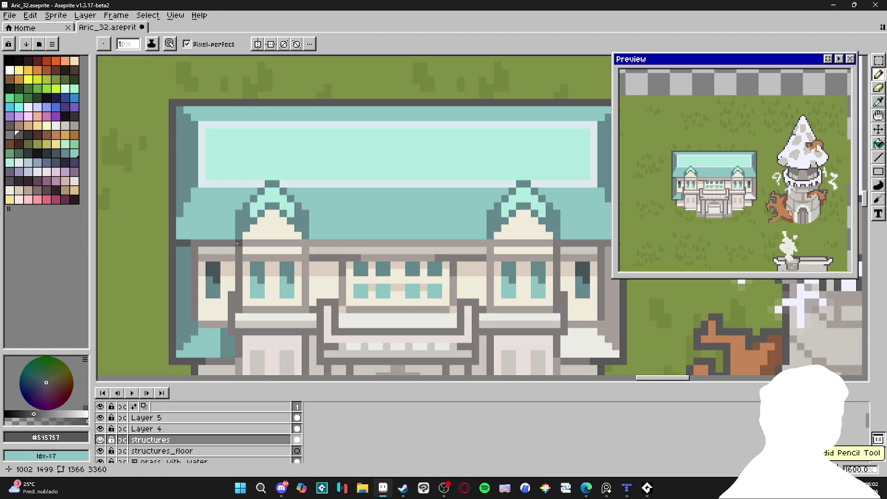
pyautogui.hotkey('ctrl', 'y')
pyautogui.moveTo(196, 253); pyautogui.dragTo(197, 289)
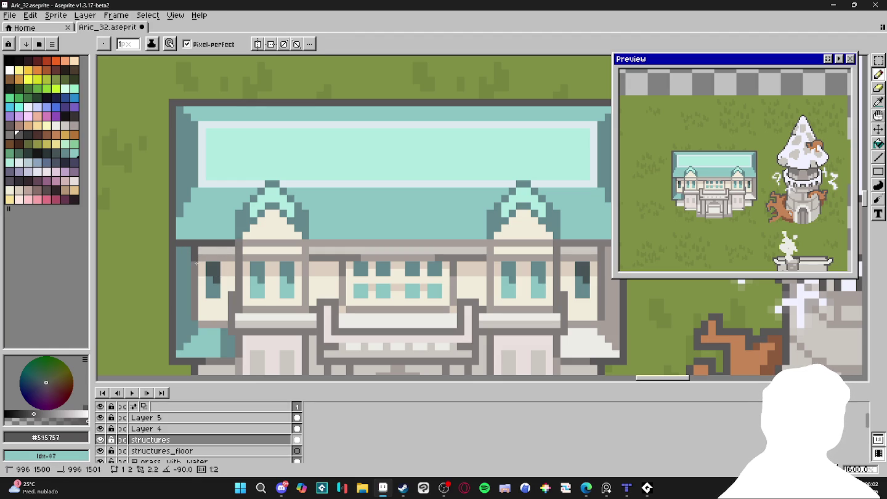
pyautogui.keyDown('alt'); pyautogui.click(183, 284); pyautogui.keyUp('alt')
pyautogui.click(47, 152)
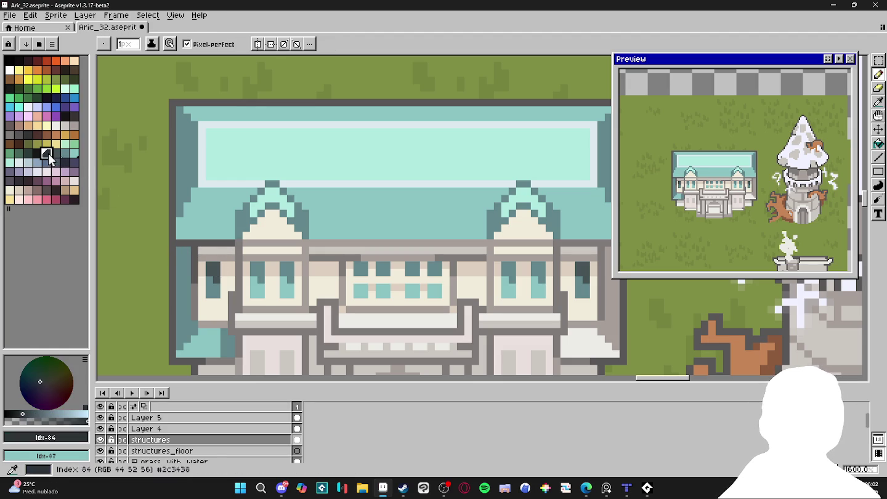
pyautogui.moveTo(196, 286); pyautogui.dragTo(222, 325)
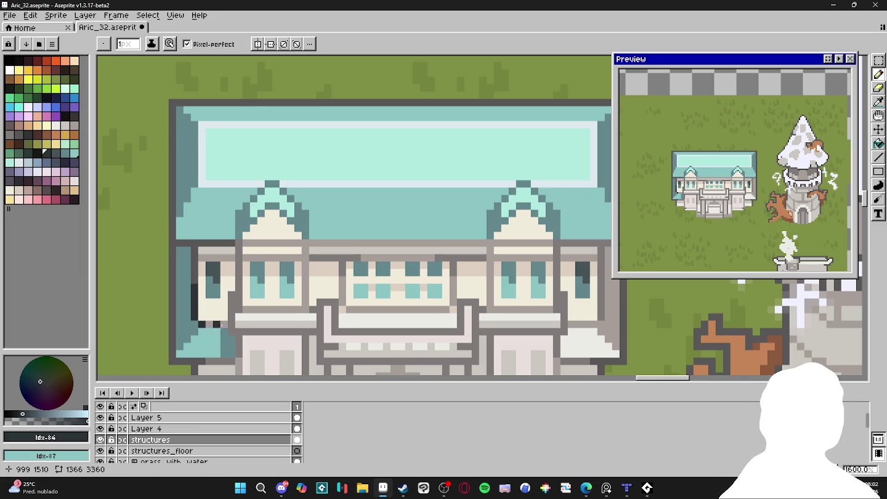
pyautogui.keyDown('alt'); pyautogui.click(224, 325); pyautogui.keyUp('alt')
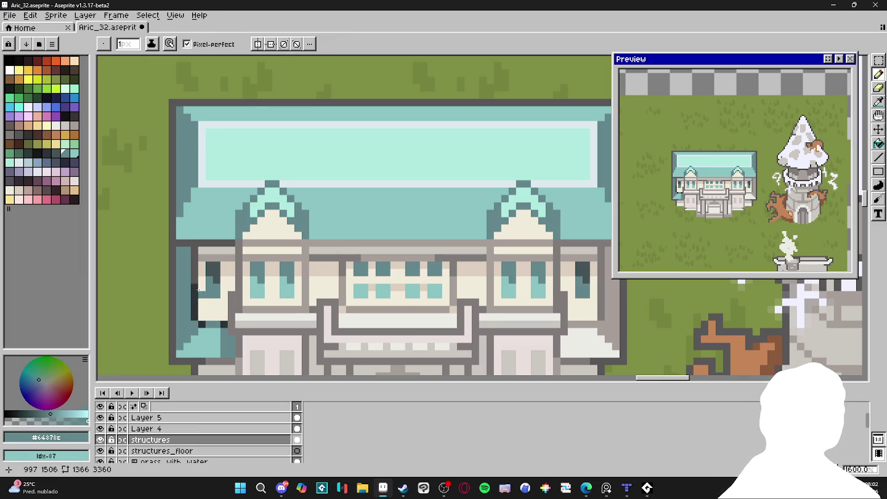
pyautogui.keyDown('alt'); pyautogui.click(196, 286); pyautogui.keyUp('alt')
pyautogui.moveTo(196, 284)
pyautogui.mouseDown()
pyautogui.moveTo(196, 248)
pyautogui.moveTo(181, 244)
pyautogui.mouseUp()
# Touch up the left eave corner and draw a dark slate line up the mansion's left edge.
pyautogui.keyDown('alt'); pyautogui.click(225, 236); pyautogui.keyUp('alt')
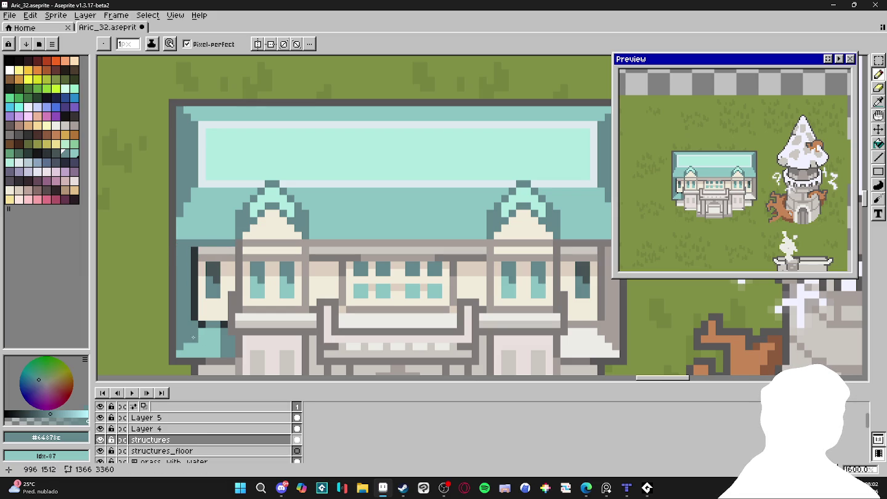
pyautogui.keyDown('alt'); pyautogui.click(196, 305); pyautogui.keyUp('alt')
pyautogui.moveTo(187, 243); pyautogui.dragTo(171, 250)
pyautogui.hotkey('ctrl', 'z')
pyautogui.keyDown('alt'); pyautogui.click(194, 253); pyautogui.keyUp('alt')
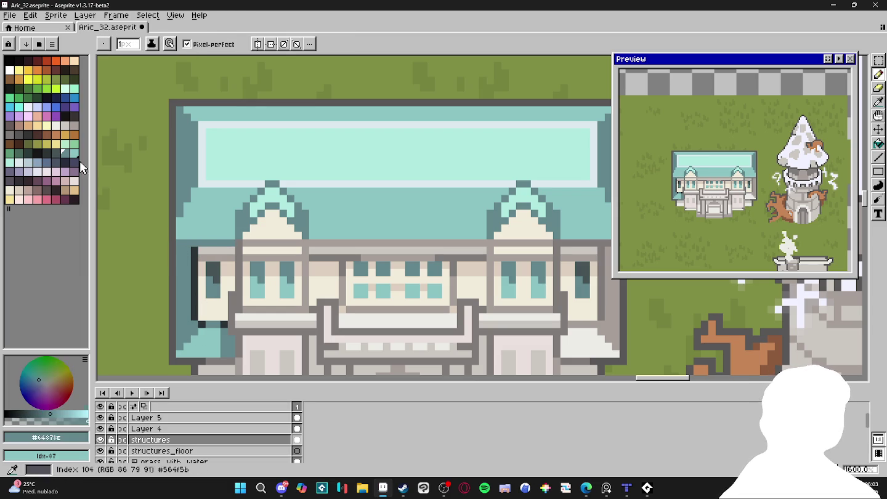
pyautogui.click(180, 242)
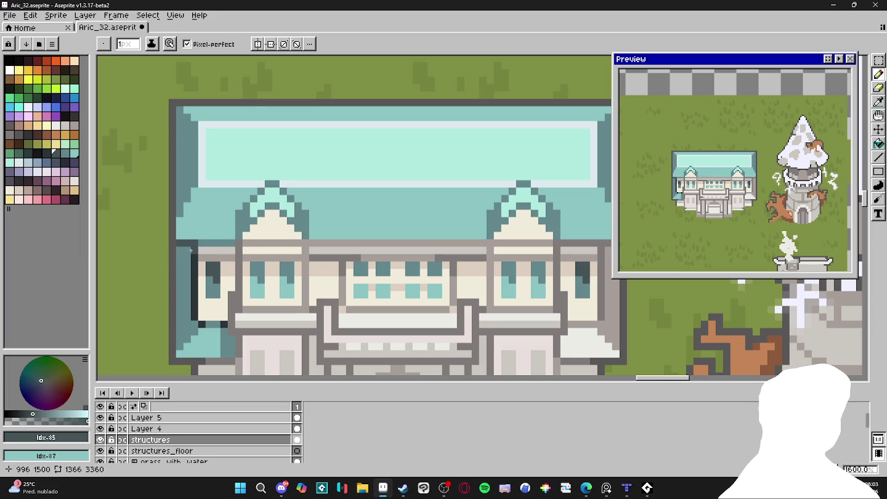
pyautogui.moveTo(171, 244); pyautogui.dragTo(171, 224)
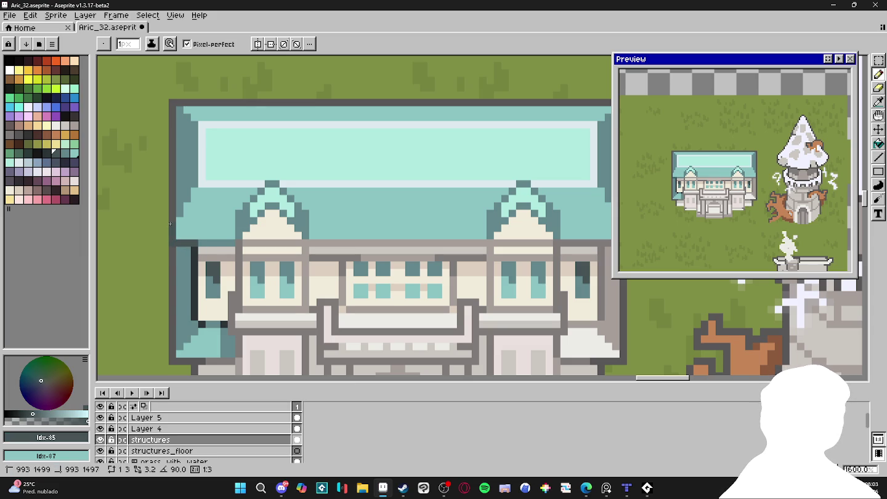
pyautogui.keyDown('alt'); pyautogui.click(196, 259); pyautogui.keyUp('alt')
pyautogui.keyDown('alt'); pyautogui.click(175, 216); pyautogui.keyUp('alt')
pyautogui.moveTo(175, 207); pyautogui.dragTo(175, 113)
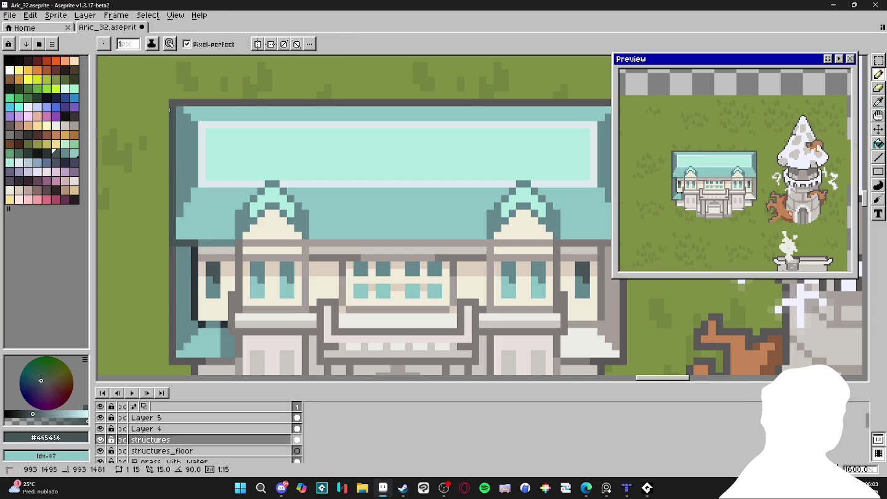
# Darken the mansion's right outline column with the darkest outline colour.
pyautogui.scroll(-3, 180, 119)
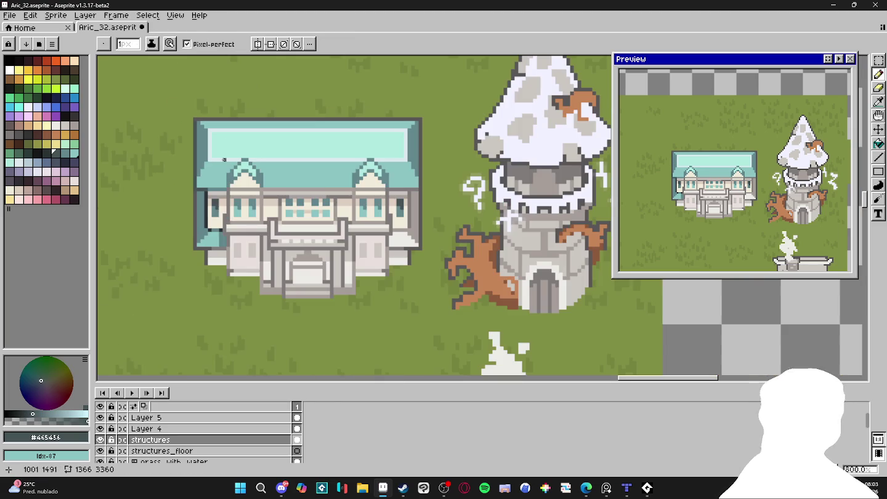
pyautogui.scroll(-2, 224, 168)
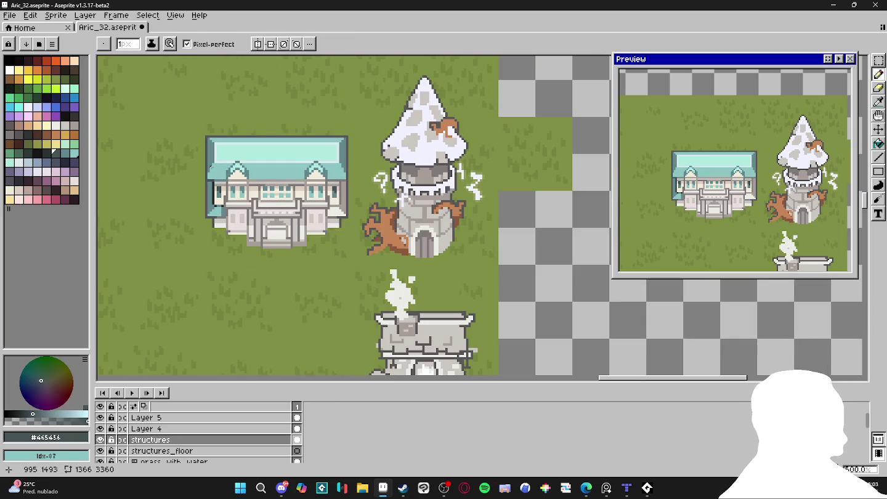
pyautogui.scroll(3, 210, 165)
pyautogui.scroll(1, 221, 185)
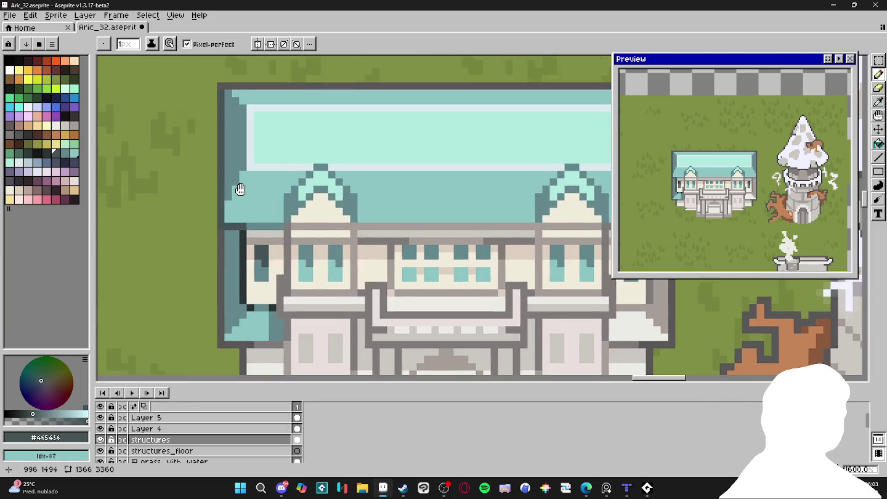
pyautogui.keyDown('alt'); pyautogui.click(228, 243); pyautogui.keyUp('alt')
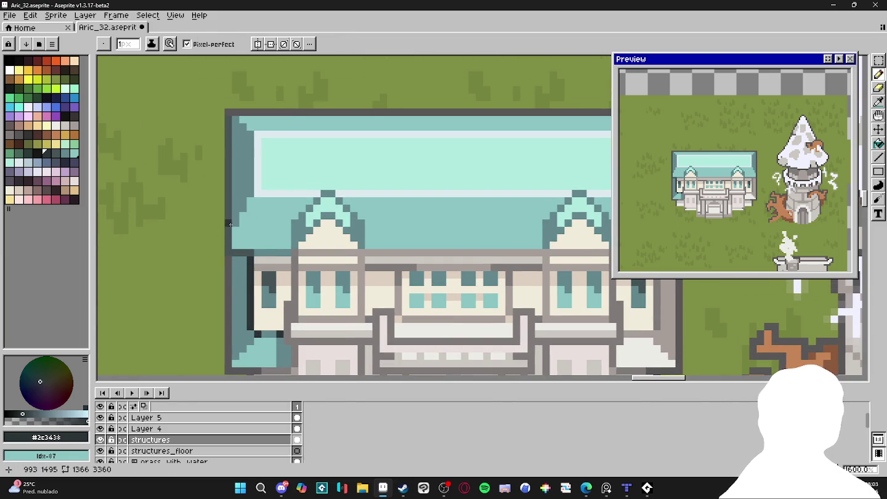
pyautogui.moveTo(263, 159); pyautogui.dragTo(247, 164)
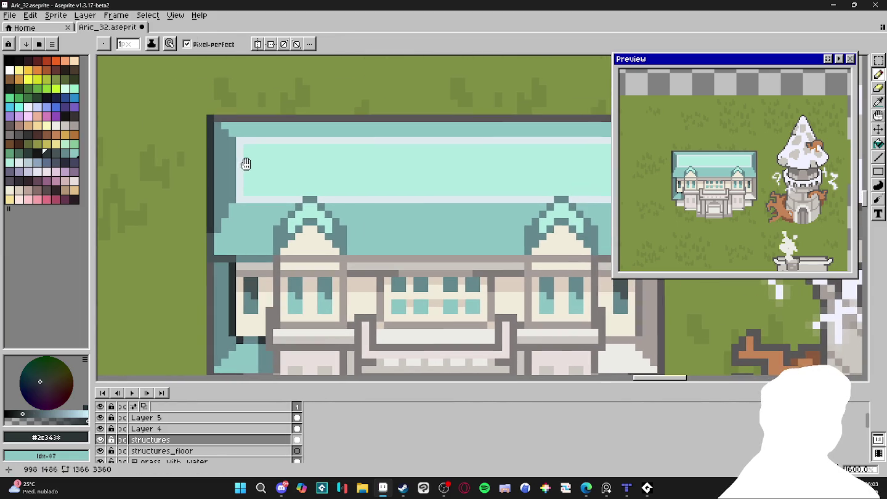
pyautogui.hscroll(3, 462, 191)
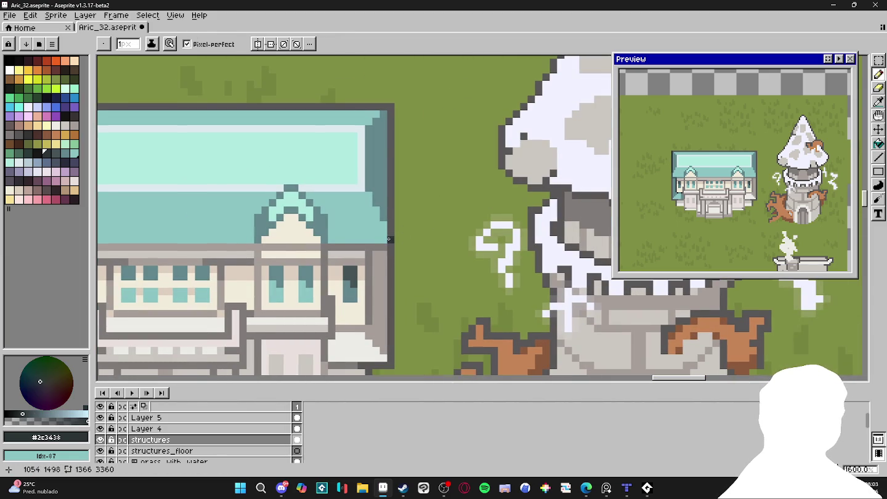
pyautogui.moveTo(392, 233); pyautogui.dragTo(391, 106)
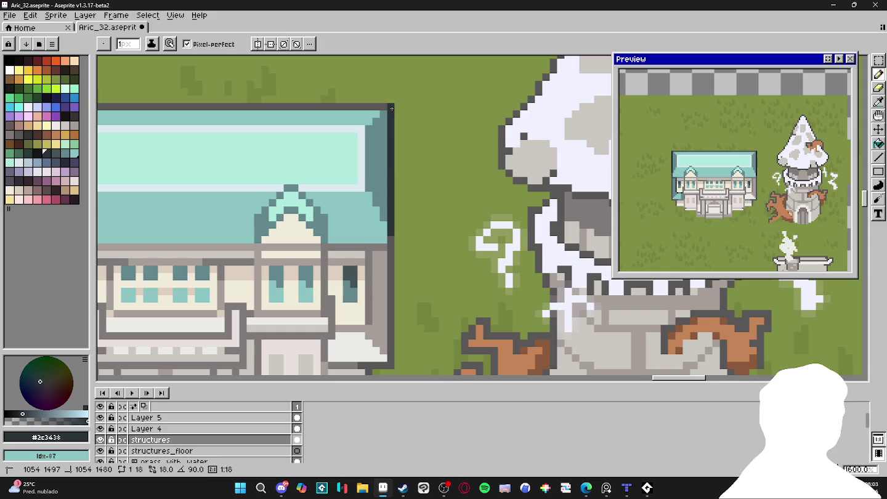
# Paint dark grey-teal #465456 pixels along the roof's bottom edge and save the file.
pyautogui.keyDown('alt'); pyautogui.click(317, 229); pyautogui.keyUp('alt')
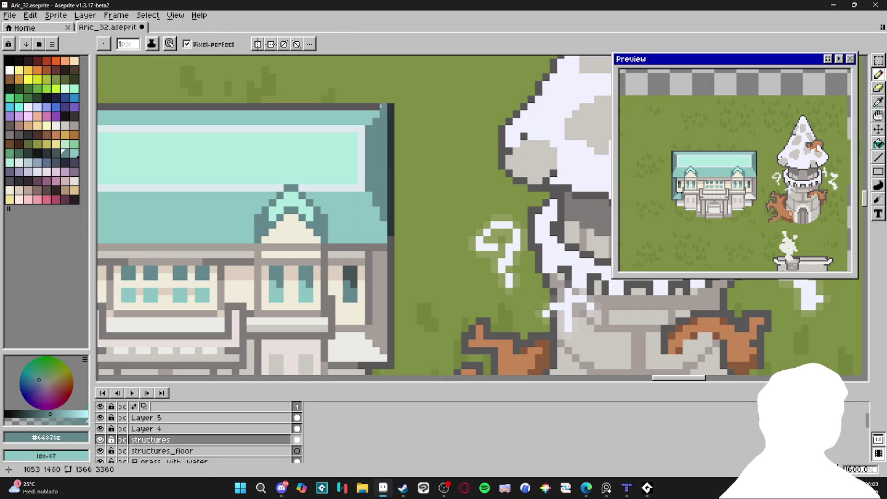
pyautogui.moveTo(249, 147); pyautogui.dragTo(451, 220)
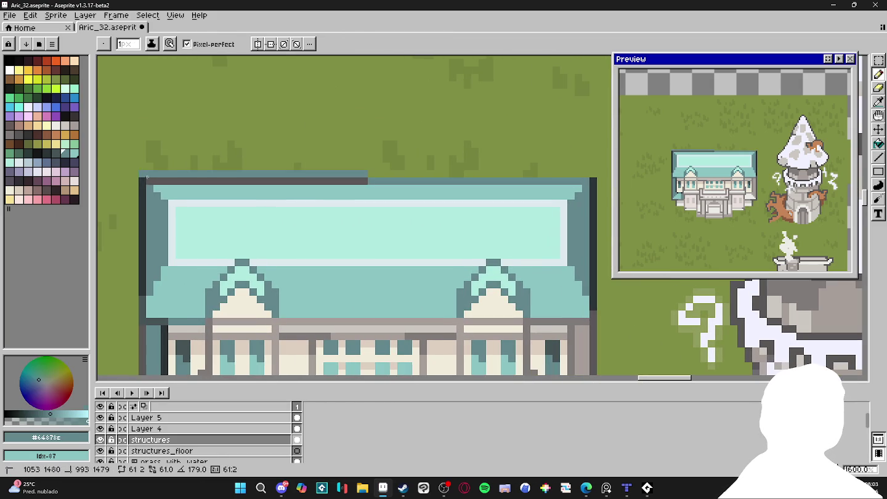
pyautogui.scroll(-1, 209, 240)
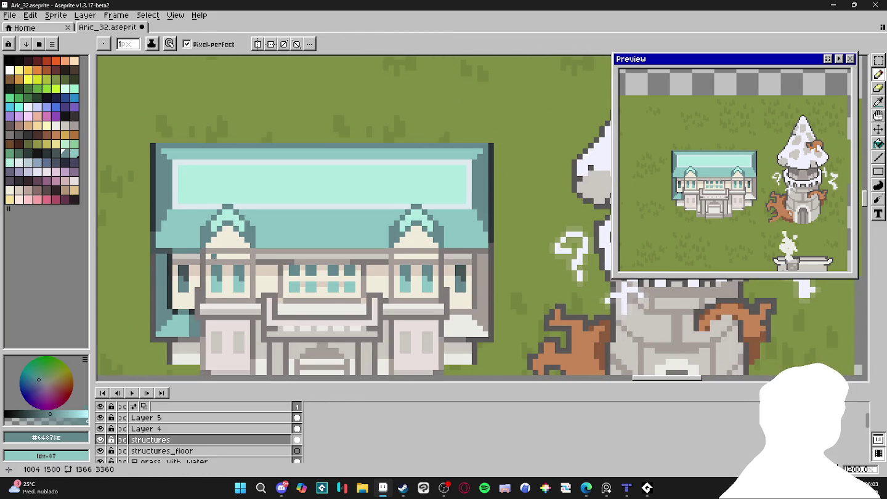
pyautogui.scroll(1, 215, 259)
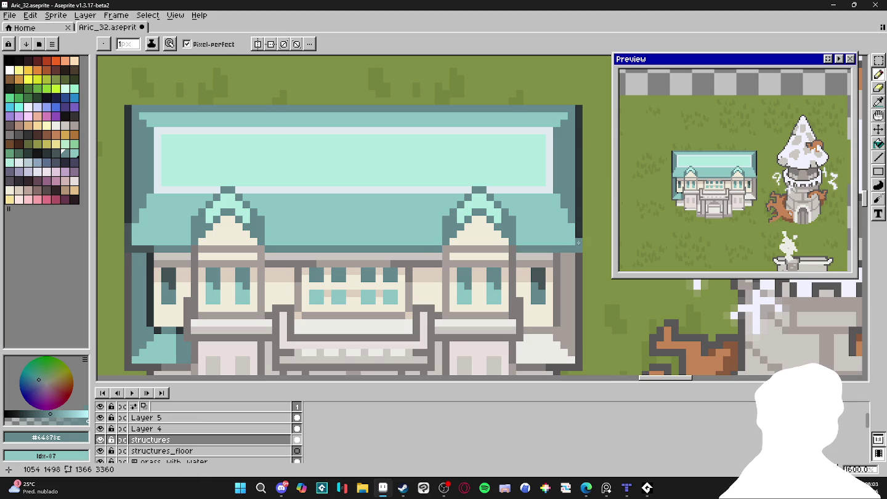
pyautogui.hscroll(-3, 487, 233)
pyautogui.hscroll(-1, 375, 225)
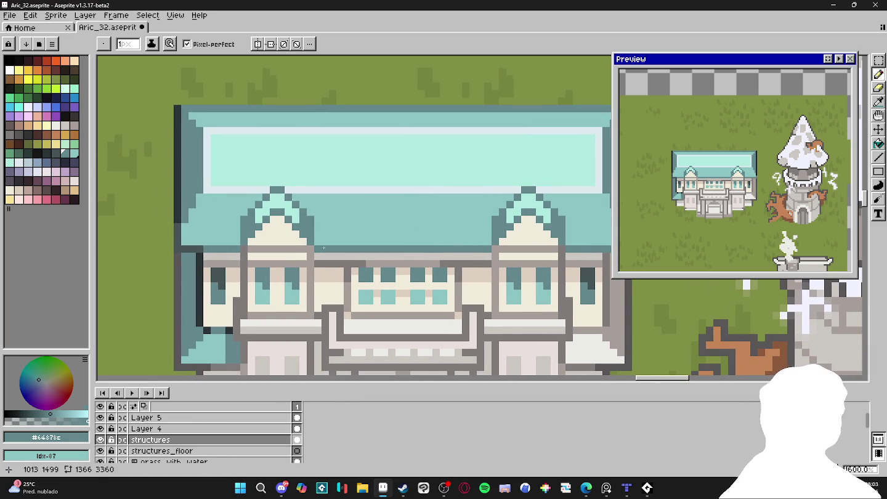
pyautogui.scroll(1, 323, 248)
pyautogui.press('i')
pyautogui.press('b')
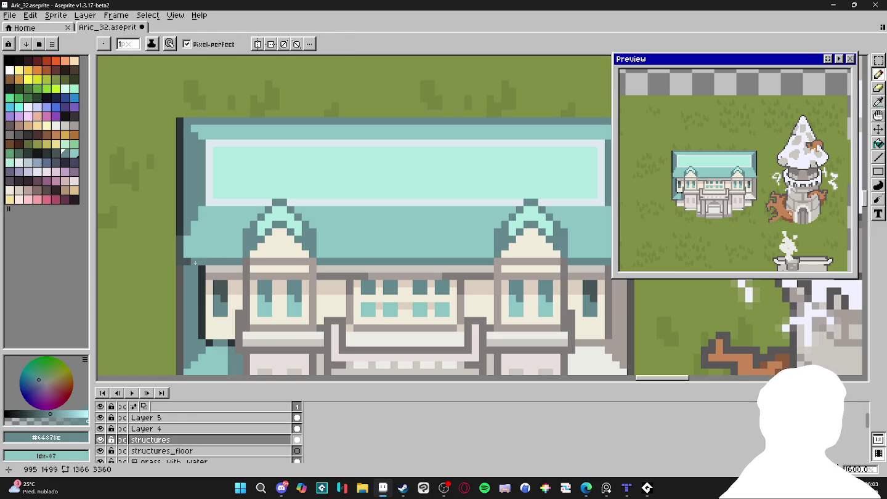
pyautogui.keyDown('alt'); pyautogui.click(196, 263); pyautogui.keyUp('alt')
pyautogui.hscroll(5, 308, 264)
pyautogui.moveTo(402, 268); pyautogui.dragTo(418, 268)
pyautogui.scroll(-3, 415, 262)
pyautogui.hotkey('ctrl', 's')
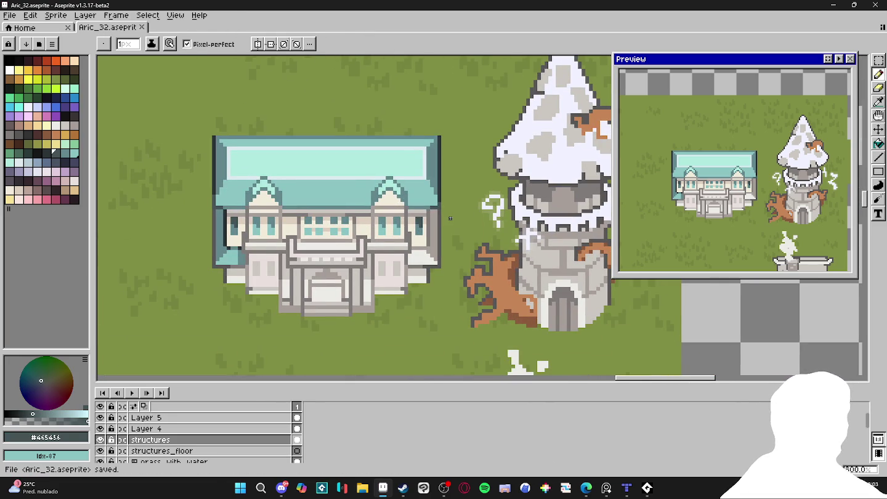
# Fill the mansion's lower right roof corner with light teal.
pyautogui.scroll(2, 338, 247)
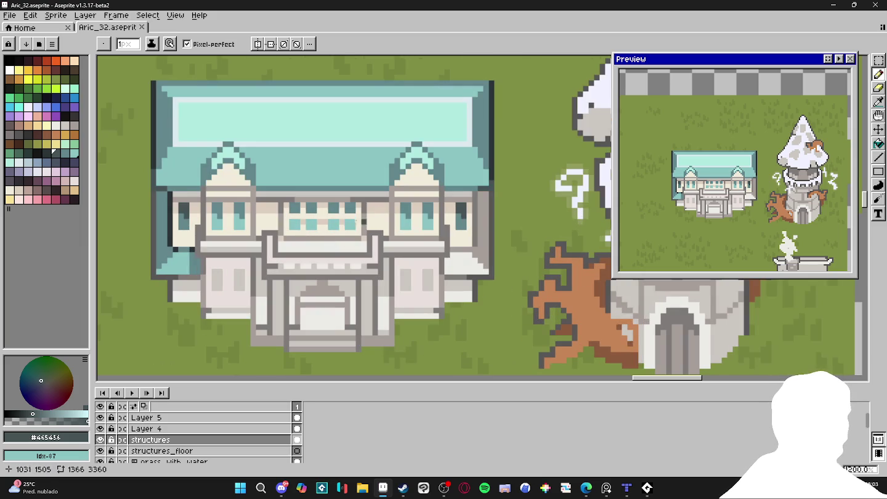
pyautogui.moveTo(347, 272)
pyautogui.mouseDown()
pyautogui.moveTo(321, 269)
pyautogui.moveTo(318, 260)
pyautogui.mouseUp()
pyautogui.scroll(-2, 332, 258)
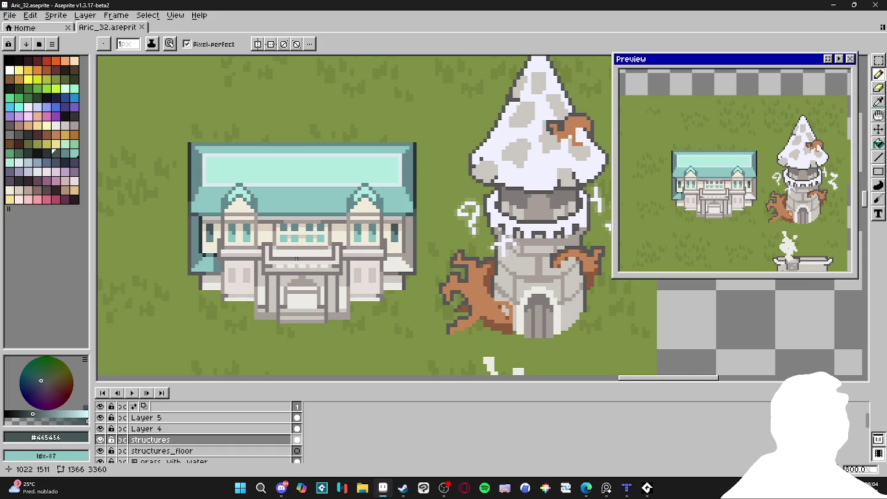
pyautogui.scroll(2, 296, 258)
pyautogui.keyDown('alt'); pyautogui.click(202, 271); pyautogui.keyUp('alt')
pyautogui.press('g')
pyautogui.click(459, 271)
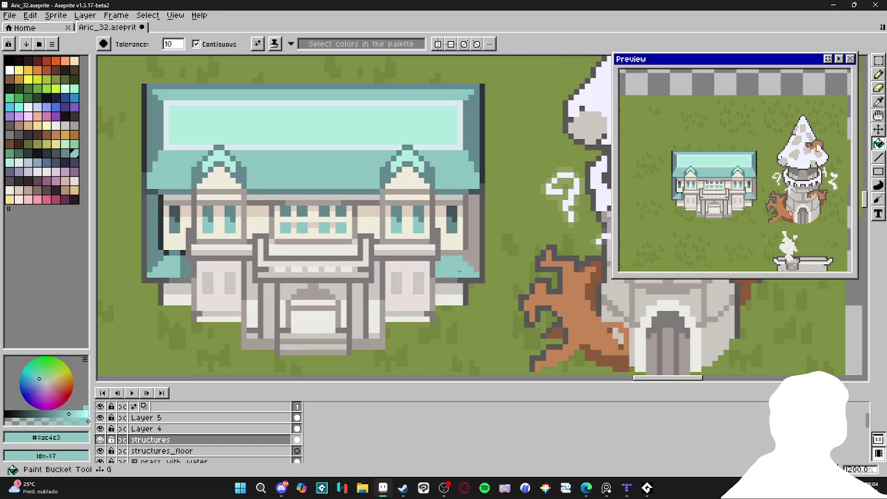
# Fill the grey right wall edge with the darker roof-edge teal.
pyautogui.keyDown('alt'); pyautogui.click(478, 263); pyautogui.keyUp('alt')
pyautogui.press('b')
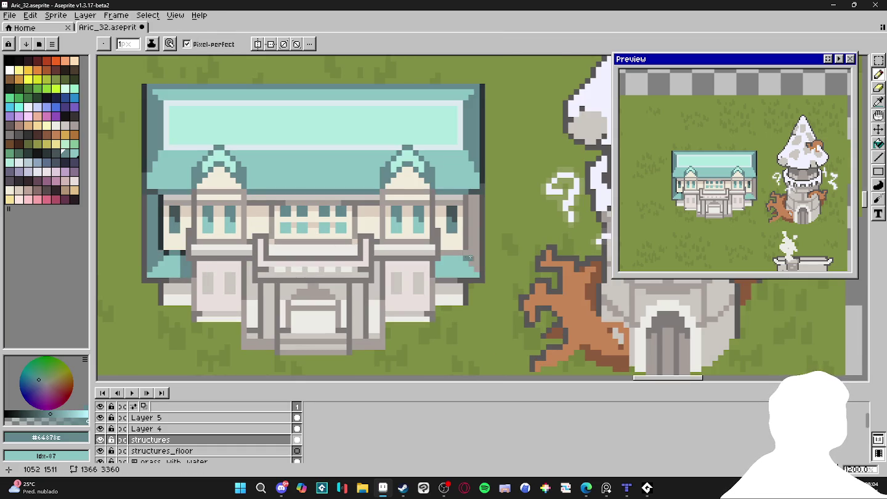
pyautogui.press('g')
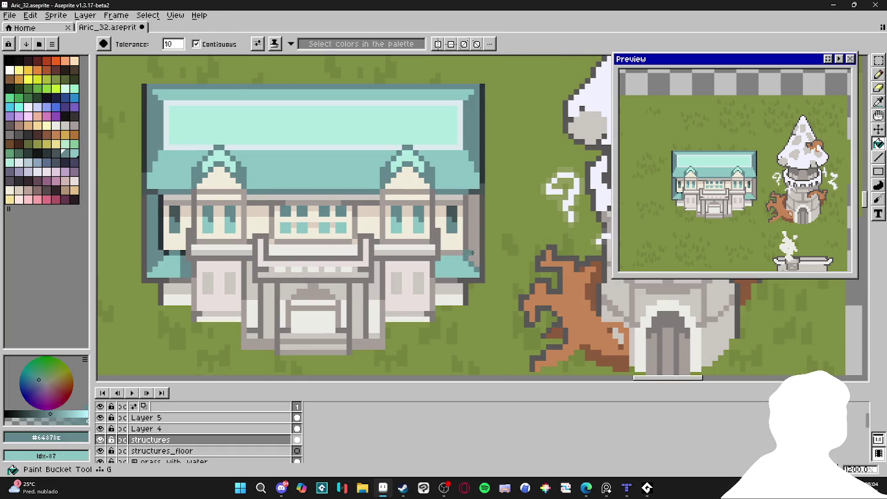
pyautogui.click(471, 252)
pyautogui.press('b')
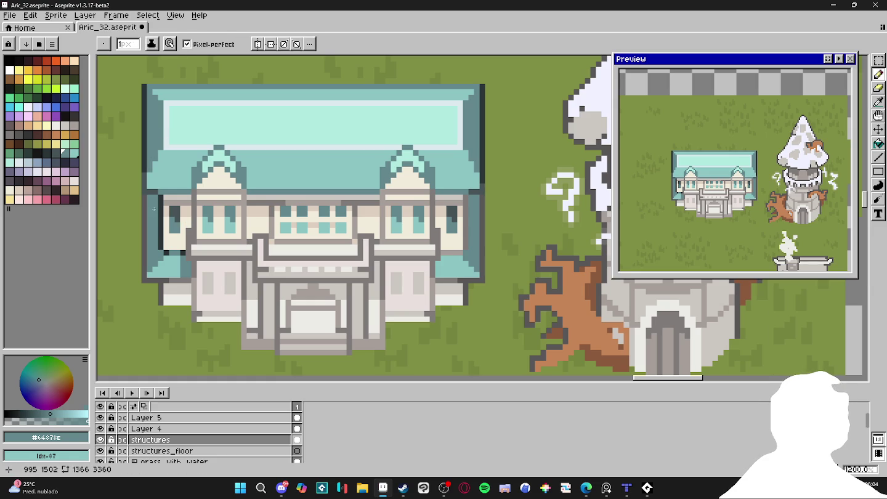
pyautogui.press('+')
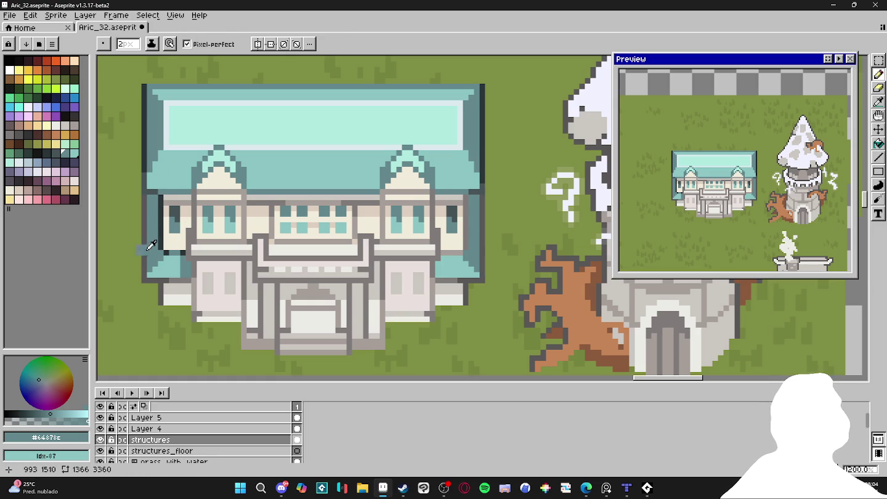
pyautogui.keyDown('alt'); pyautogui.click(153, 197); pyautogui.keyUp('alt')
pyautogui.press('-')
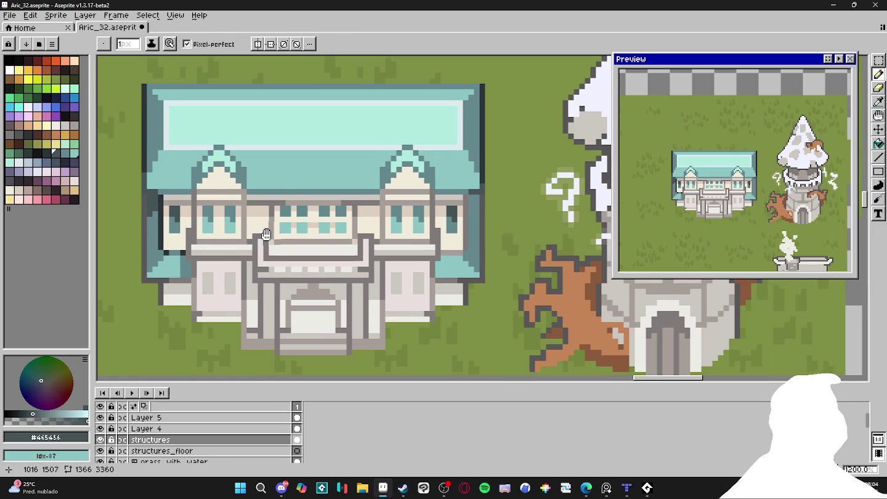
# Draw dark outline pixels along the building's left and right edges.
pyautogui.moveTo(266, 235); pyautogui.dragTo(246, 239)
pyautogui.press('+')
pyautogui.moveTo(298, 256); pyautogui.dragTo(307, 254)
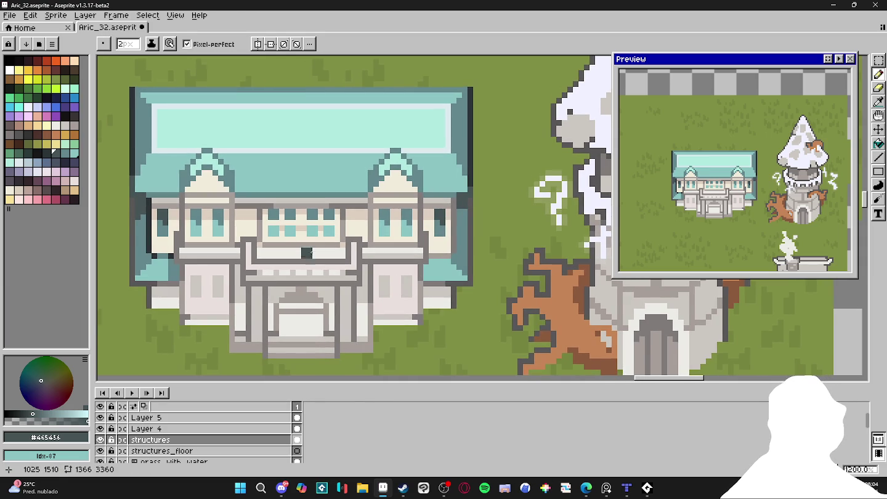
pyautogui.press('v')
pyautogui.press('b')
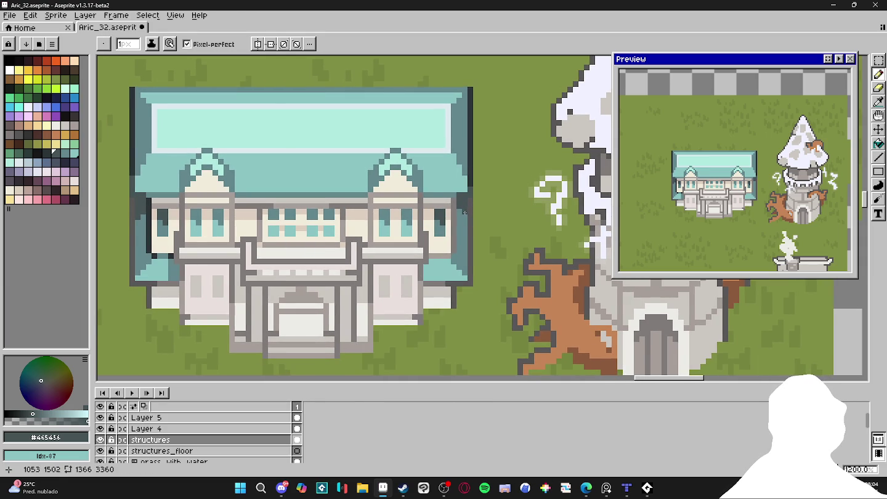
pyautogui.moveTo(160, 239); pyautogui.dragTo(166, 239)
pyautogui.keyDown('alt'); pyautogui.click(138, 201); pyautogui.keyUp('alt')
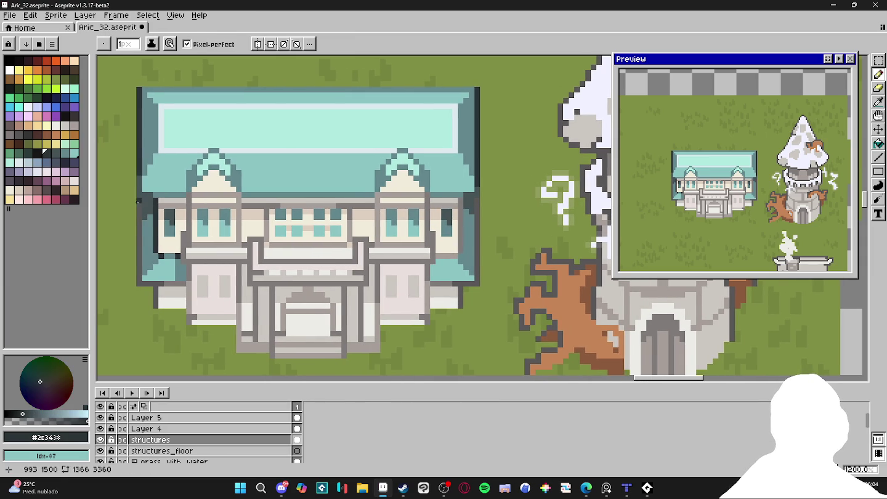
pyautogui.moveTo(140, 203); pyautogui.dragTo(142, 223)
pyautogui.click(478, 199)
# Sample the edge greys and roof teal, then save Aric_32.aseprite.
pyautogui.keyDown('alt'); pyautogui.click(478, 218); pyautogui.keyUp('alt')
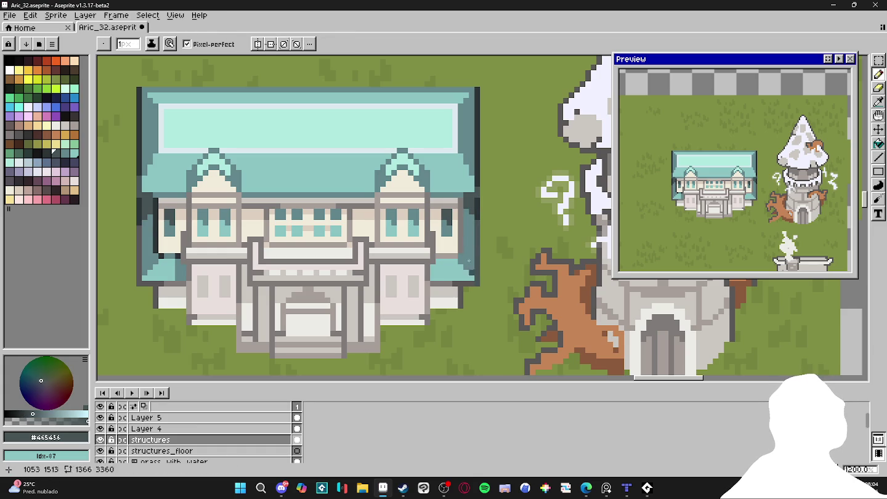
pyautogui.keyDown('alt'); pyautogui.click(473, 279); pyautogui.keyUp('alt')
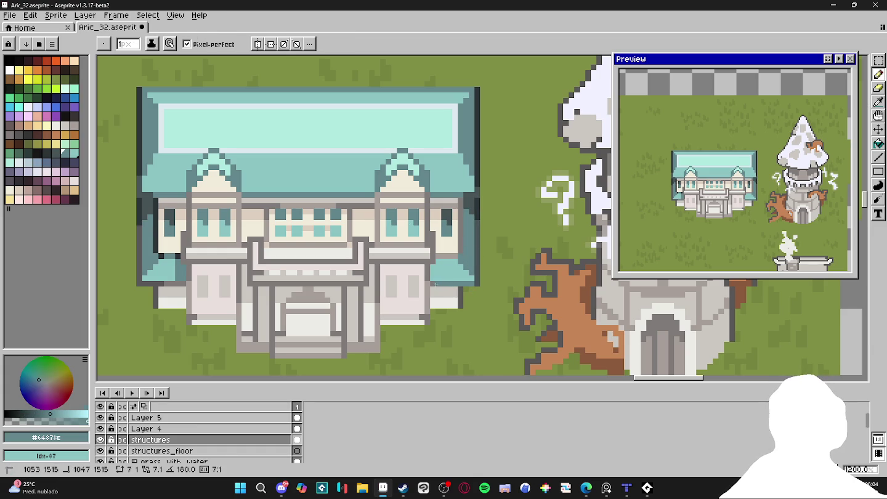
pyautogui.hscroll(-3, 343, 267)
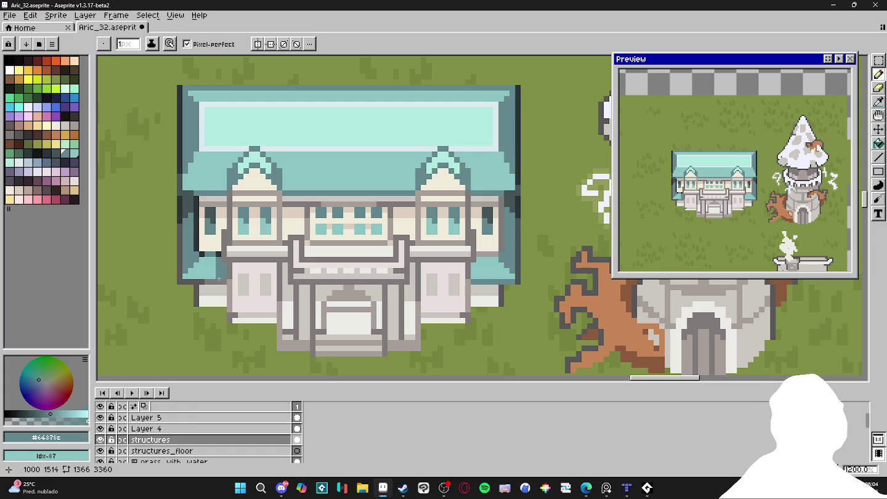
pyautogui.keyDown('alt'); pyautogui.click(179, 229); pyautogui.keyUp('alt')
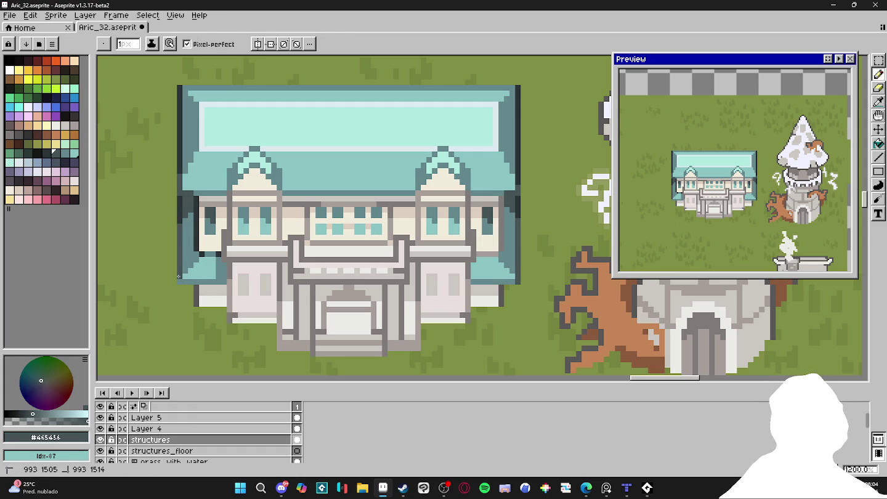
pyautogui.scroll(-1, 185, 278)
pyautogui.hscroll(-1, 210, 271)
pyautogui.hotkey('ctrl', 's')
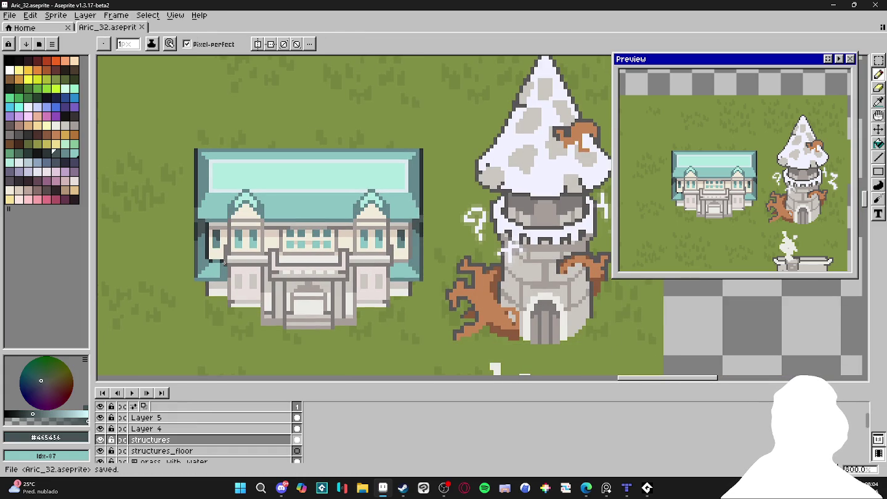
# Recolour the left edge outline teal and draw a dark #465456 outline down the right edge.
pyautogui.press('b')
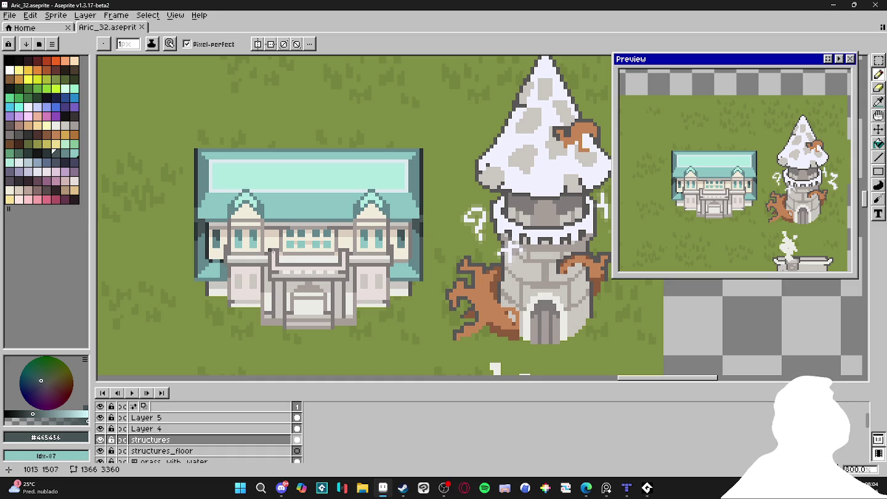
pyautogui.scroll(3, 199, 260)
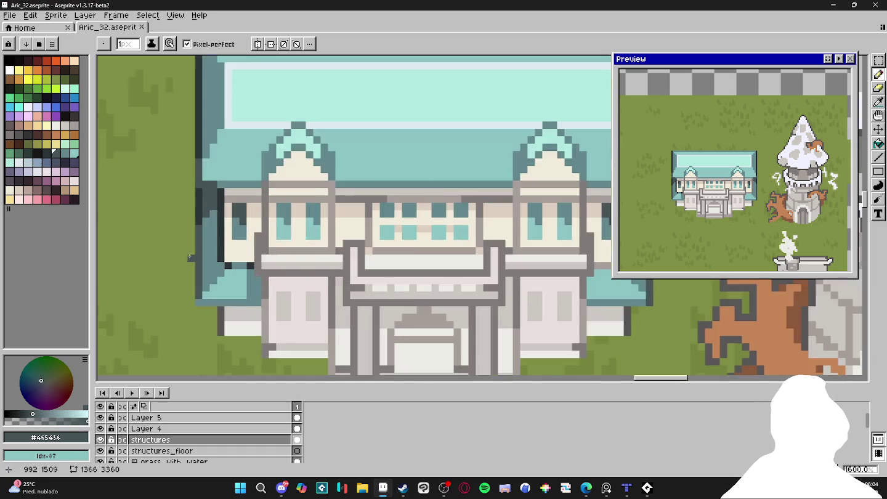
pyautogui.scroll(2, 217, 204)
pyautogui.moveTo(218, 202); pyautogui.dragTo(268, 284)
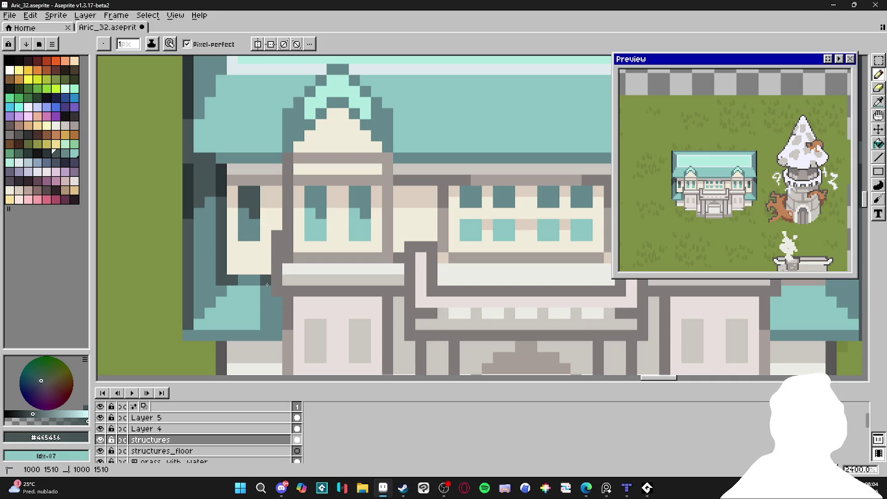
pyautogui.scroll(-5, 267, 284)
pyautogui.scroll(3, 397, 301)
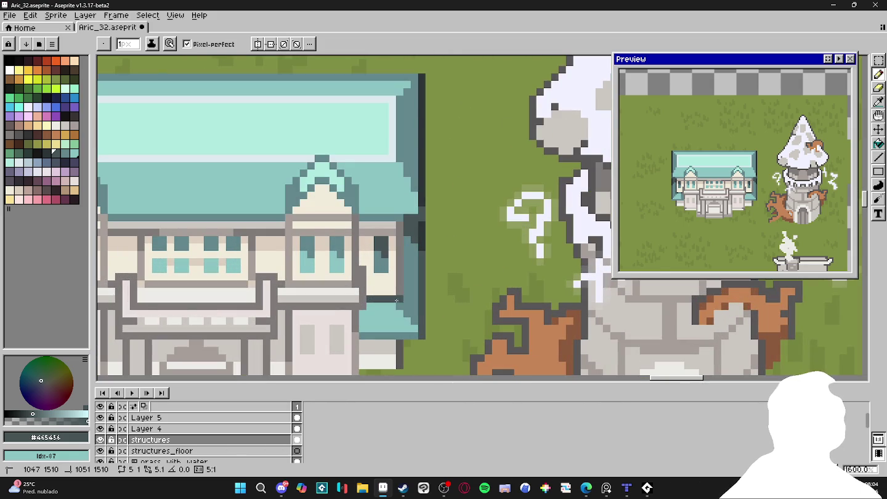
pyautogui.moveTo(399, 301); pyautogui.dragTo(400, 238)
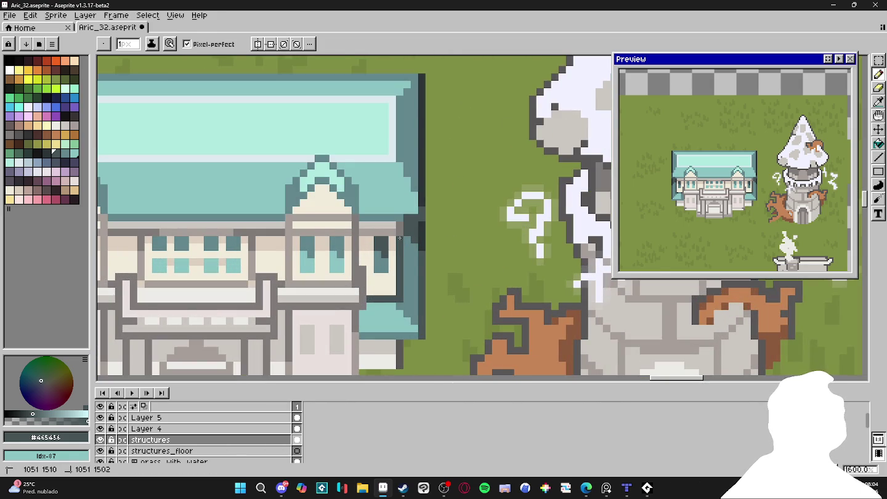
# Repaint the dark lower roof row in lighter teal #64878c.
pyautogui.keyDown('alt'); pyautogui.click(407, 268); pyautogui.keyUp('alt')
pyautogui.moveTo(393, 300); pyautogui.dragTo(368, 299)
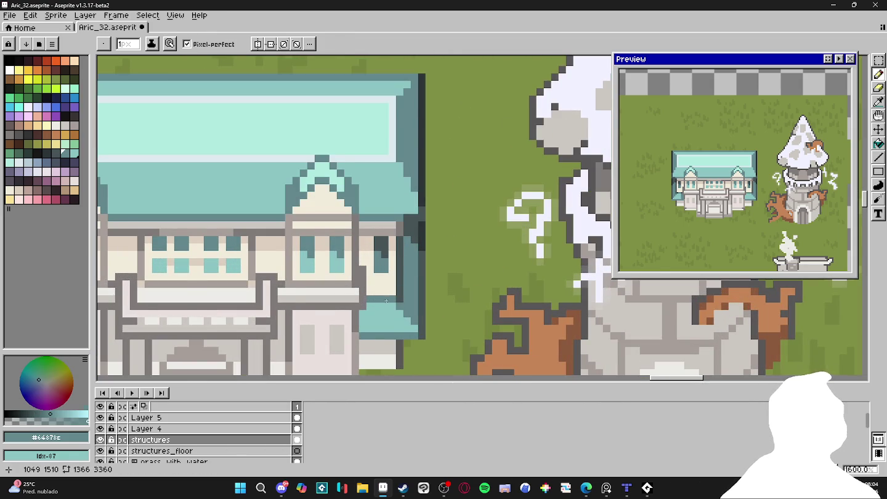
pyautogui.scroll(-1, 387, 301)
pyautogui.scroll(-2, 386, 301)
pyautogui.scroll(3, 412, 297)
pyautogui.scroll(-3, 413, 297)
pyautogui.scroll(3, 416, 297)
pyautogui.scroll(-1, 421, 295)
# Recentre the view on the building and pick the dark grey-teal outline colour.
pyautogui.press('b')
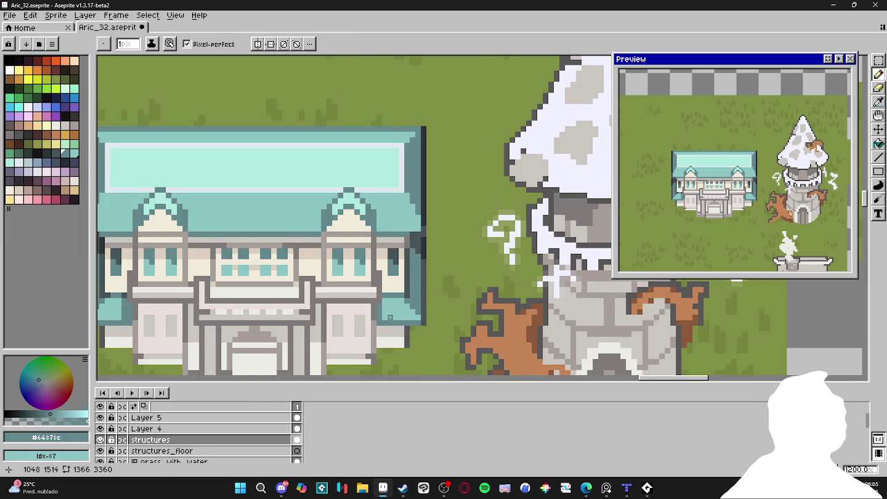
pyautogui.moveTo(391, 317); pyautogui.dragTo(410, 313)
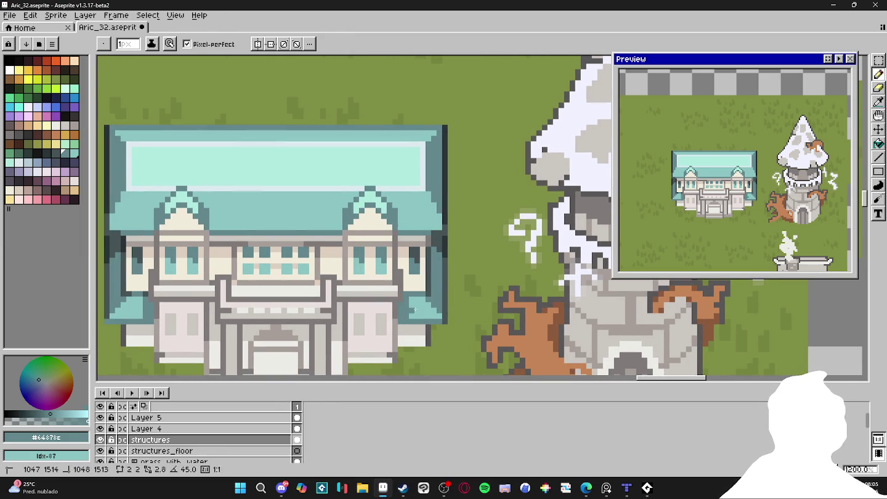
pyautogui.keyDown('alt'); pyautogui.click(407, 292); pyautogui.keyUp('alt')
pyautogui.hscroll(-2, 378, 304)
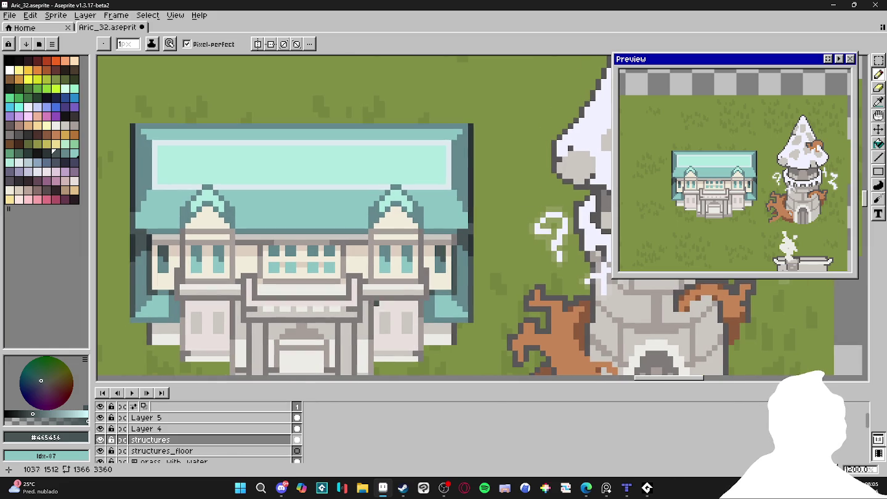
pyautogui.scroll(-2, 331, 292)
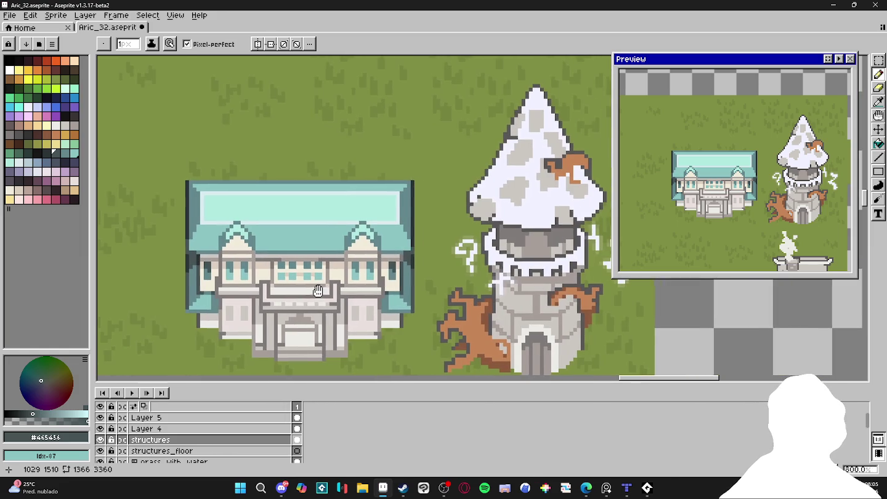
# Save Aric_32.aseprite, zoom in on the building and pick the pale grey #cbc6c1.
pyautogui.hotkey('ctrl', 's')
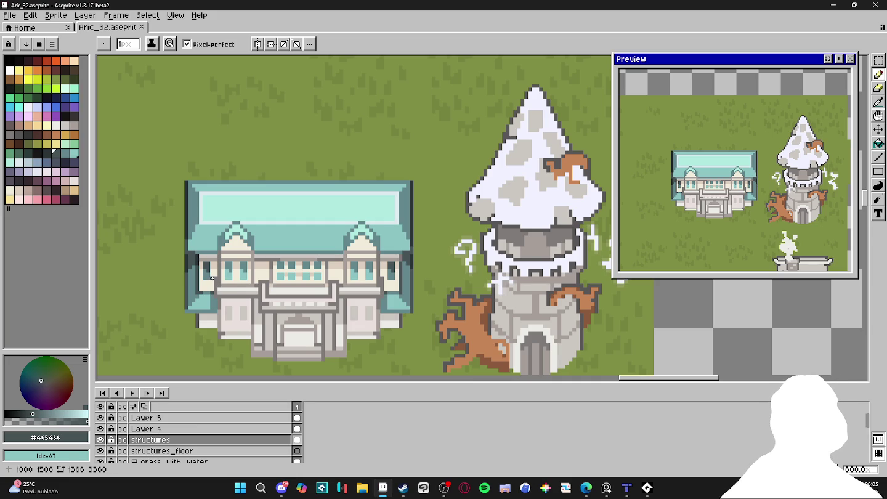
pyautogui.scroll(1, 211, 279)
pyautogui.scroll(1, 210, 244)
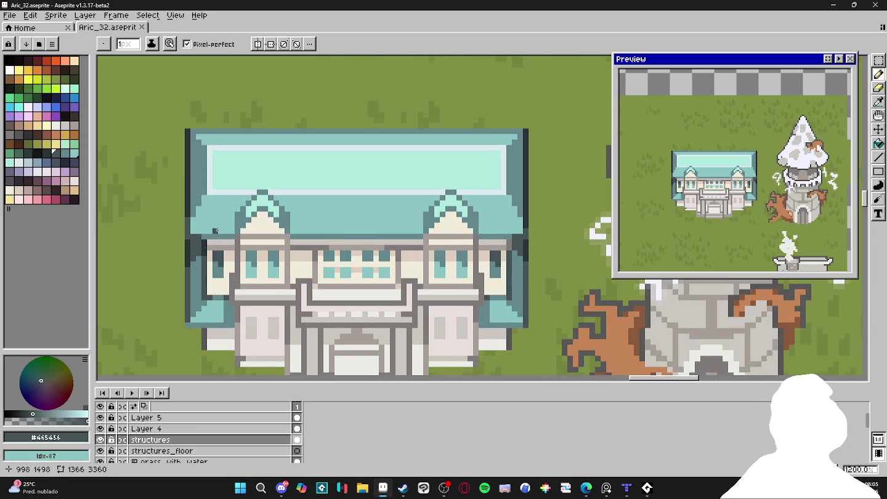
pyautogui.scroll(-1, 223, 265)
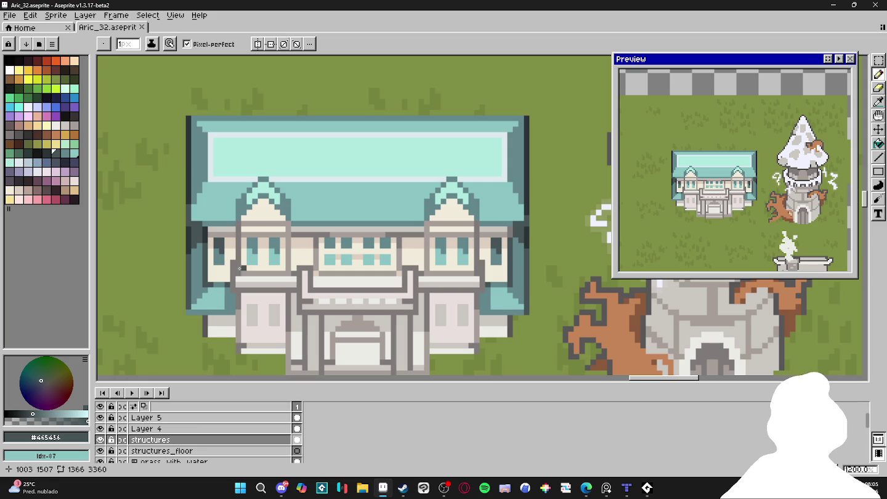
pyautogui.scroll(-1, 235, 277)
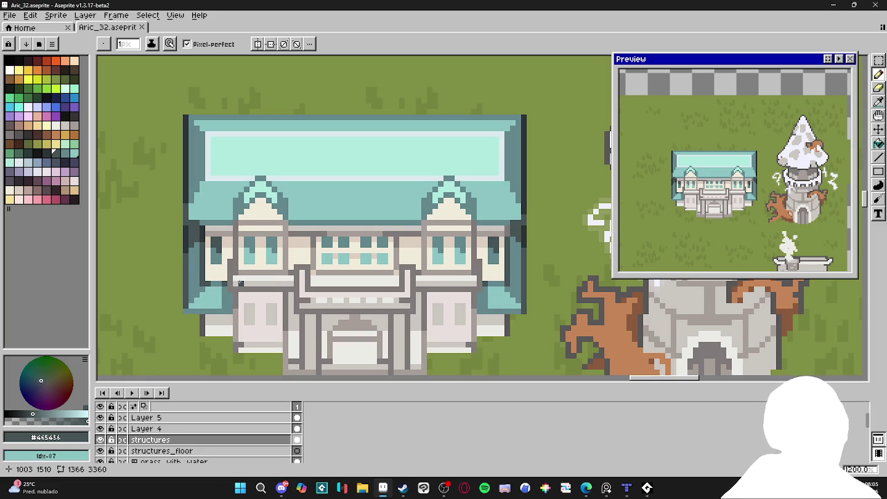
pyautogui.scroll(-2, 320, 290)
pyautogui.keyDown('alt'); pyautogui.click(391, 294); pyautogui.keyUp('alt')
# Paint light grey strips along both sides of the entrance door.
pyautogui.moveTo(392, 294); pyautogui.dragTo(391, 319)
pyautogui.moveTo(332, 301); pyautogui.dragTo(331, 320)
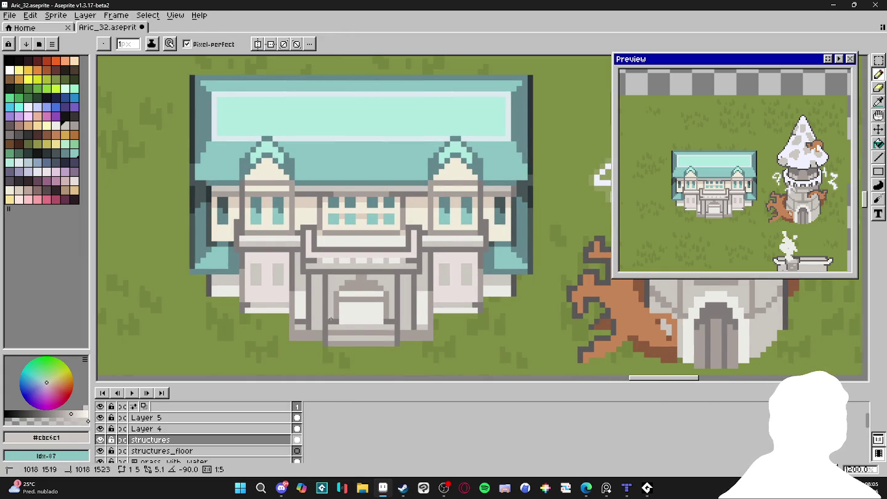
pyautogui.click(74, 126)
pyautogui.keyDown('alt'); pyautogui.click(370, 277); pyautogui.keyUp('alt')
# Fill the door arch with a darker palette grey.
pyautogui.click(13, 140)
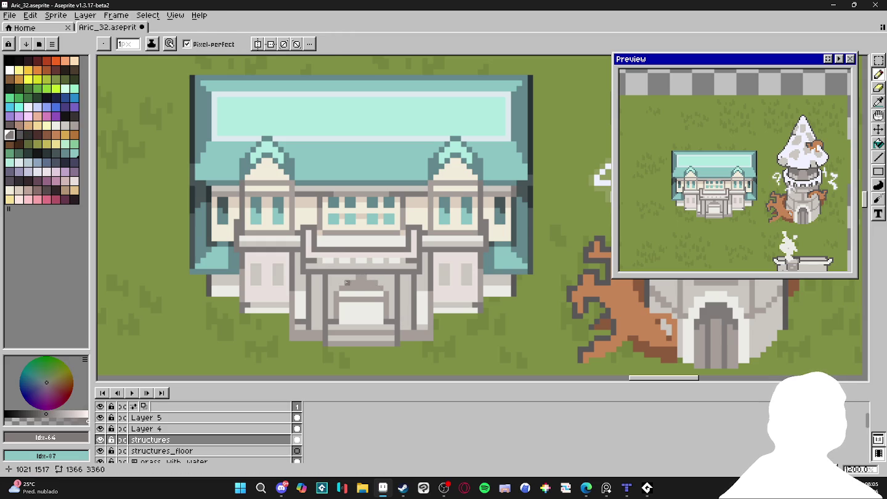
pyautogui.press('g')
pyautogui.click(388, 309)
pyautogui.hotkey('ctrl', 'a')
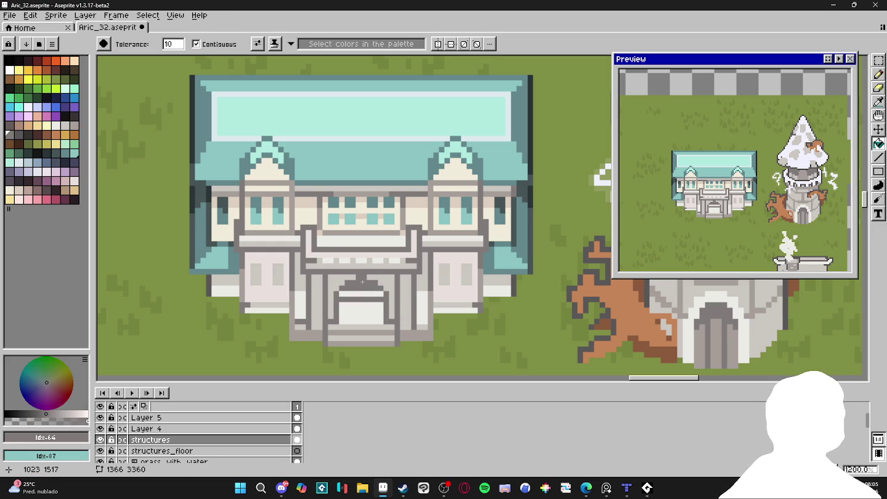
pyautogui.keyDown('alt'); pyautogui.click(384, 278); pyautogui.keyUp('alt')
pyautogui.click(74, 125)
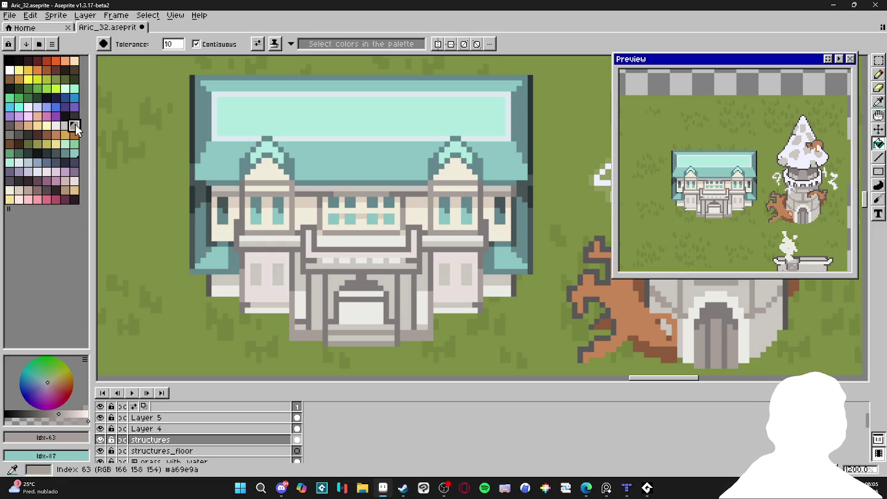
pyautogui.press('b')
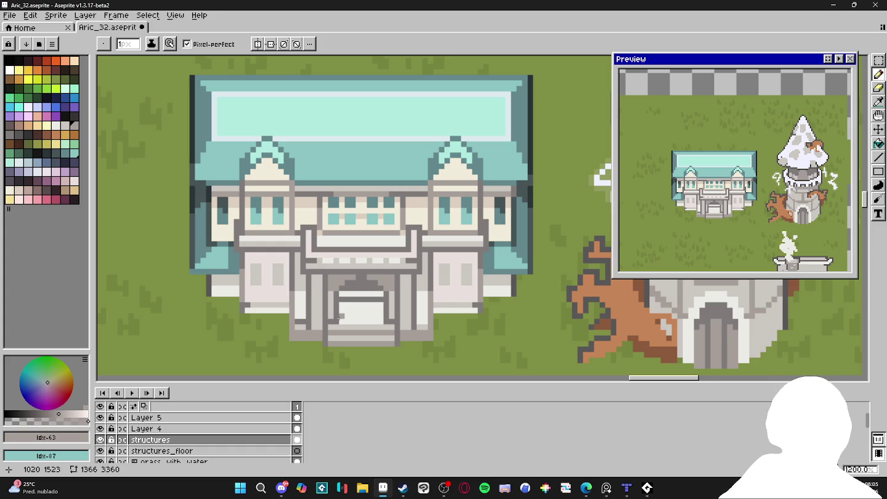
pyautogui.keyDown('alt'); pyautogui.click(525, 224); pyautogui.keyUp('alt')
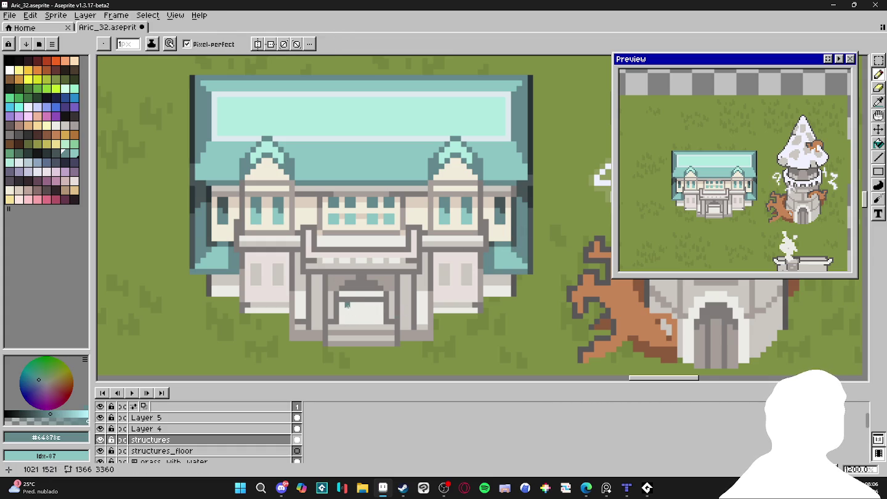
# Add teal panels to the door and a light grey line across its top.
pyautogui.click(351, 310)
pyautogui.click(370, 314)
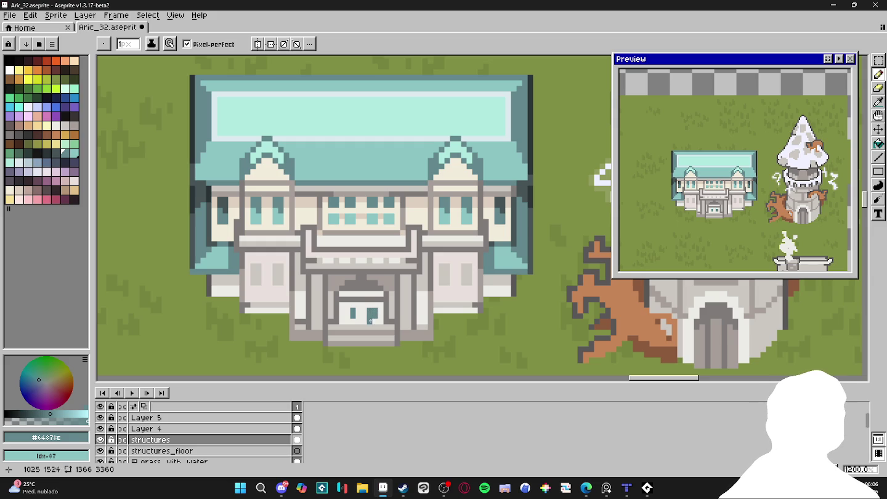
pyautogui.moveTo(373, 320); pyautogui.dragTo(351, 321)
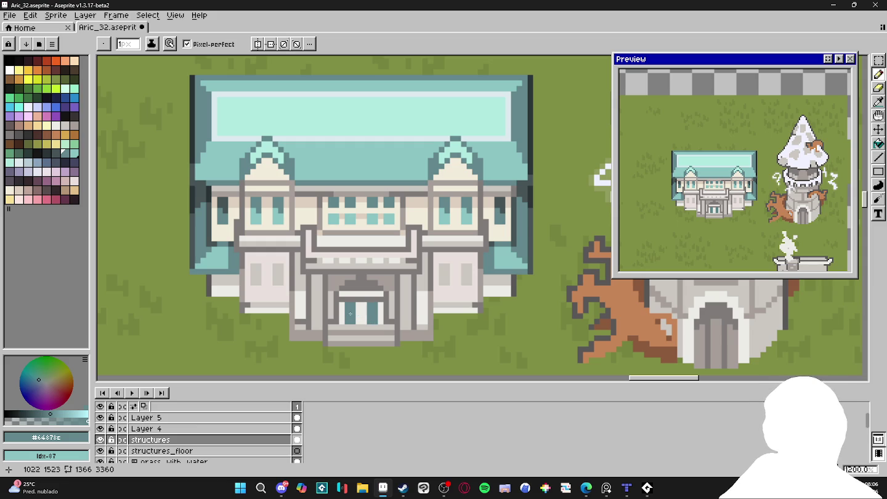
pyautogui.keyDown('alt'); pyautogui.click(378, 298); pyautogui.keyUp('alt')
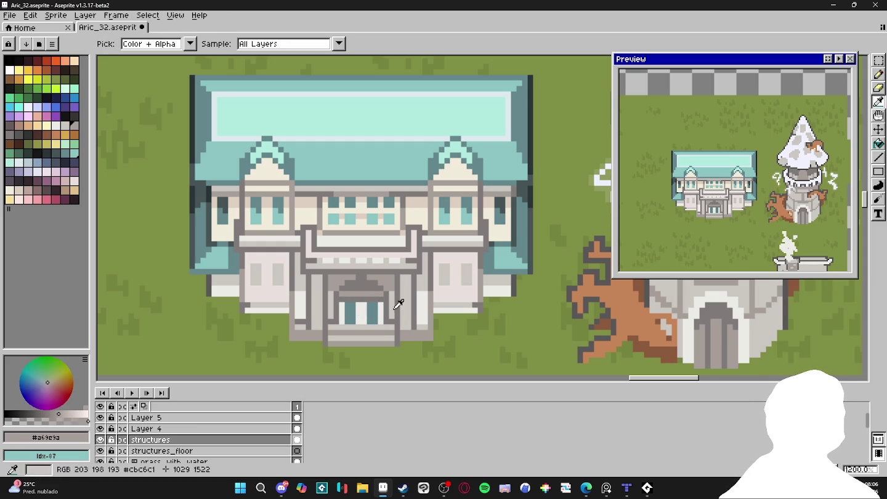
pyautogui.keyDown('alt'); pyautogui.click(381, 298); pyautogui.keyUp('alt')
pyautogui.moveTo(374, 294); pyautogui.dragTo(341, 295)
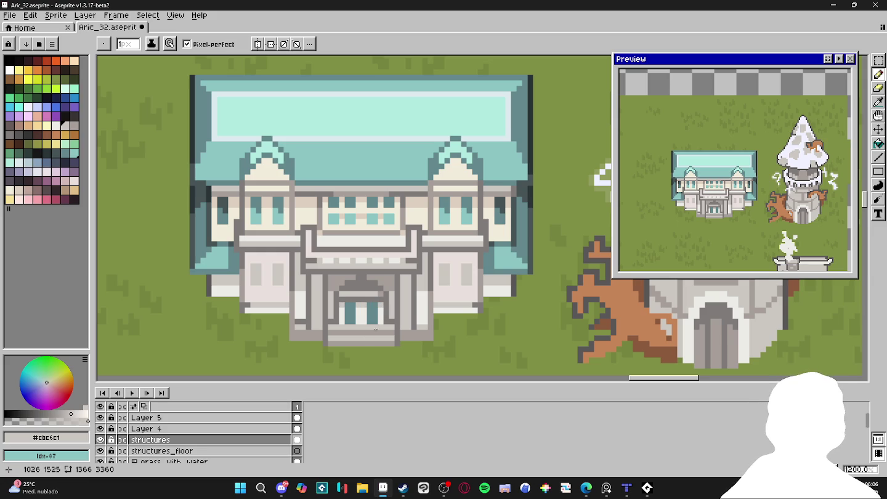
# Shade the lower left steps darker grey and the lower right steps light grey.
pyautogui.keyDown('alt'); pyautogui.click(324, 336); pyautogui.keyUp('alt')
pyautogui.moveTo(321, 342); pyautogui.dragTo(290, 343)
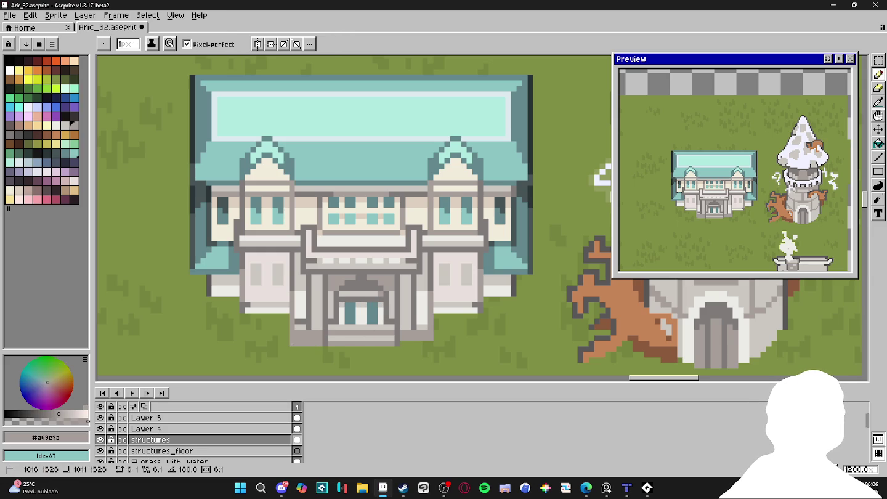
pyautogui.keyDown('alt'); pyautogui.click(425, 333); pyautogui.keyUp('alt')
pyautogui.moveTo(424, 333); pyautogui.dragTo(401, 333)
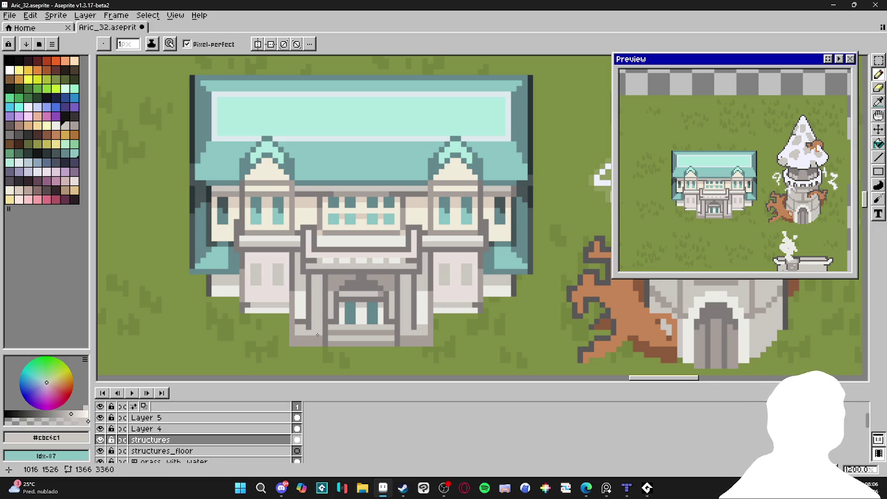
pyautogui.scroll(-1, 318, 335)
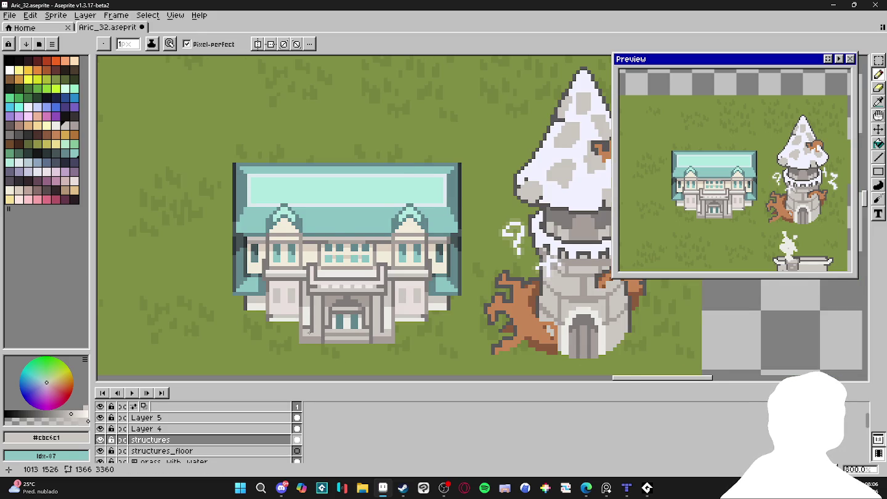
# Sample the dark and mid greys from the trim and try a 2 px brush.
pyautogui.scroll(1, 310, 332)
pyautogui.keyDown('alt'); pyautogui.click(418, 328); pyautogui.keyUp('alt')
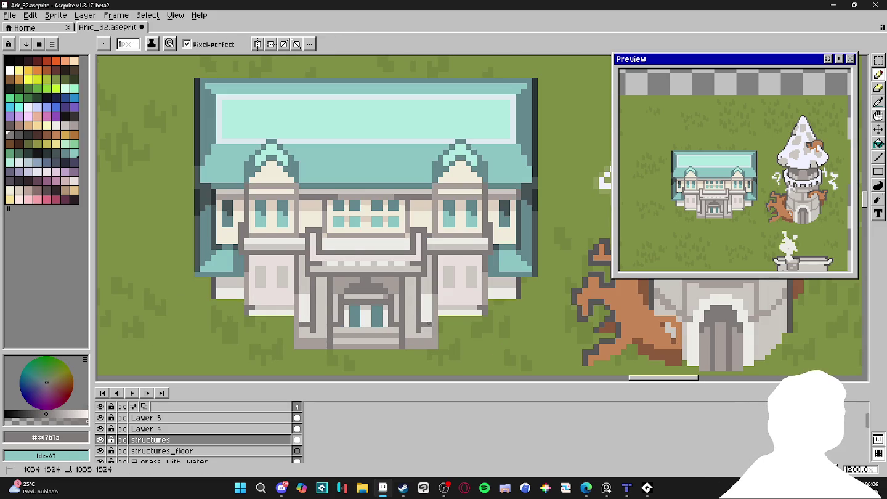
pyautogui.scroll(-2, 406, 336)
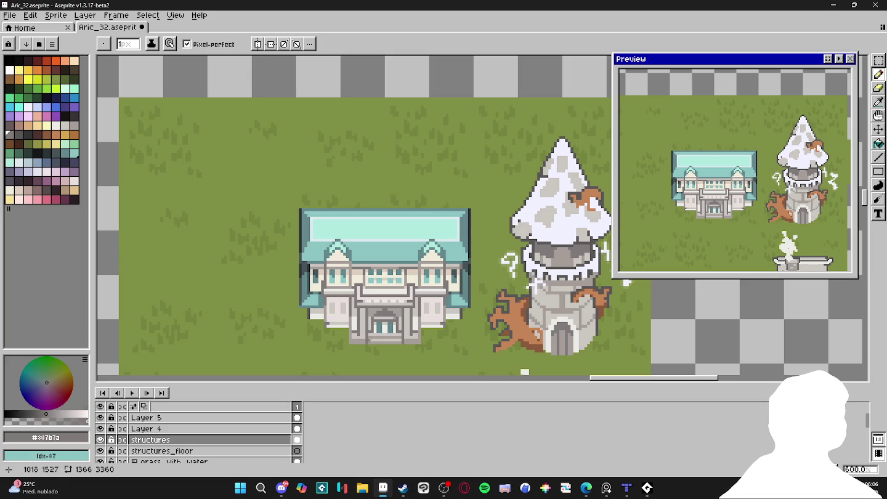
pyautogui.scroll(2, 369, 314)
pyautogui.keyDown('alt'); pyautogui.click(382, 307); pyautogui.keyUp('alt')
pyautogui.press('+')
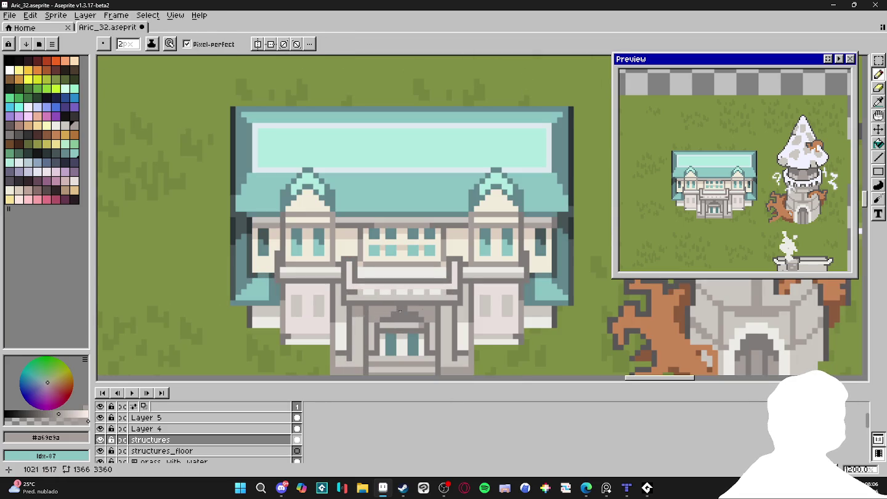
pyautogui.press('-')
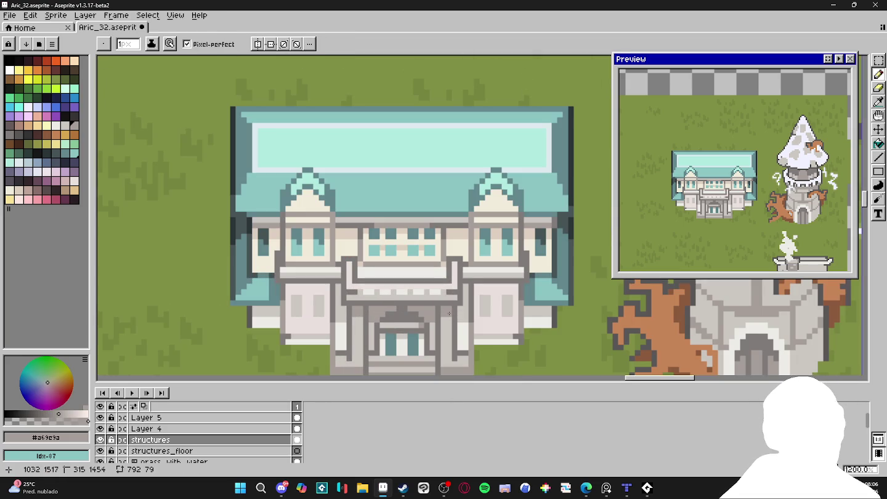
# Sample the light grey trim colour from the facade and save Aric_32.aseprite.
pyautogui.keyDown('alt'); pyautogui.click(459, 306); pyautogui.keyUp('alt')
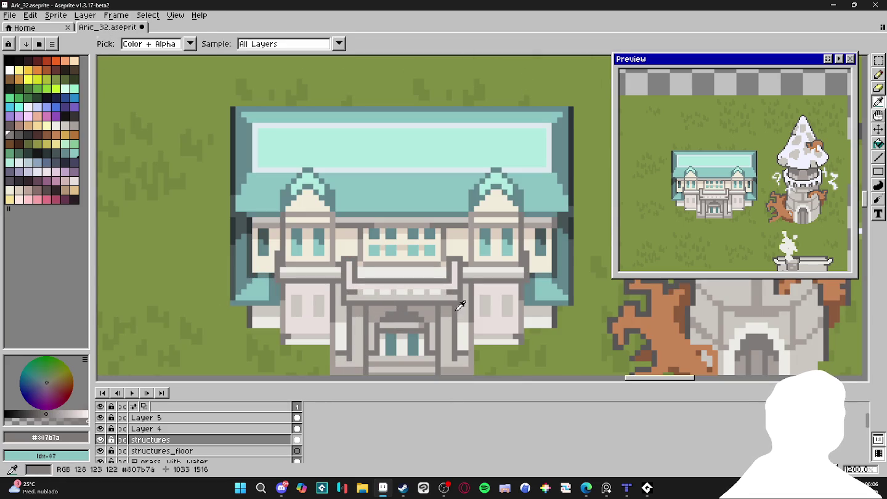
pyautogui.keyDown('alt'); pyautogui.click(436, 308); pyautogui.keyUp('alt')
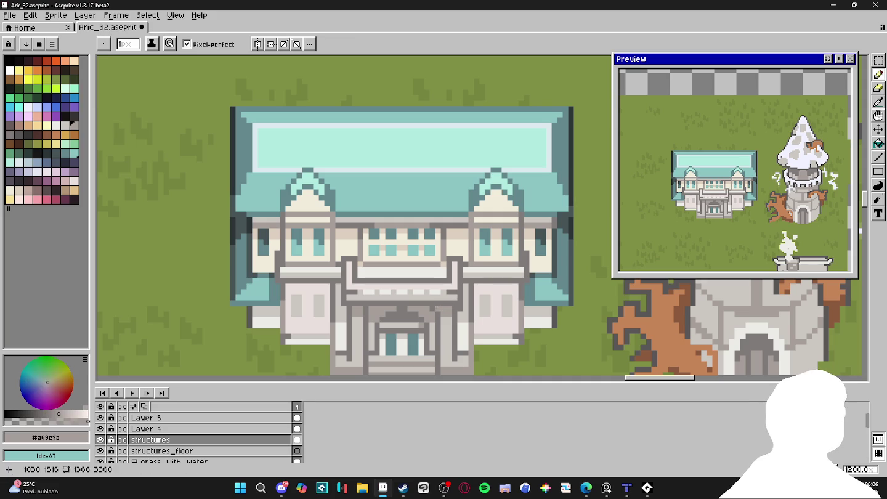
pyautogui.keyDown('alt'); pyautogui.click(372, 302); pyautogui.keyUp('alt')
pyautogui.keyDown('alt'); pyautogui.click(361, 308); pyautogui.keyUp('alt')
pyautogui.keyDown('alt'); pyautogui.click(361, 306); pyautogui.keyUp('alt')
pyautogui.keyDown('alt'); pyautogui.click(356, 301); pyautogui.keyUp('alt')
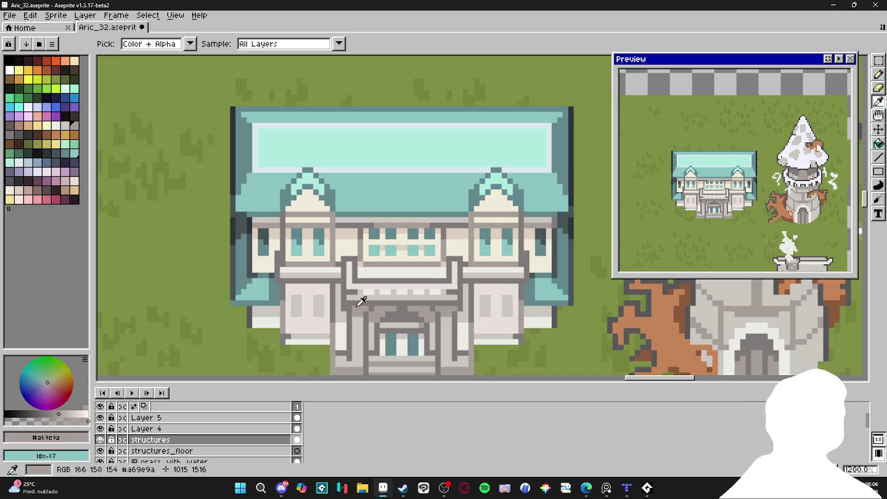
pyautogui.scroll(-2, 363, 305)
pyautogui.hotkey('ctrl', 's')
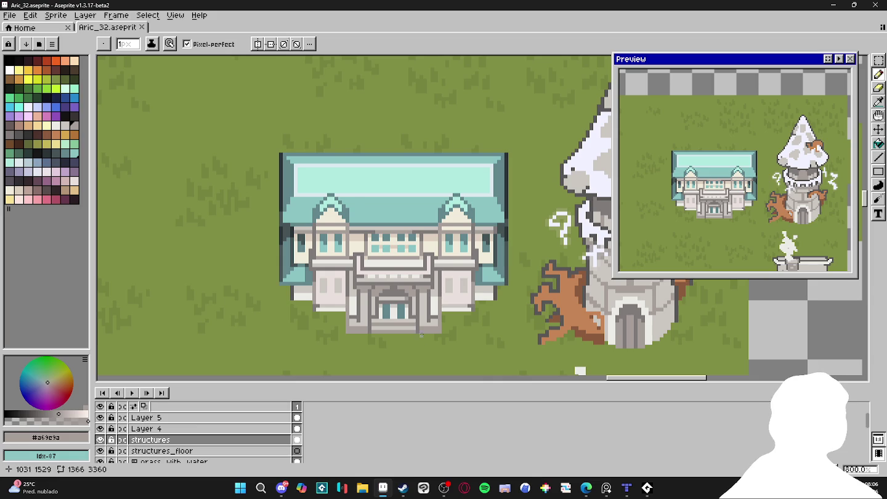
pyautogui.moveTo(430, 337); pyautogui.dragTo(428, 337)
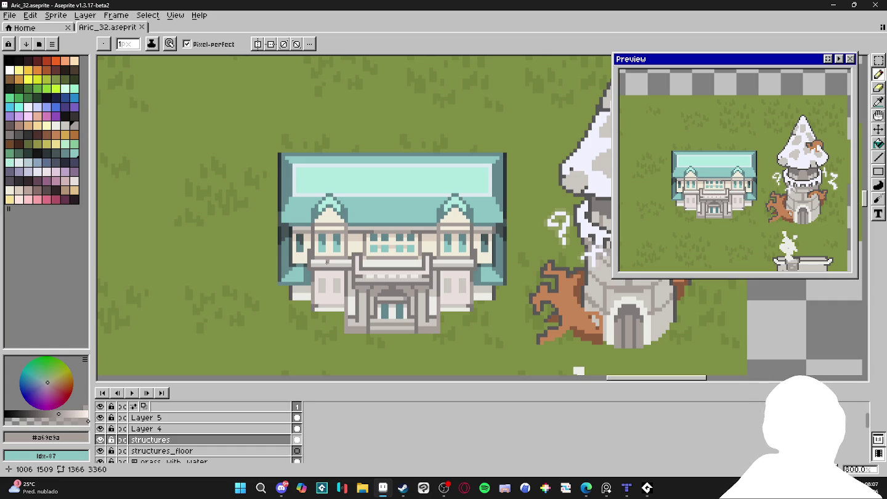
pyautogui.scroll(2, 342, 271)
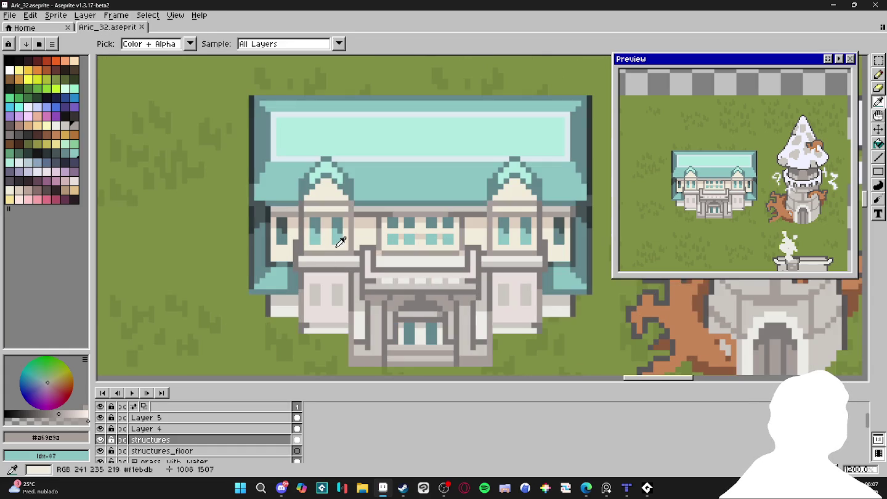
# Fill the left and right lower wall panels with the cream wall colour.
pyautogui.keyDown('alt'); pyautogui.click(343, 242); pyautogui.keyUp('alt')
pyautogui.press('g')
pyautogui.click(325, 299)
pyautogui.click(507, 284)
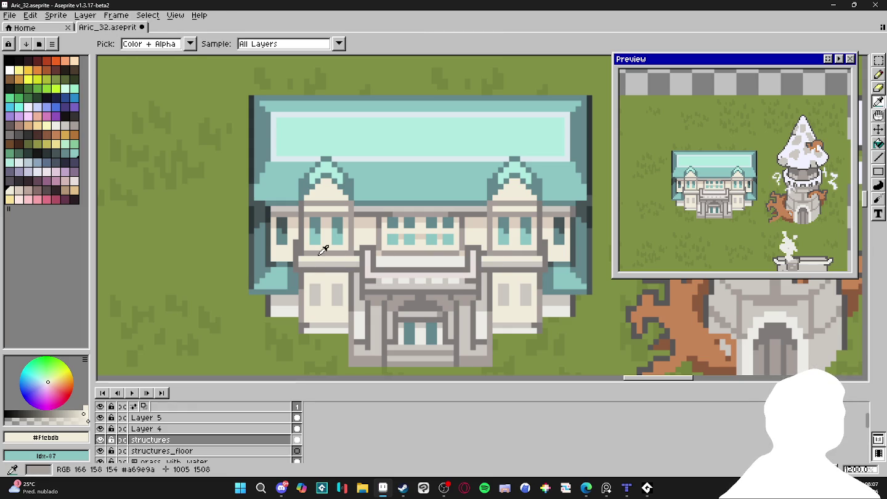
# Darken the light strip under the left wing, undoing a stray light tan stroke.
pyautogui.click(18, 191)
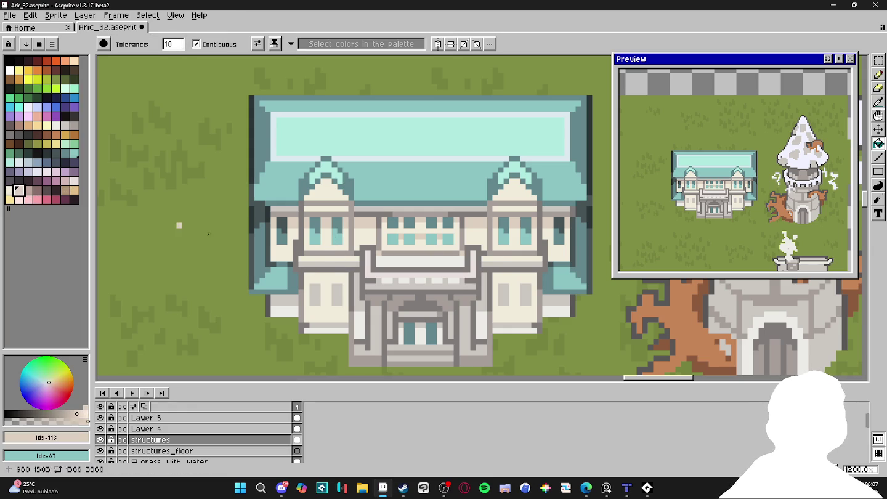
pyautogui.press('b')
pyautogui.moveTo(326, 266); pyautogui.dragTo(355, 264)
pyautogui.hotkey('ctrl', 'z')
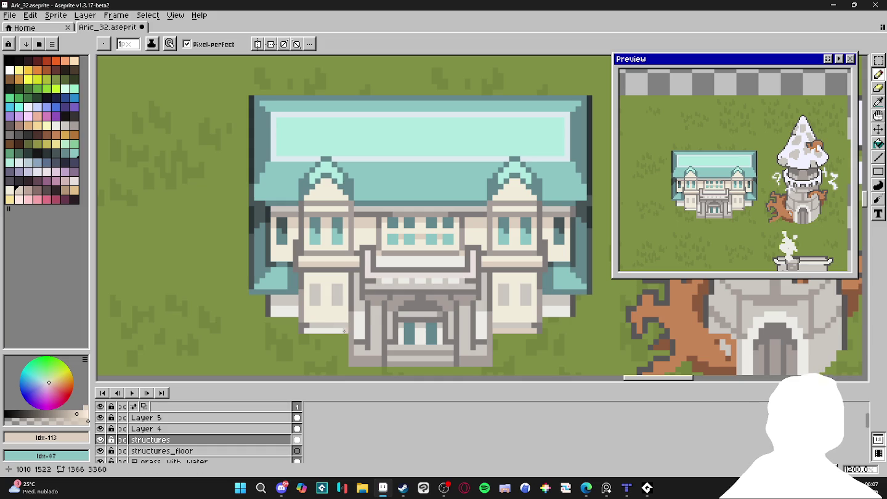
pyautogui.click(310, 330)
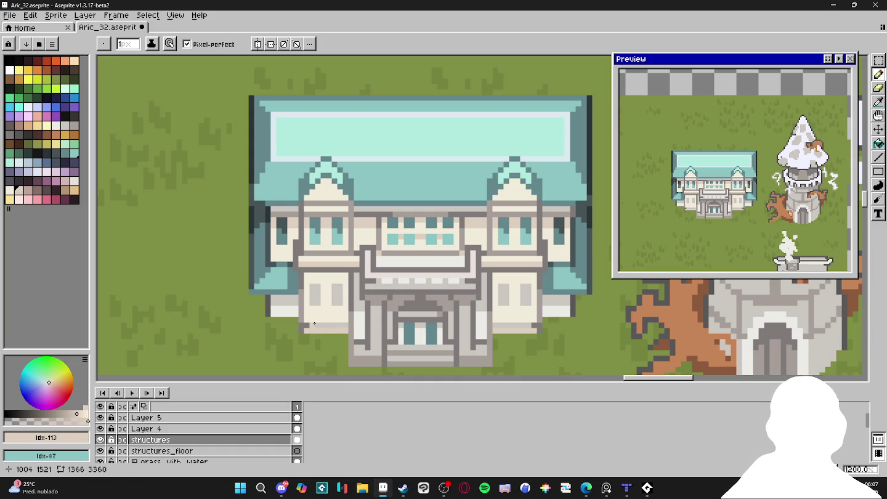
pyautogui.scroll(-2, 412, 313)
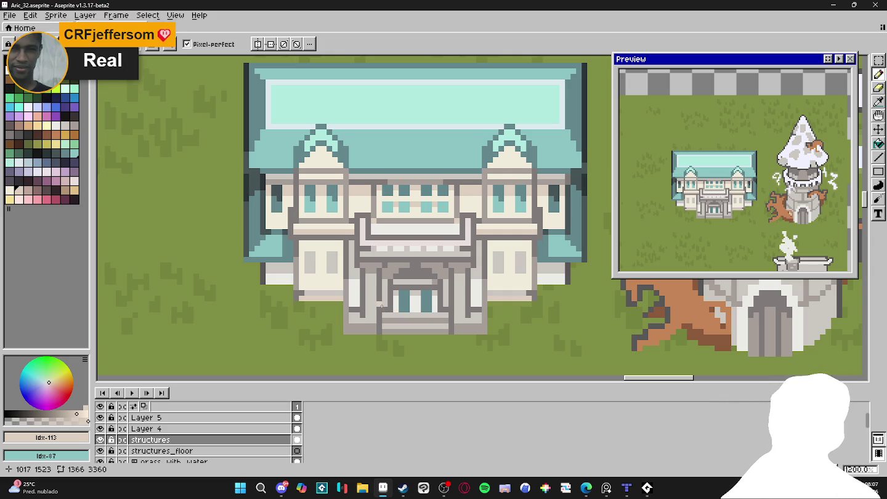
pyautogui.scroll(-2, 215, 196)
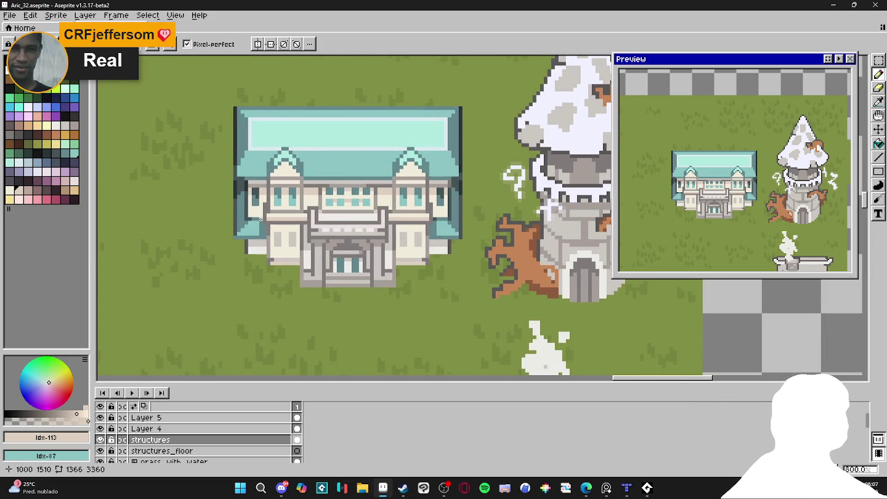
pyautogui.scroll(3, 315, 191)
pyautogui.keyDown('alt'); pyautogui.click(312, 193); pyautogui.keyUp('alt')
pyautogui.moveTo(293, 180); pyautogui.dragTo(583, 176)
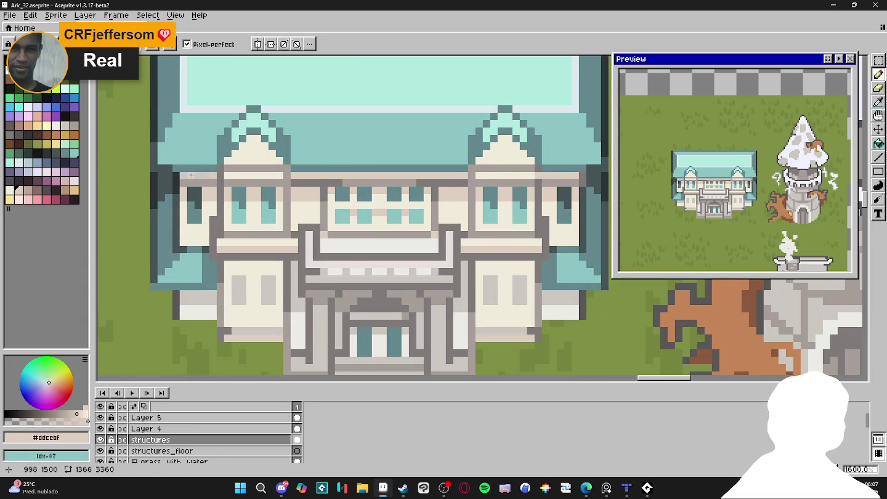
pyautogui.keyDown('alt'); pyautogui.click(213, 186); pyautogui.keyUp('alt')
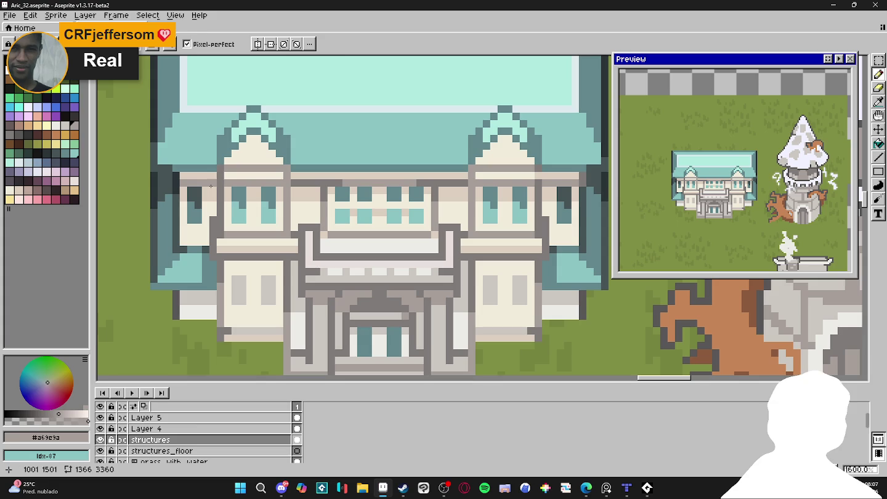
pyautogui.keyDown('alt'); pyautogui.click(212, 185); pyautogui.keyUp('alt')
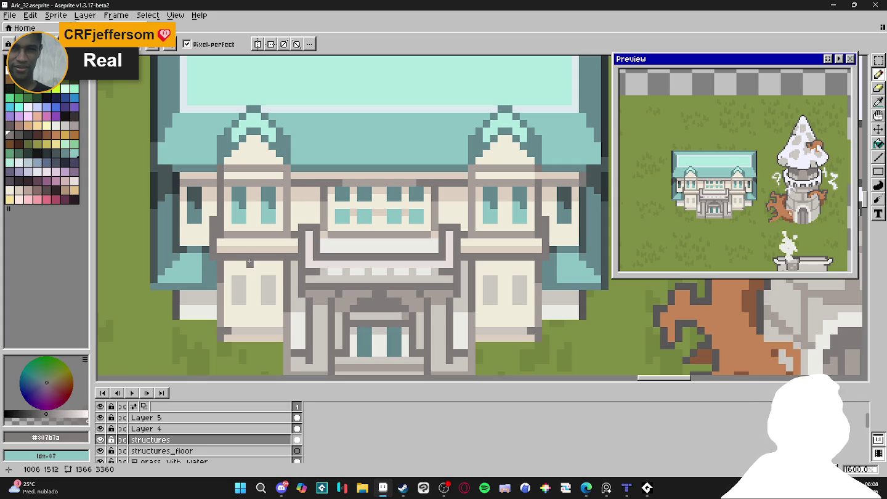
pyautogui.keyDown('alt'); pyautogui.click(243, 252); pyautogui.keyUp('alt')
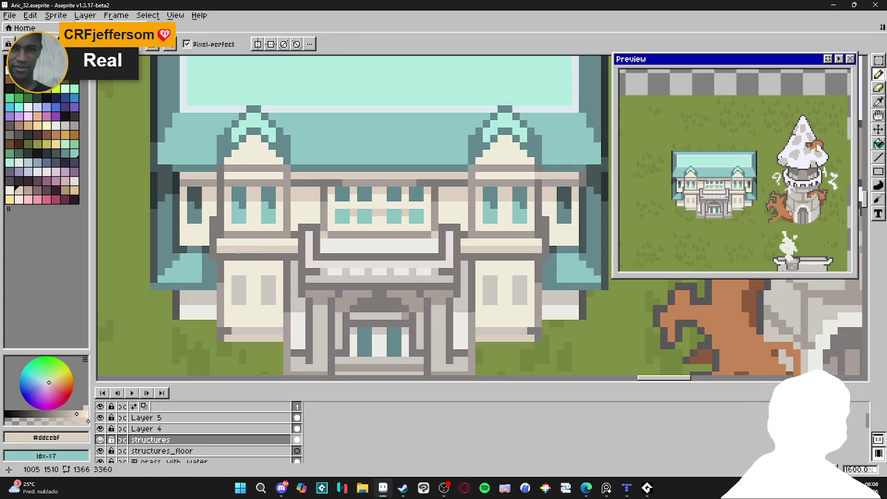
pyautogui.keyDown('alt'); pyautogui.click(242, 255); pyautogui.keyUp('alt')
pyautogui.moveTo(241, 259); pyautogui.dragTo(228, 263)
pyautogui.keyDown('alt'); pyautogui.click(257, 256); pyautogui.keyUp('alt')
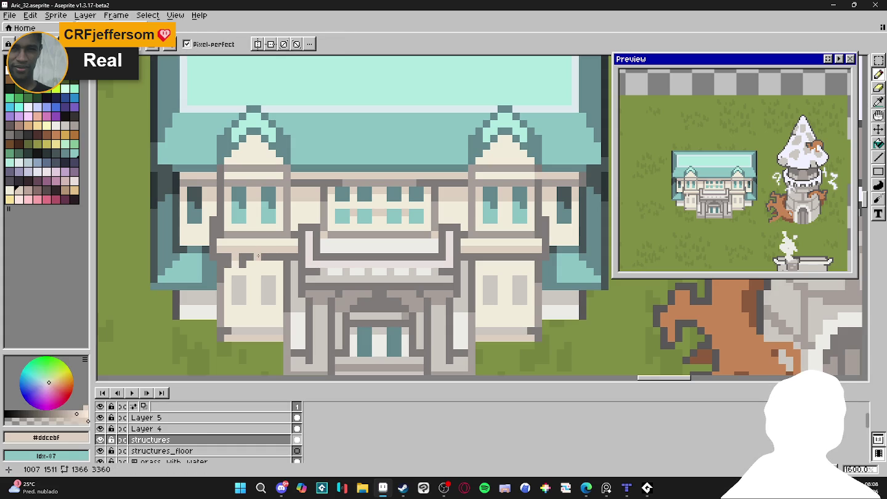
pyautogui.keyDown('alt'); pyautogui.click(247, 262); pyautogui.keyUp('alt')
pyautogui.click(265, 264)
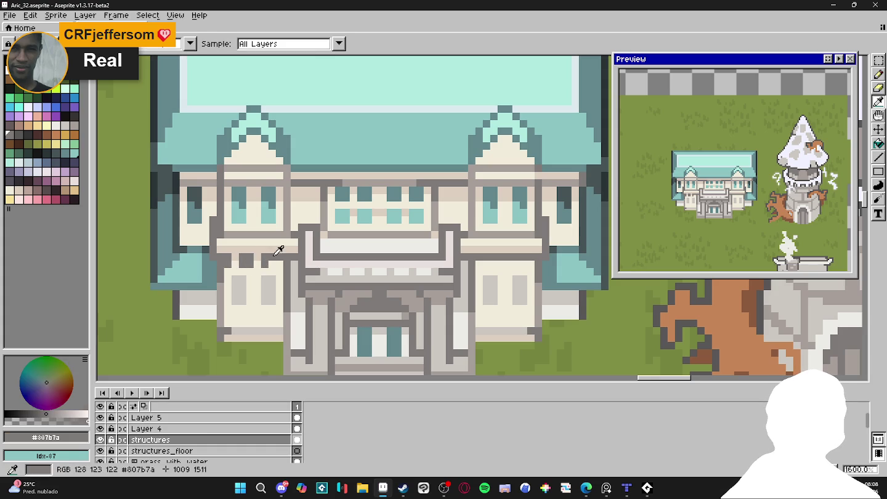
pyautogui.keyDown('alt'); pyautogui.click(275, 253); pyautogui.keyUp('alt')
pyautogui.keyDown('alt'); pyautogui.click(273, 262); pyautogui.keyUp('alt')
pyautogui.click(279, 263)
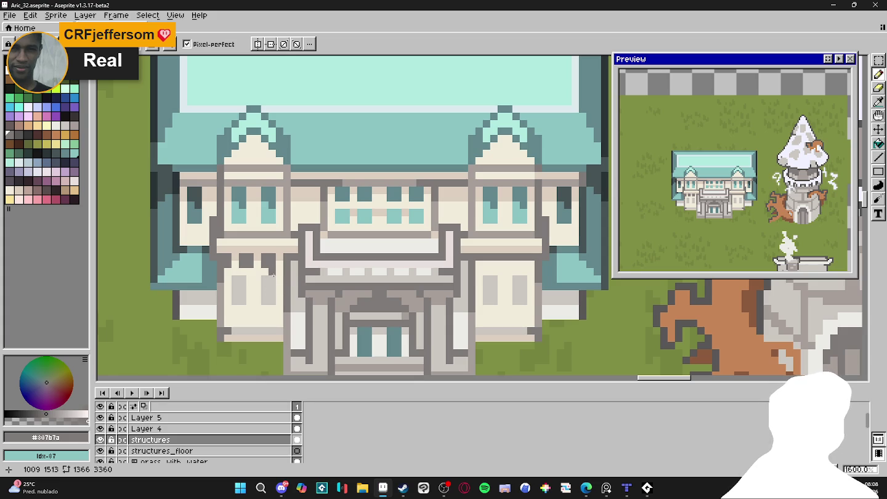
pyautogui.keyDown('alt'); pyautogui.click(274, 281); pyautogui.keyUp('alt')
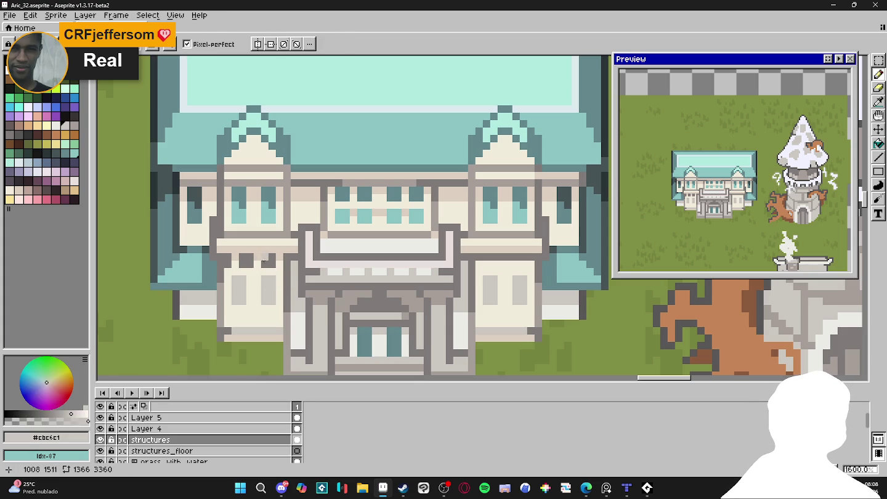
pyautogui.keyDown('alt'); pyautogui.click(263, 261); pyautogui.keyUp('alt')
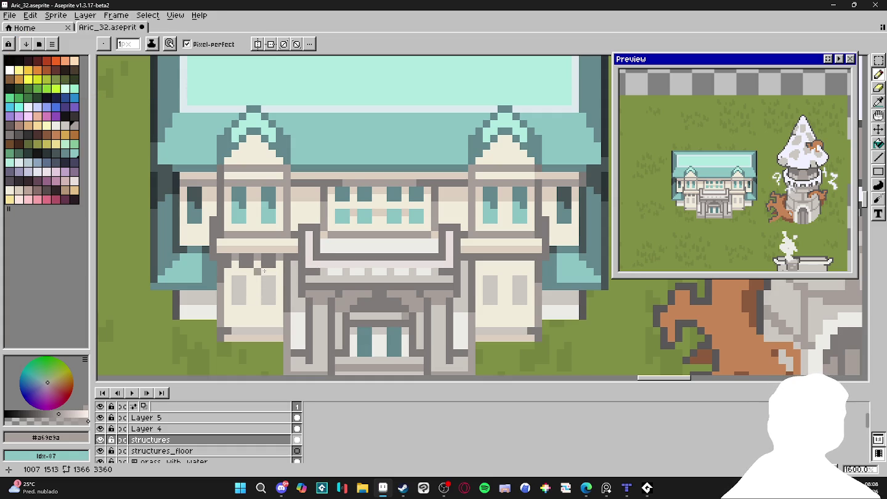
pyautogui.press('v')
pyautogui.hotkey('ctrl', 'z')
pyautogui.hotkey('ctrl', 'z')
pyautogui.hotkey('ctrl', 'z')
pyautogui.press('alt')
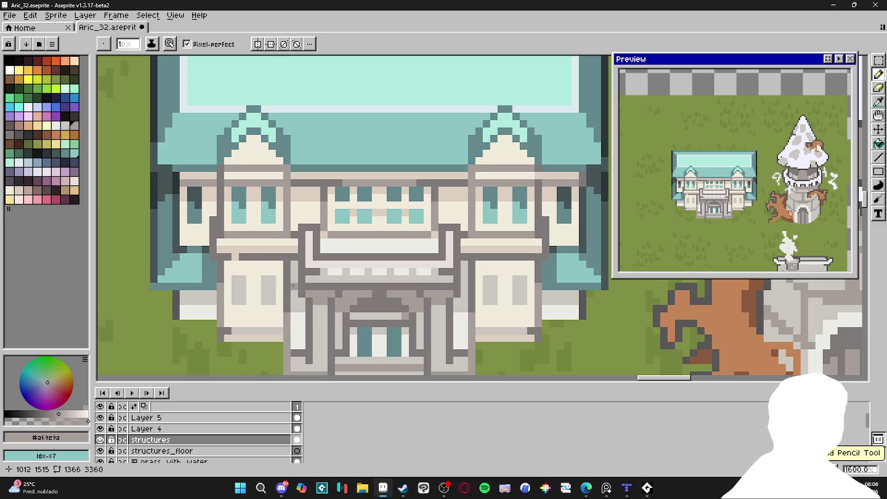
pyautogui.keyDown('alt'); pyautogui.click(275, 208); pyautogui.keyUp('alt')
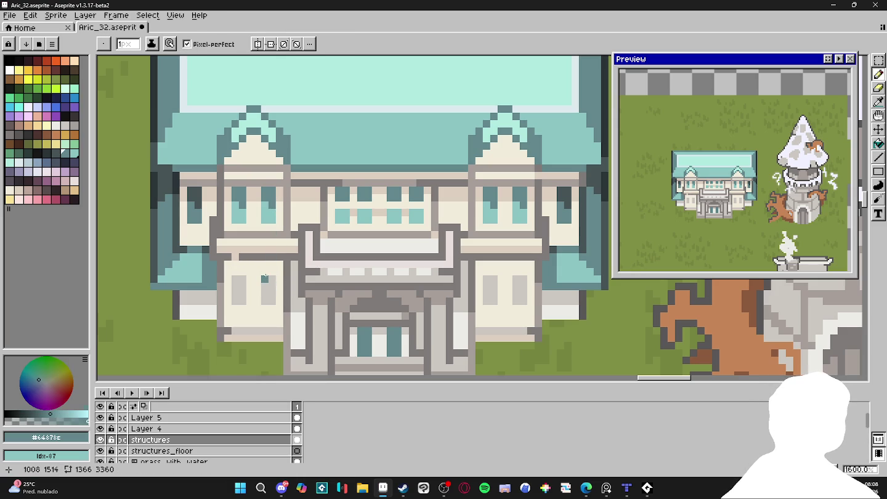
# Paint the left wing's lower window pane light teal #8ac4c3 with a 2 px pencil.
pyautogui.keyDown('alt'); pyautogui.click(271, 206); pyautogui.keyUp('alt')
pyautogui.press('+')
pyautogui.moveTo(269, 279)
pyautogui.mouseDown()
pyautogui.moveTo(274, 301)
pyautogui.moveTo(239, 303)
pyautogui.mouseUp()
pyautogui.click(493, 284)
# Paint the right wing window's two panes light teal and save Aric_32.aseprite.
pyautogui.moveTo(493, 286); pyautogui.dragTo(493, 302)
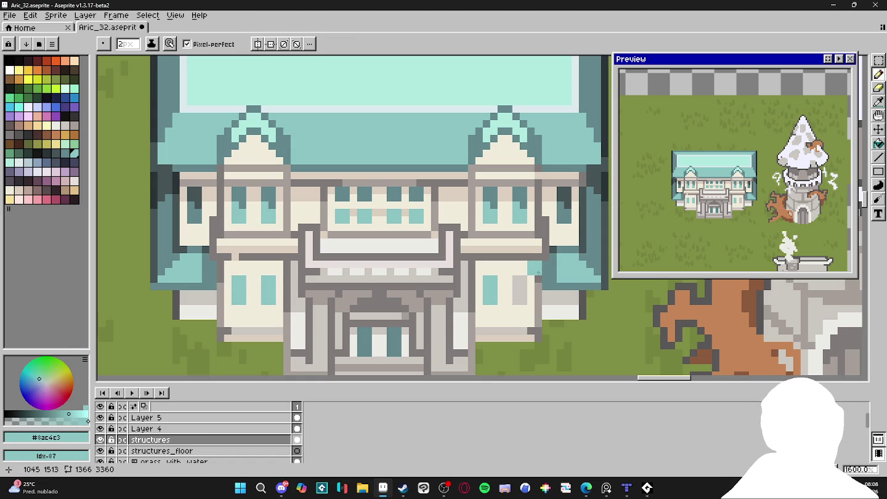
pyautogui.moveTo(520, 278); pyautogui.dragTo(519, 301)
pyautogui.click(512, 301)
pyautogui.scroll(-1, 521, 280)
pyautogui.hotkey('ctrl', 's')
pyautogui.scroll(-1, 521, 280)
pyautogui.scroll(-2, 521, 226)
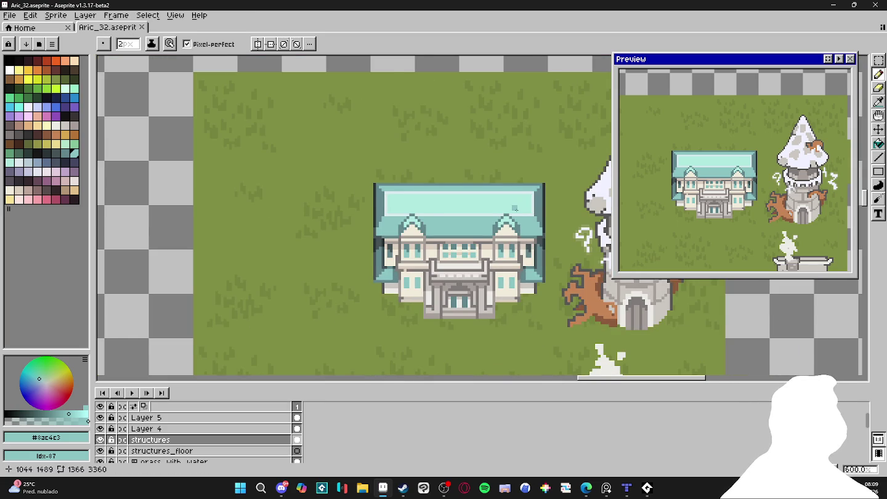
pyautogui.scroll(-2, 515, 208)
pyautogui.scroll(1, 515, 208)
pyautogui.scroll(2, 442, 241)
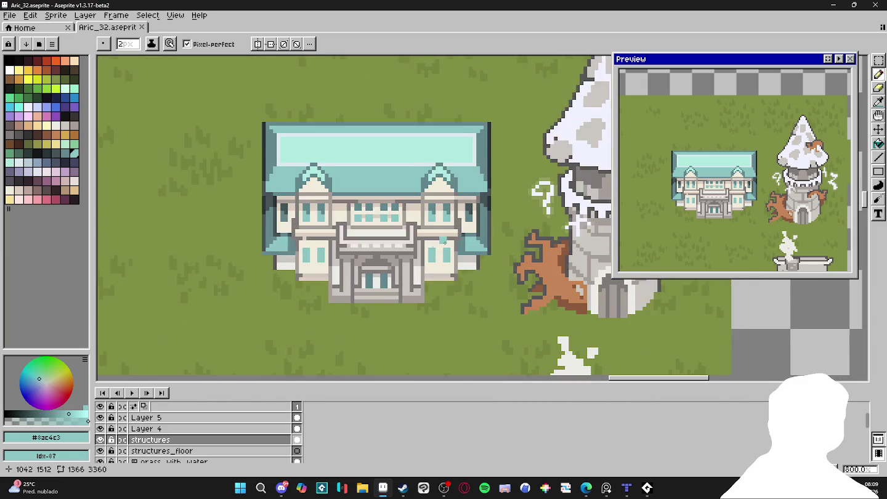
# Pick the beige trim colour and make a small beige touch-up on the wall.
pyautogui.scroll(2, 443, 242)
pyautogui.keyDown('alt'); pyautogui.click(438, 252); pyautogui.keyUp('alt')
pyautogui.scroll(3, 437, 254)
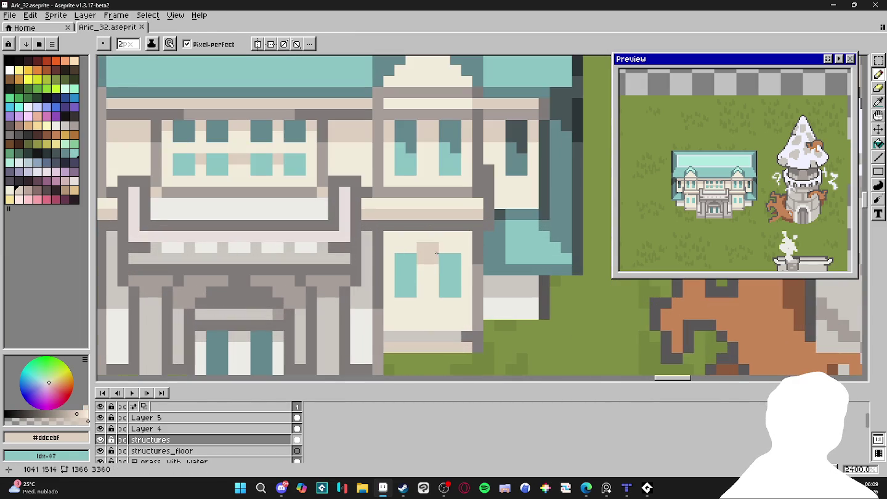
pyautogui.click(439, 238)
pyautogui.scroll(-3, 480, 265)
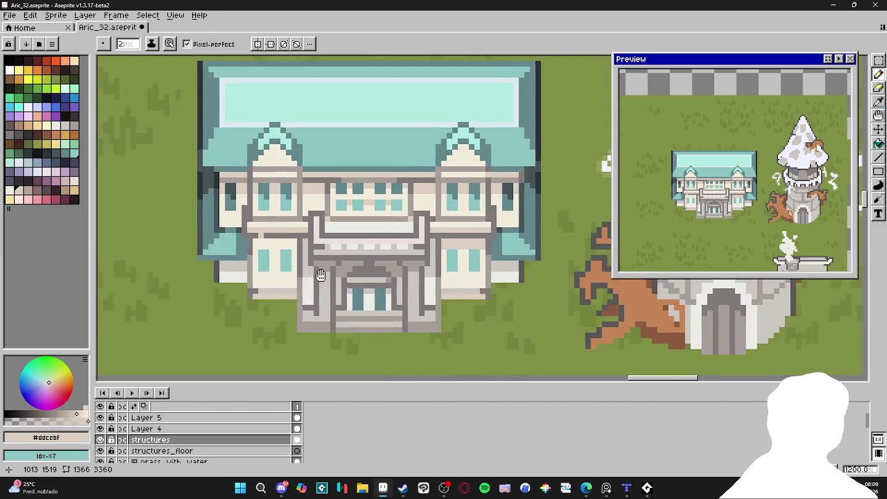
pyautogui.scroll(1, 320, 275)
# Set a 1-pixel brush with the dark grey outline colour, and save the mansion file.
pyautogui.press('-')
pyautogui.scroll(-1, 285, 228)
pyautogui.keyDown('alt'); pyautogui.click(287, 229); pyautogui.keyUp('alt')
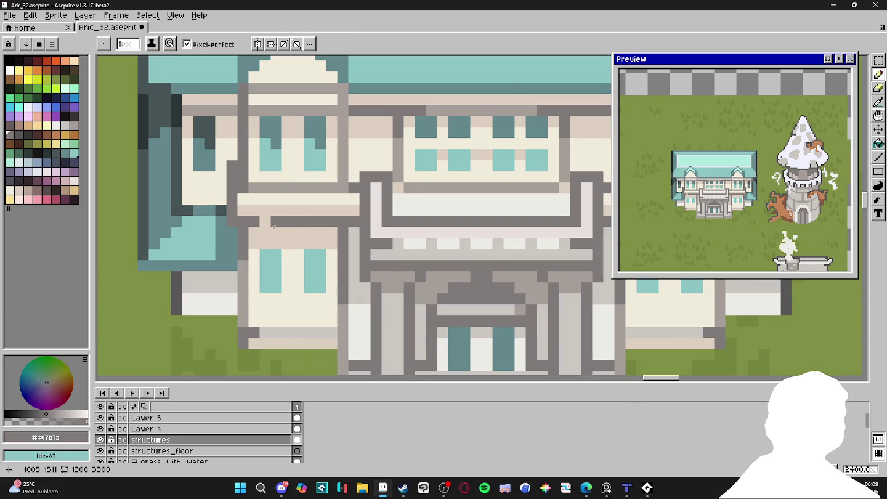
pyautogui.scroll(-1, 290, 229)
pyautogui.hotkey('ctrl', 's')
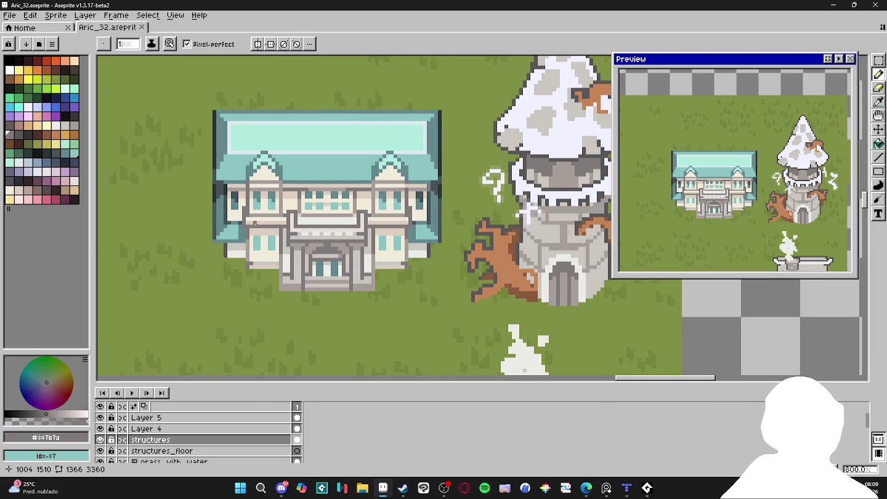
# Sample beige and try tan pixels on the left gable, undoing the shading stroke.
pyautogui.scroll(2, 263, 188)
pyautogui.keyDown('alt'); pyautogui.click(274, 159); pyautogui.keyUp('alt')
pyautogui.click(273, 147)
pyautogui.press('+')
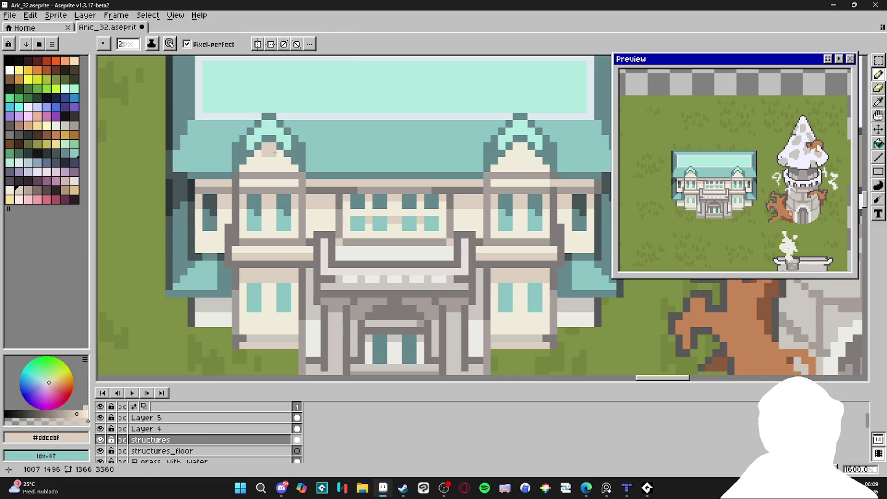
pyautogui.press('-')
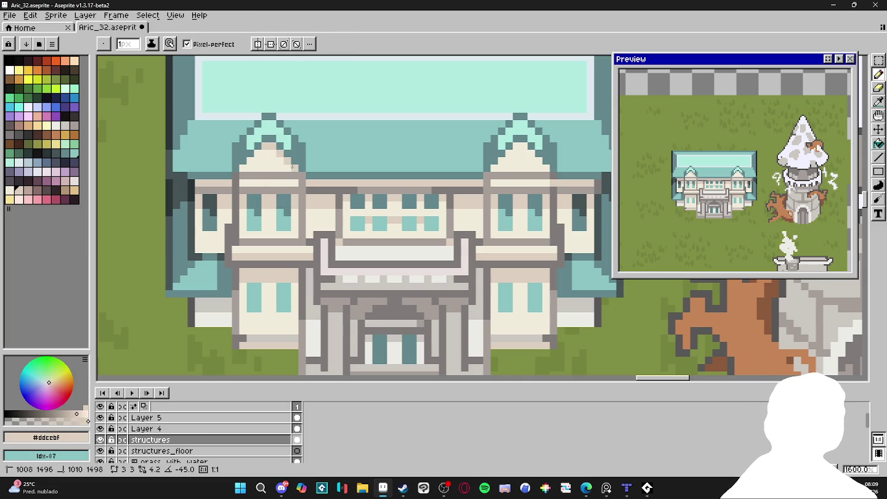
pyautogui.moveTo(259, 153); pyautogui.dragTo(244, 168)
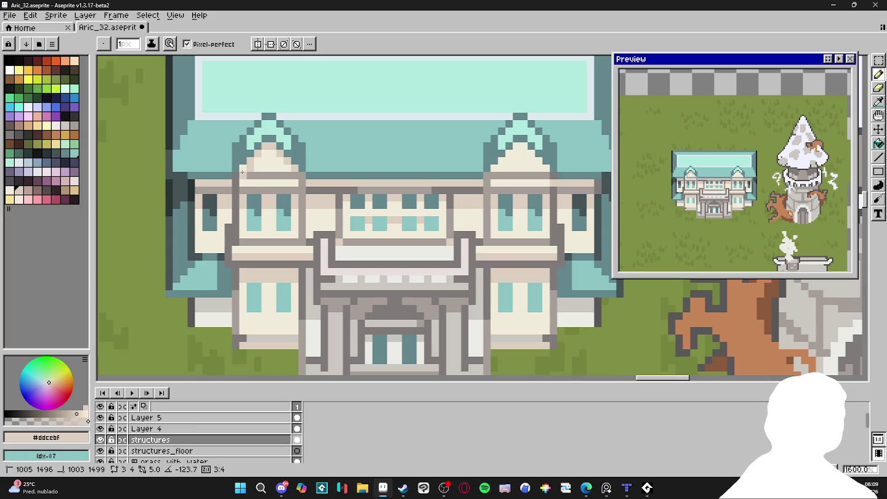
pyautogui.hotkey('ctrl', 'z')
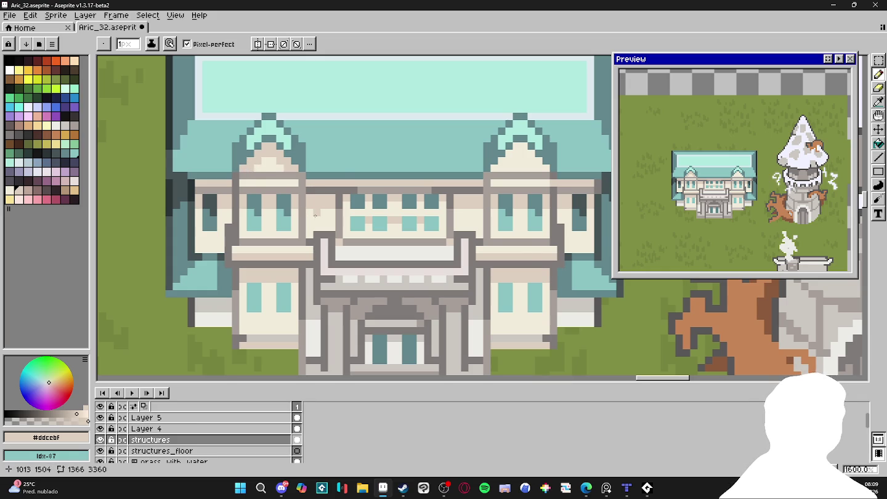
# Paint pinkish shading along the gable's lower right, extending it down and left.
pyautogui.scroll(-2, 318, 213)
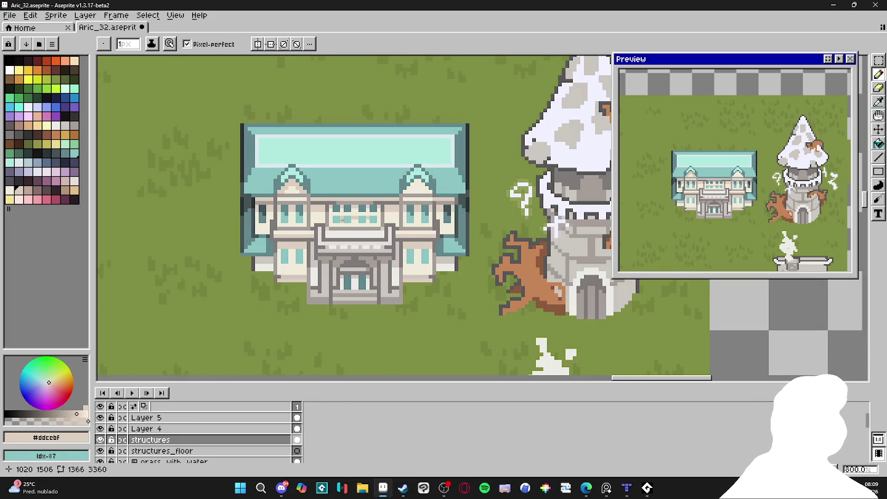
pyautogui.scroll(-1, 418, 180)
pyautogui.scroll(6, 373, 187)
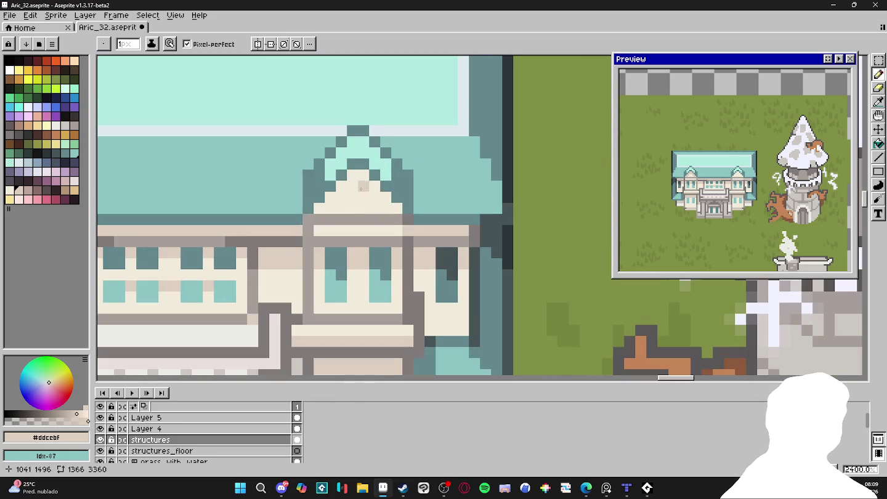
pyautogui.press('v')
pyautogui.press('b')
pyautogui.moveTo(374, 197); pyautogui.dragTo(397, 208)
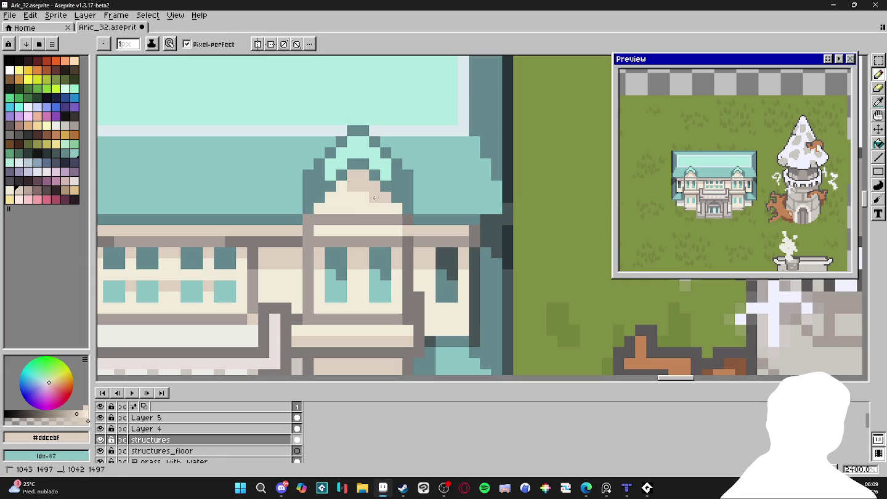
pyautogui.moveTo(347, 189); pyautogui.dragTo(325, 208)
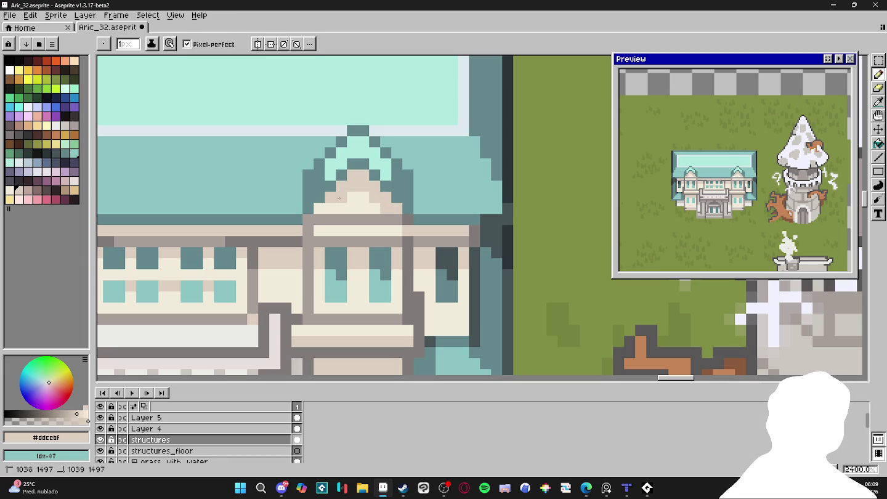
# Pick the pinkish shading colour from the palette.
pyautogui.scroll(-3, 326, 207)
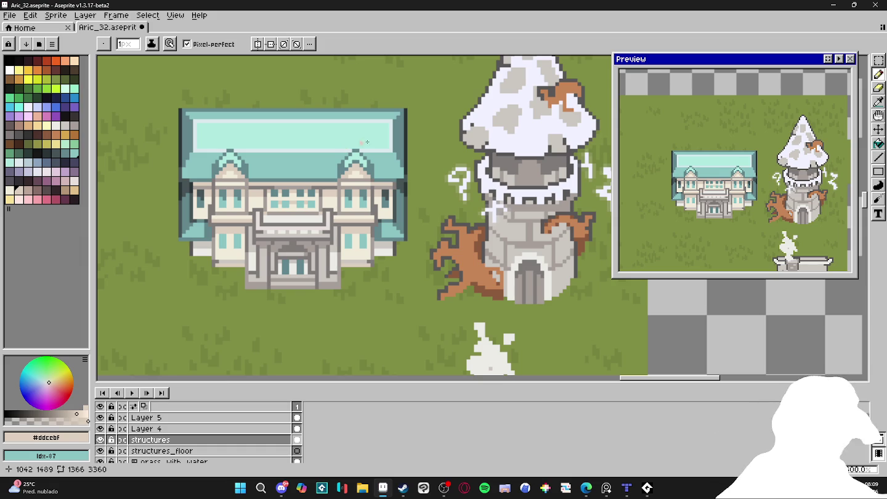
pyautogui.scroll(1, 297, 163)
pyautogui.scroll(1, 291, 263)
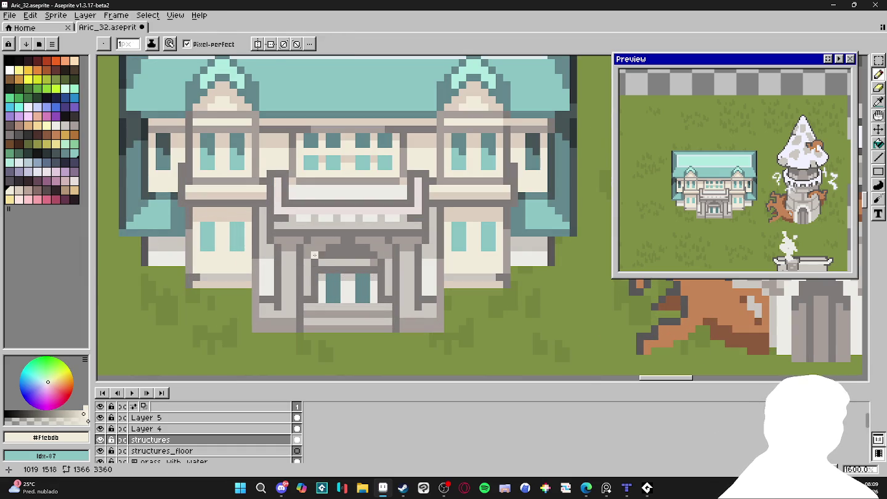
pyautogui.click(27, 191)
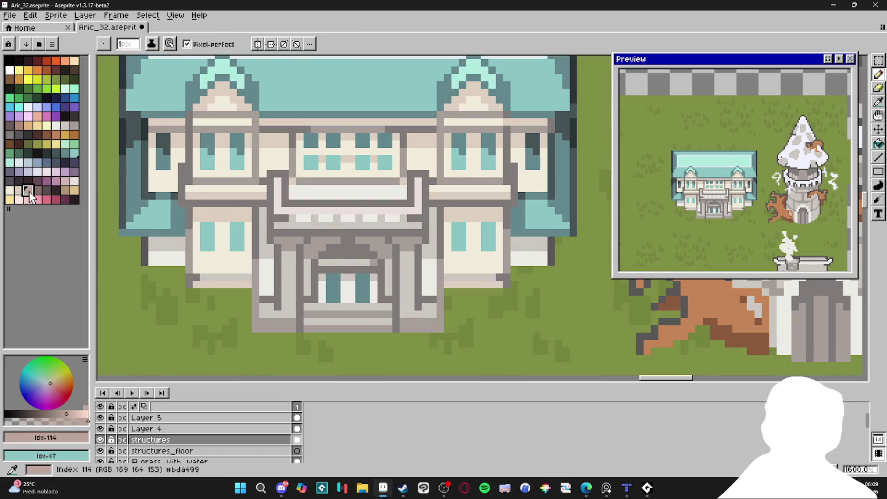
# Bucket-fill the two areas under the doorway beam in pinkish tone, undoing a pillar fill.
pyautogui.press('g')
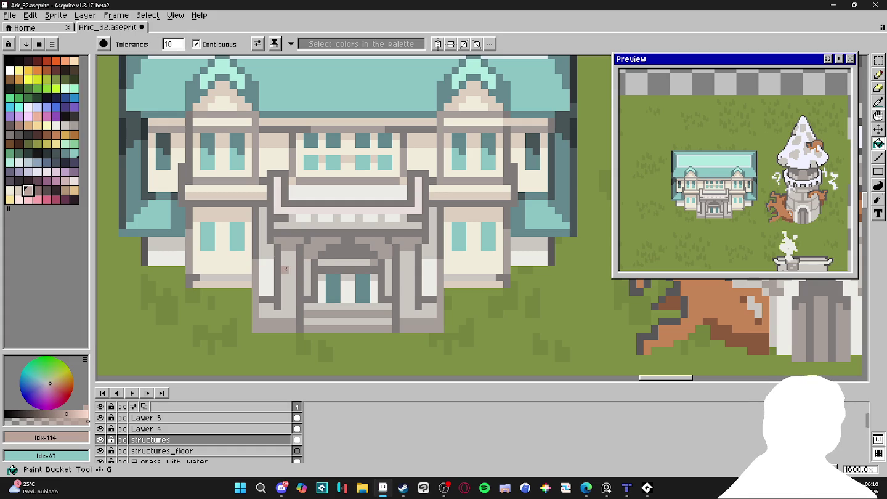
pyautogui.click(292, 266)
pyautogui.hotkey('ctrl', 'z')
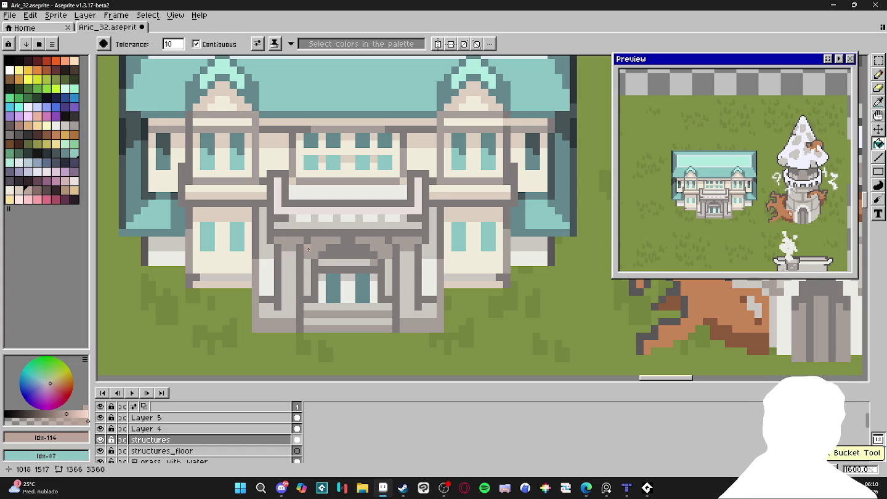
pyautogui.click(308, 249)
pyautogui.click(290, 244)
# Fill the left doorway pillar lighter beige and the areas right of the beam with #bda499.
pyautogui.click(19, 191)
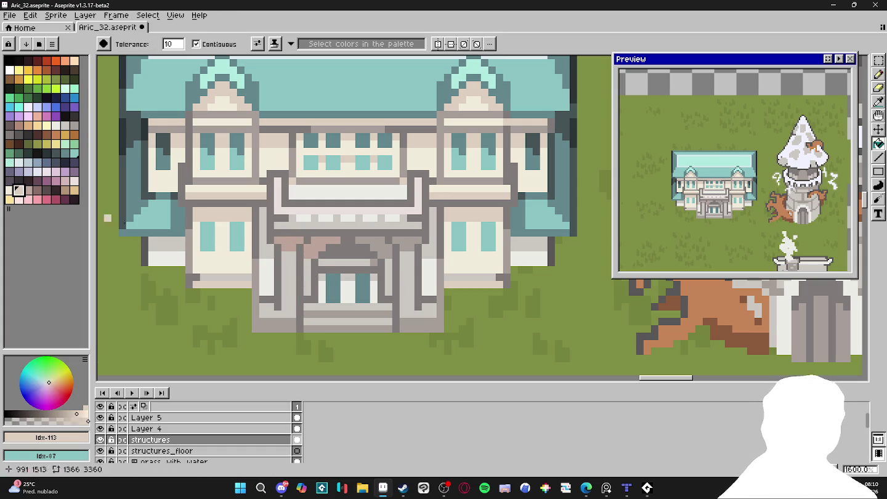
pyautogui.click(264, 274)
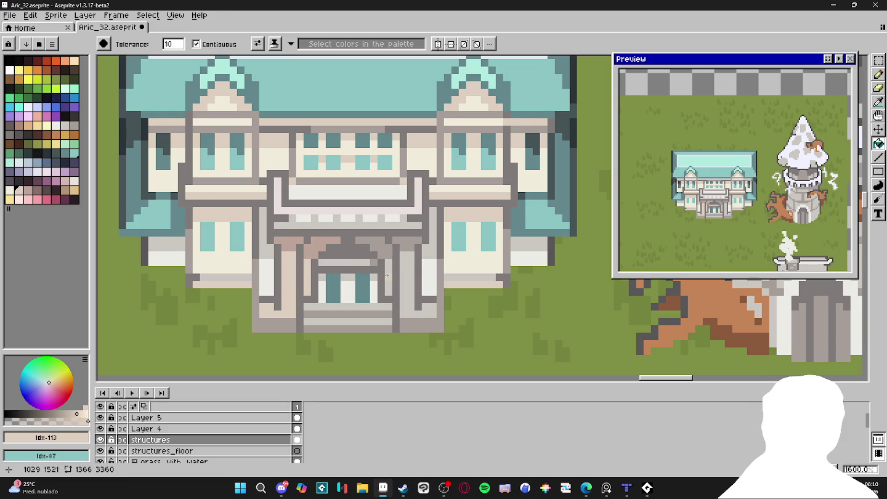
pyautogui.keyDown('alt'); pyautogui.click(387, 275); pyautogui.keyUp('alt')
pyautogui.click(372, 246)
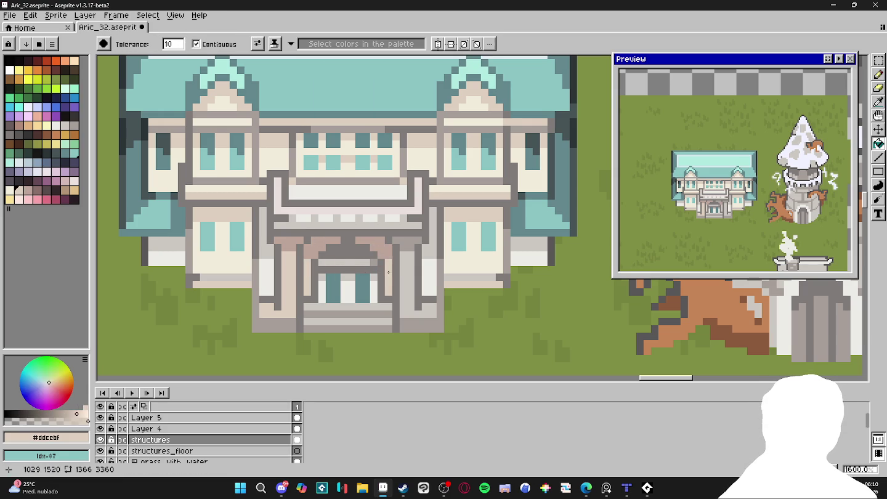
pyautogui.keyDown('alt'); pyautogui.click(370, 250); pyautogui.keyUp('alt')
pyautogui.click(397, 244)
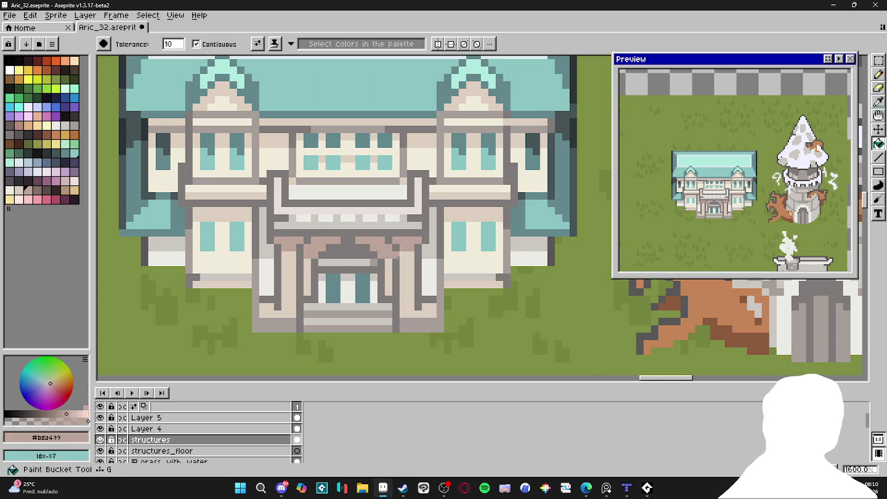
# Fill both door-side pillars cream and refill the spot right of the door #ddcebf.
pyautogui.scroll(-3, 397, 258)
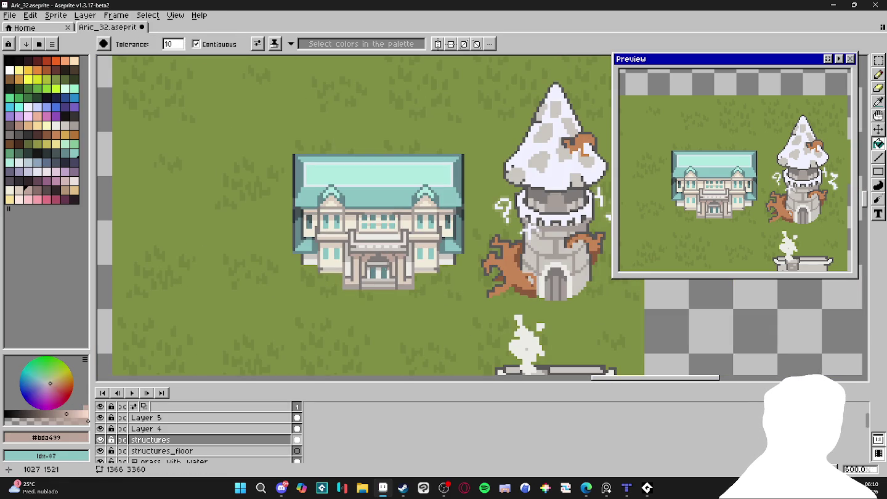
pyautogui.scroll(3, 342, 262)
pyautogui.keyDown('alt'); pyautogui.click(370, 280); pyautogui.keyUp('alt')
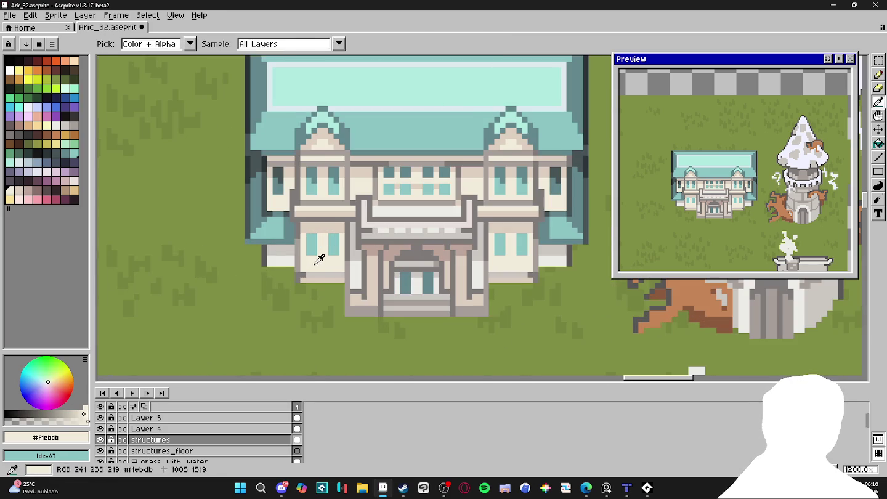
pyautogui.click(370, 280)
pyautogui.click(458, 280)
pyautogui.keyDown('alt'); pyautogui.click(368, 248); pyautogui.keyUp('alt')
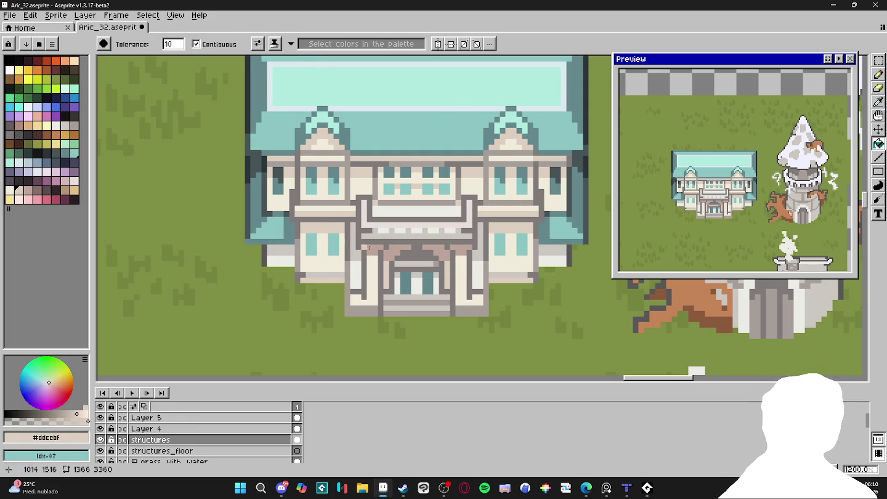
pyautogui.click(461, 248)
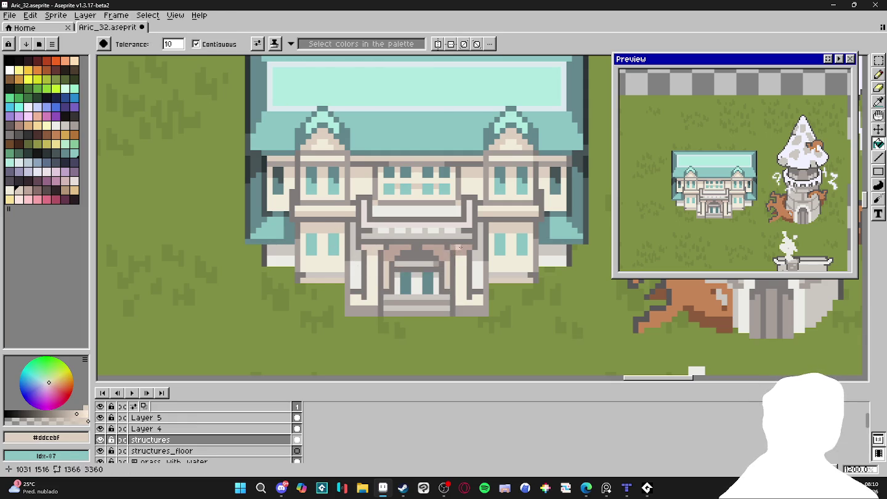
# Sample the cream #f1ebdb colour from the entrance.
pyautogui.scroll(-3, 461, 247)
pyautogui.scroll(3, 371, 281)
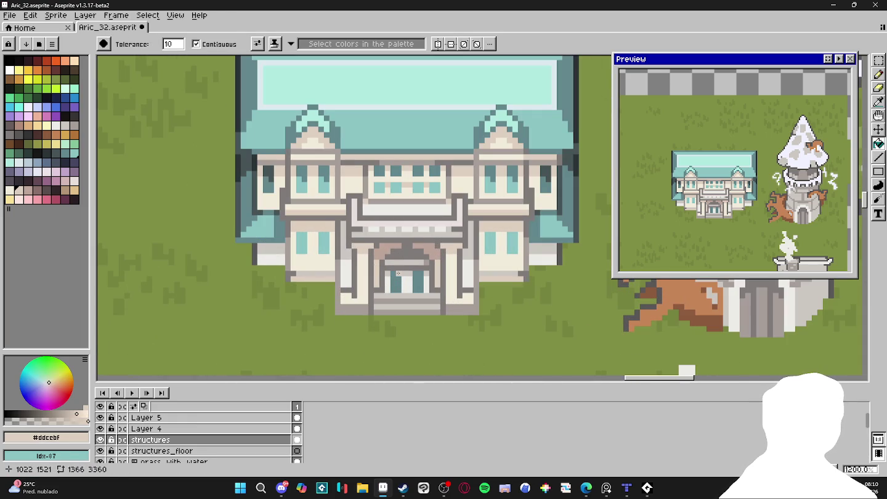
pyautogui.scroll(1, 399, 274)
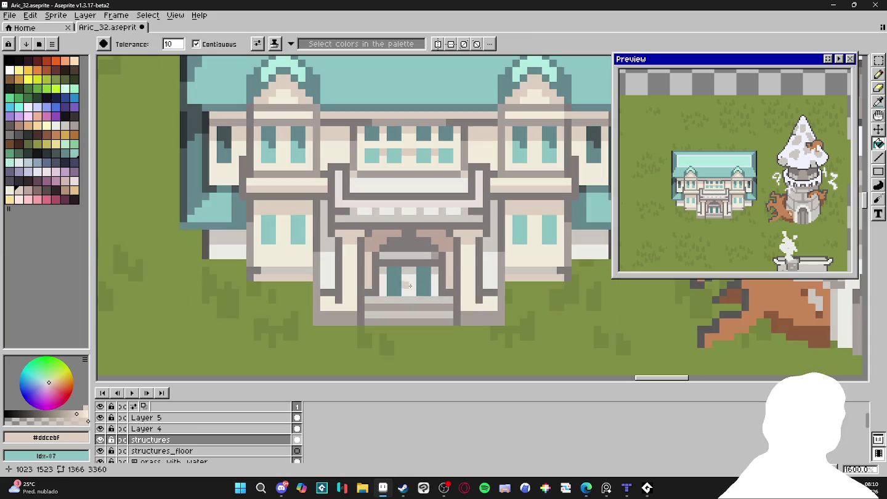
pyautogui.keyDown('alt'); pyautogui.click(478, 285); pyautogui.keyUp('alt')
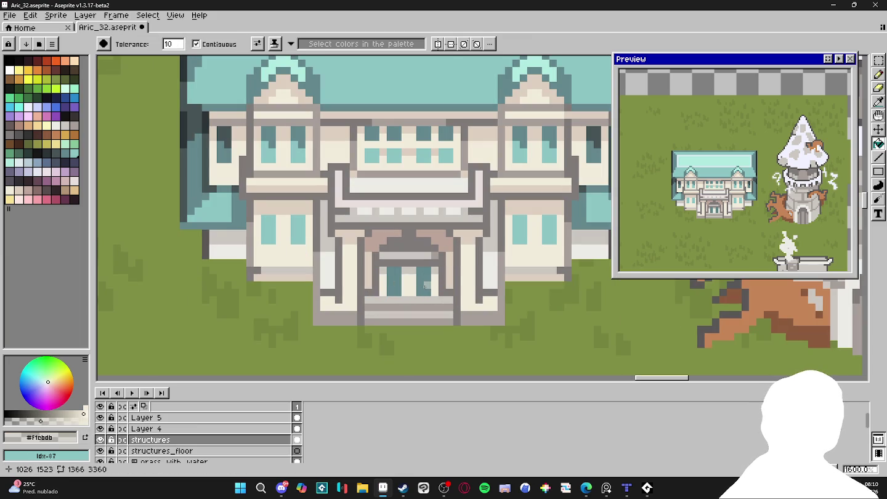
# Sample the door's grey-teal with the Pencil and undo the lighter pixels on the door.
pyautogui.press('b')
pyautogui.keyDown('alt'); pyautogui.click(425, 285); pyautogui.keyUp('alt')
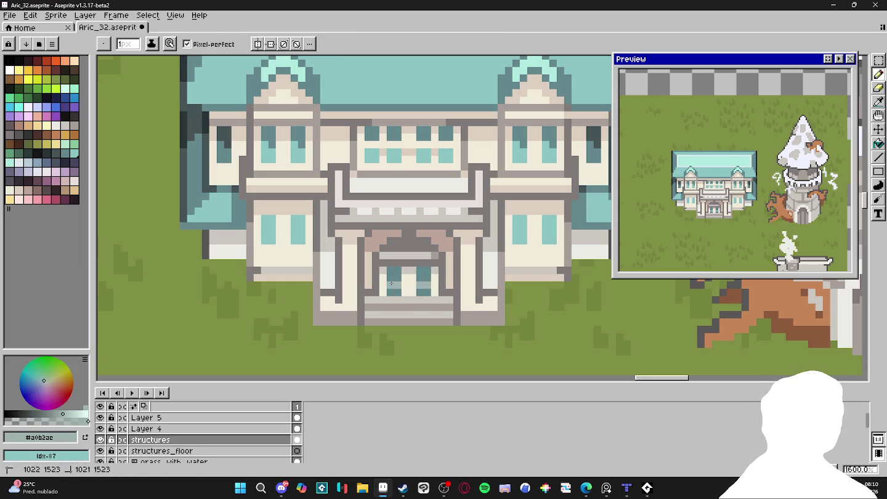
pyautogui.hotkey('ctrl', 'z')
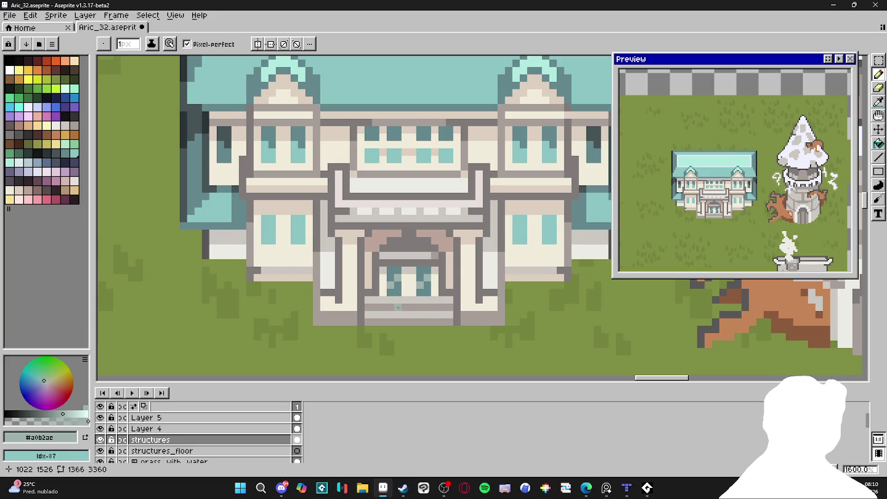
pyautogui.scroll(-4, 360, 299)
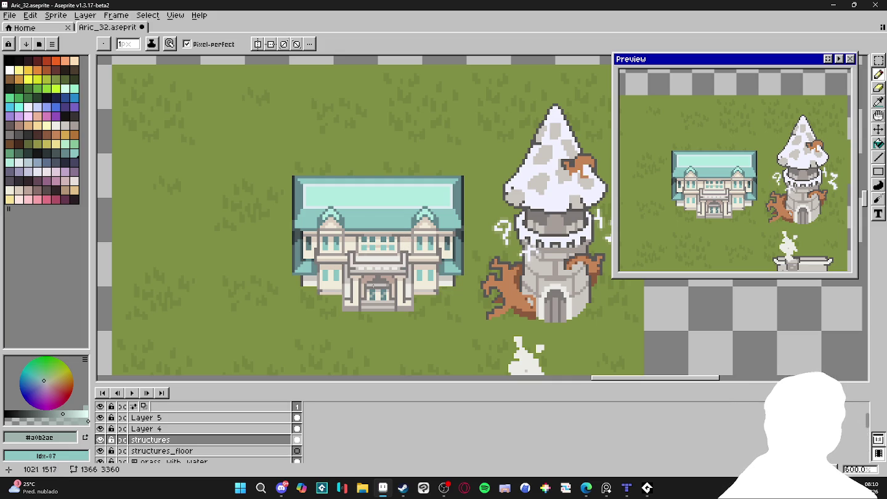
pyautogui.scroll(3, 409, 292)
# Bucket-fill the left and right door pillars with darker beige #ddcebf.
pyautogui.keyDown('alt'); pyautogui.click(287, 275); pyautogui.keyUp('alt')
pyautogui.press('g')
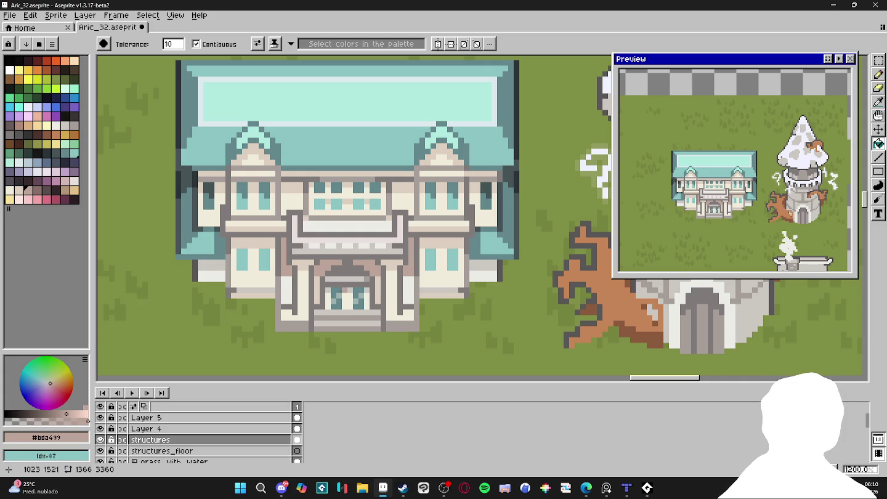
pyautogui.keyDown('alt'); pyautogui.click(286, 286); pyautogui.keyUp('alt')
pyautogui.keyDown('alt'); pyautogui.click(322, 290); pyautogui.keyUp('alt')
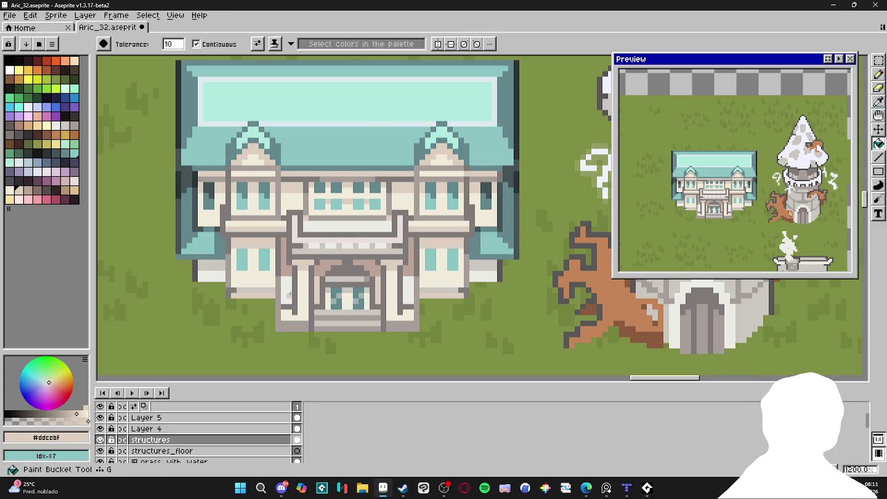
pyautogui.click(287, 292)
pyautogui.click(406, 294)
# Sample the #bda499 shade from the entrance.
pyautogui.scroll(-2, 404, 292)
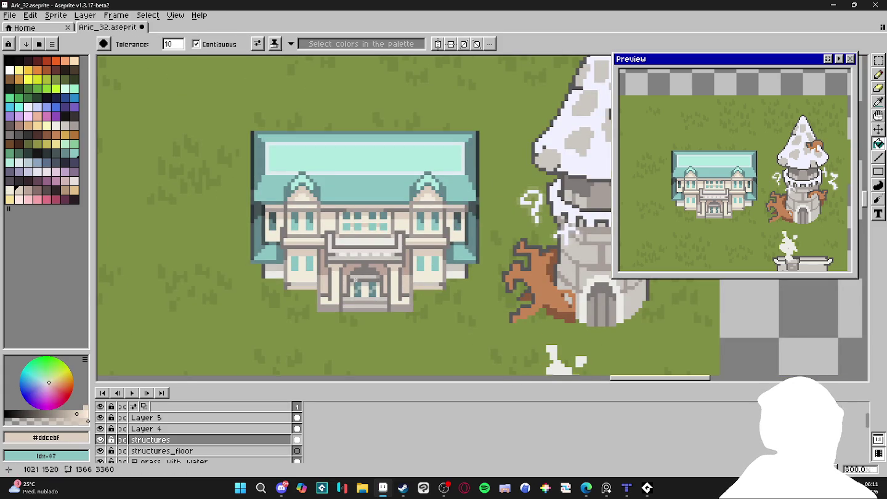
pyautogui.scroll(2, 418, 273)
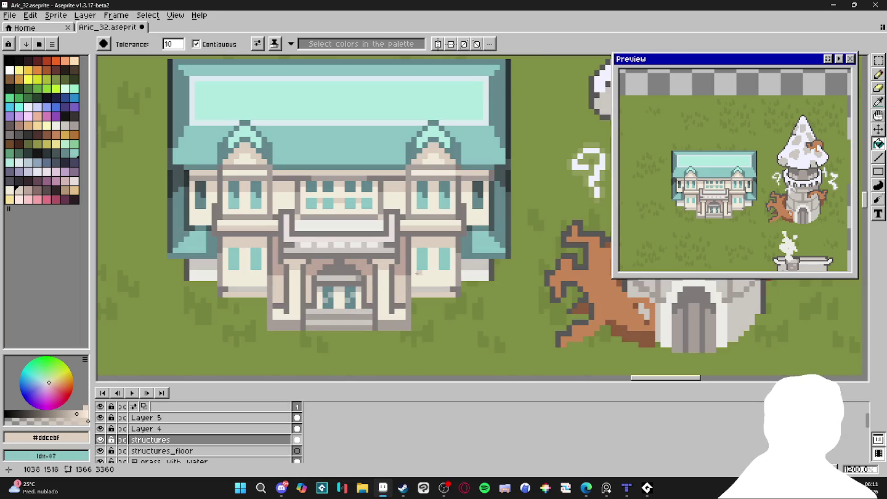
pyautogui.keyDown('alt'); pyautogui.click(400, 288); pyautogui.keyUp('alt')
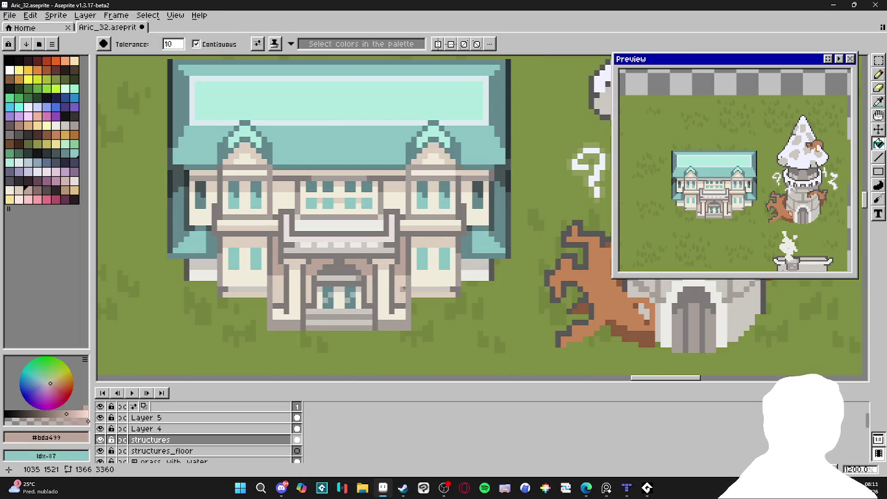
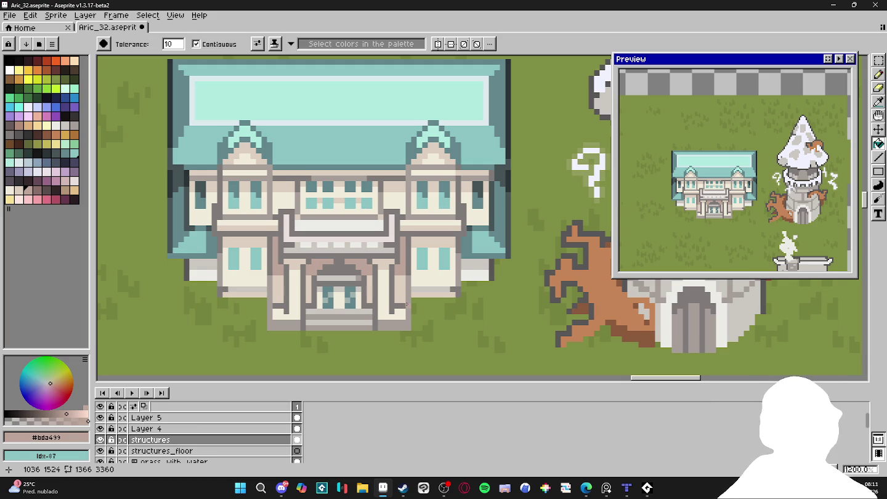
# Touch up a pixel on the pillar beside the door and sample its cream colour.
pyautogui.press('i')
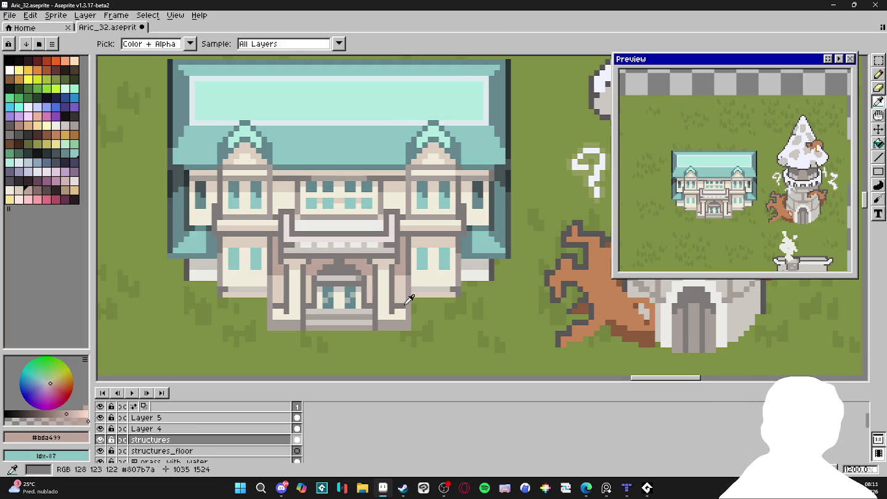
pyautogui.keyDown('alt'); pyautogui.click(405, 303); pyautogui.keyUp('alt')
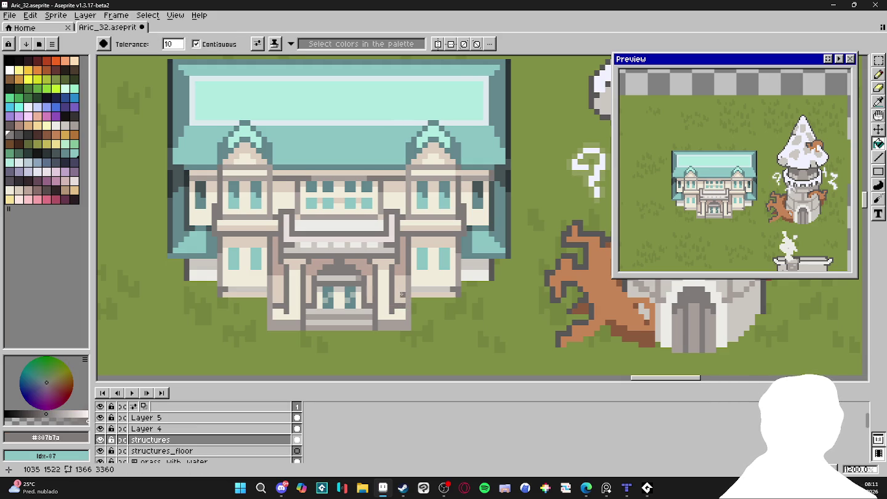
pyautogui.click(399, 293)
pyautogui.hotkey('ctrl', 'z')
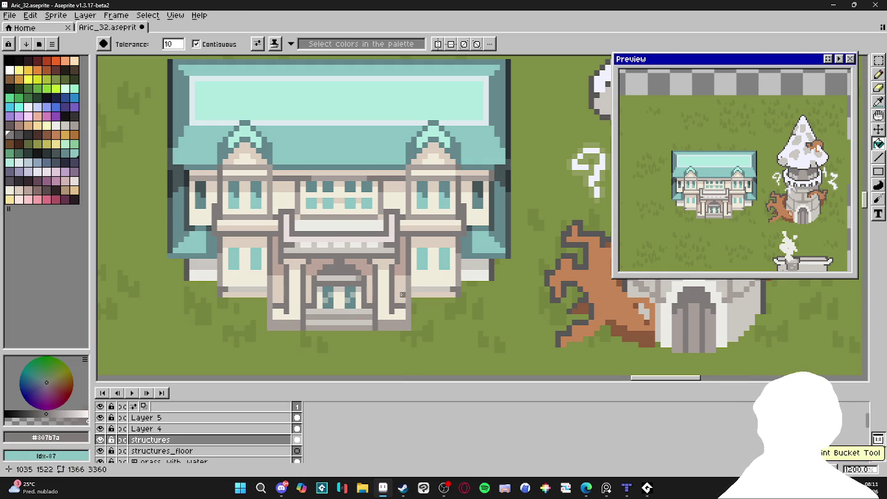
pyautogui.press('b')
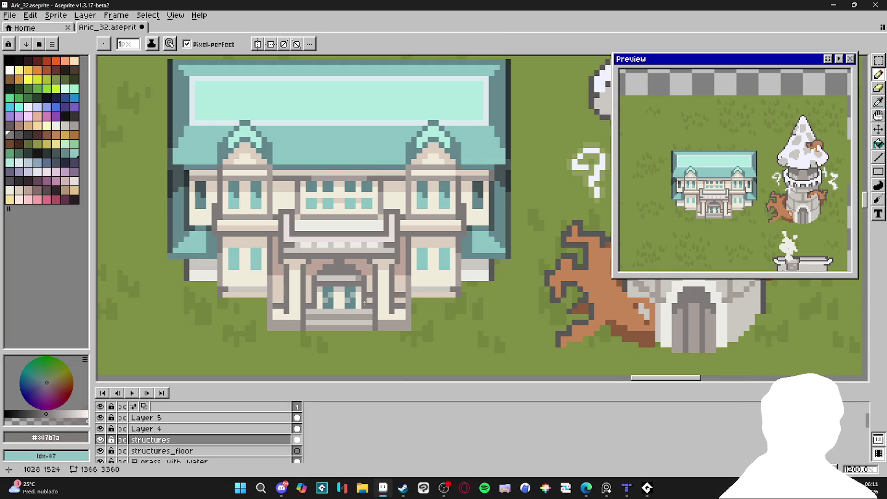
pyautogui.click(280, 297)
pyautogui.keyDown('alt'); pyautogui.click(274, 296); pyautogui.keyUp('alt')
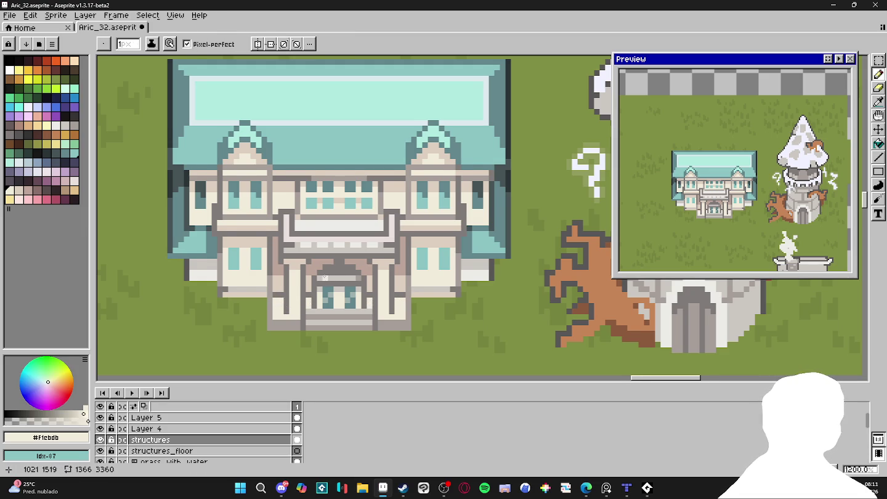
# Select the entrance door and move it up three pixels.
pyautogui.press('m')
pyautogui.scroll(1, 326, 286)
pyautogui.scroll(2, 326, 286)
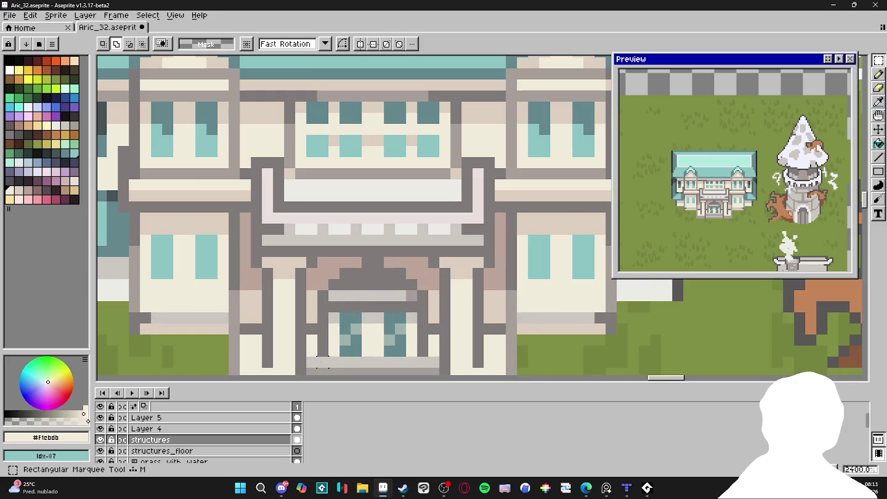
pyautogui.moveTo(317, 360); pyautogui.dragTo(429, 289)
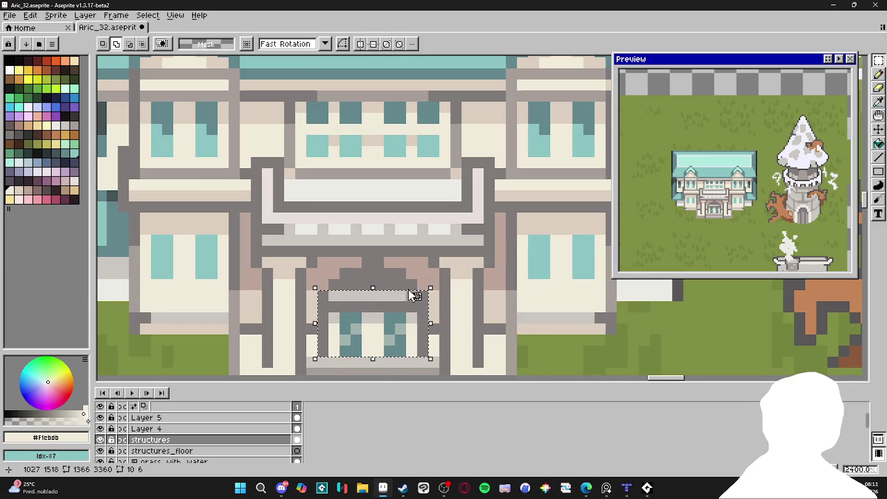
pyautogui.press('Up')
pyautogui.press('Up')
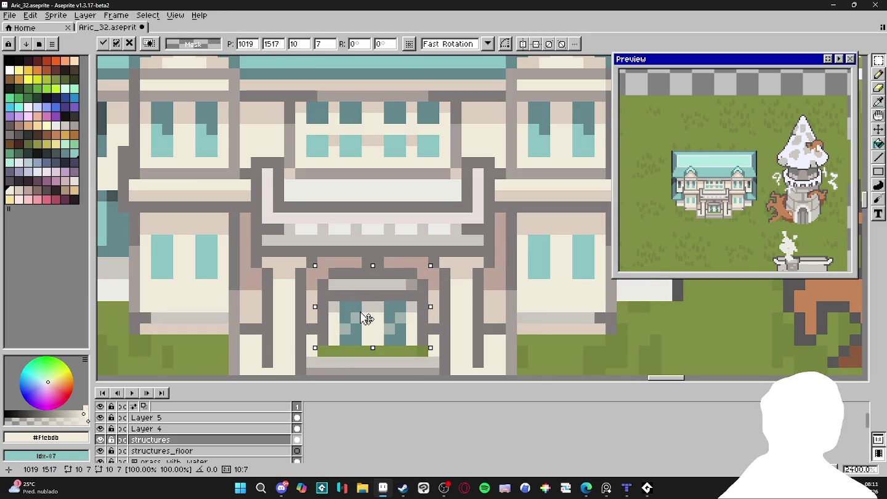
pyautogui.press('Up')
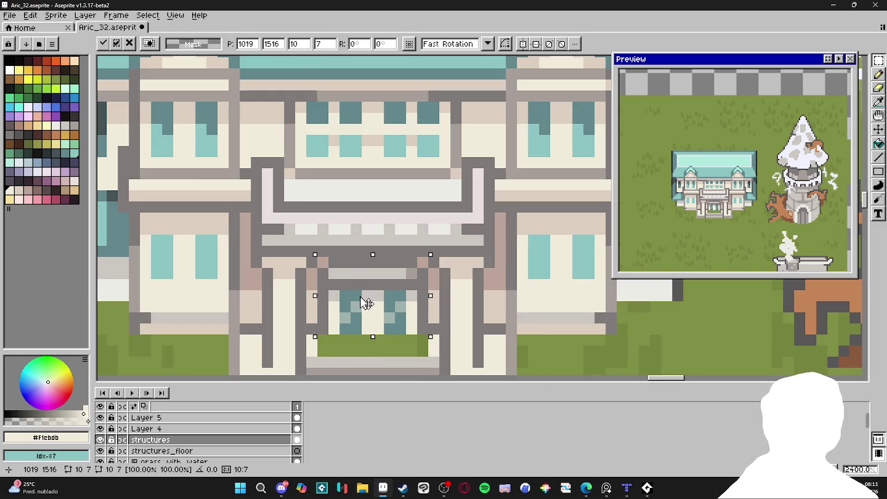
pyautogui.press('b')
# Paint a 2-pixel cream strip over the green gap below the raised door.
pyautogui.keyDown('alt'); pyautogui.click(433, 345); pyautogui.keyUp('alt')
pyautogui.click(435, 351)
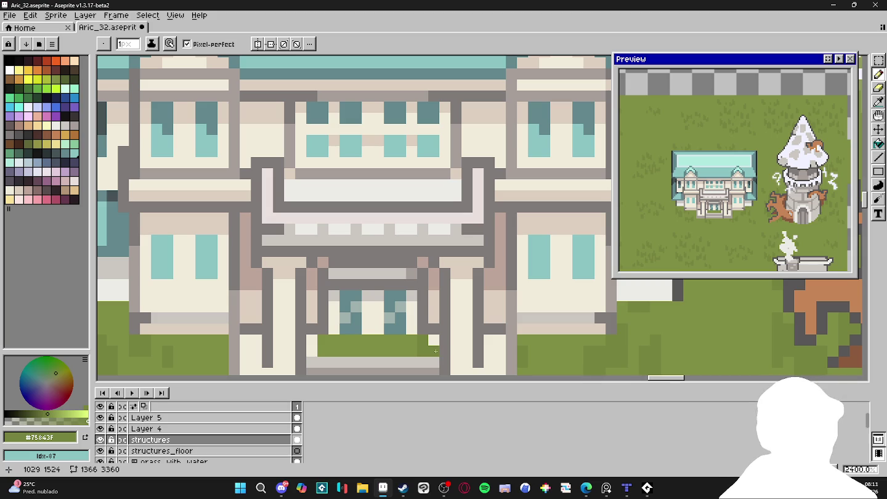
pyautogui.keyDown('alt'); pyautogui.click(434, 340); pyautogui.keyUp('alt')
pyautogui.press('+')
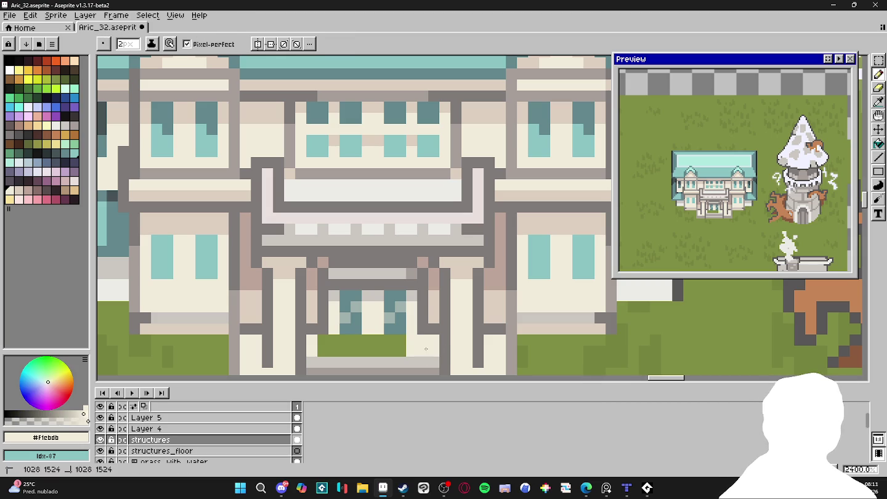
pyautogui.moveTo(426, 348); pyautogui.dragTo(338, 349)
pyautogui.scroll(-3, 338, 348)
pyautogui.scroll(1, 347, 309)
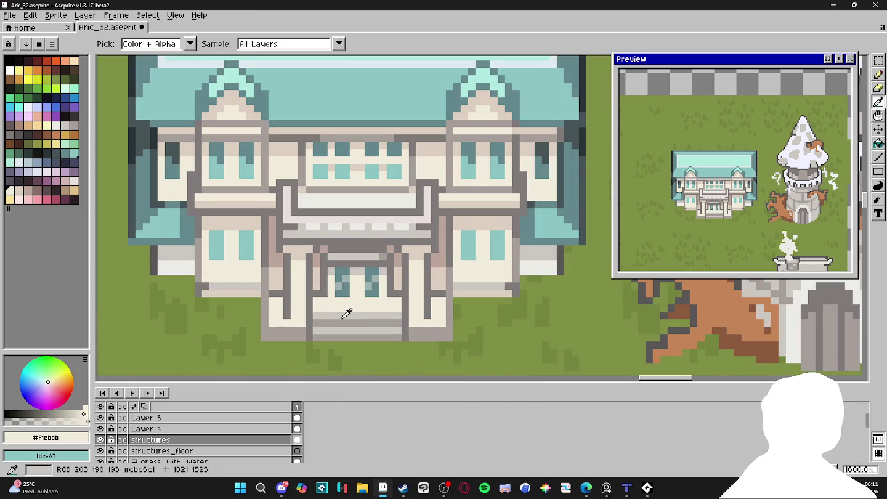
# Sample grey and beige tones from the building trim, steps and balcony.
pyautogui.keyDown('alt'); pyautogui.click(341, 313); pyautogui.keyUp('alt')
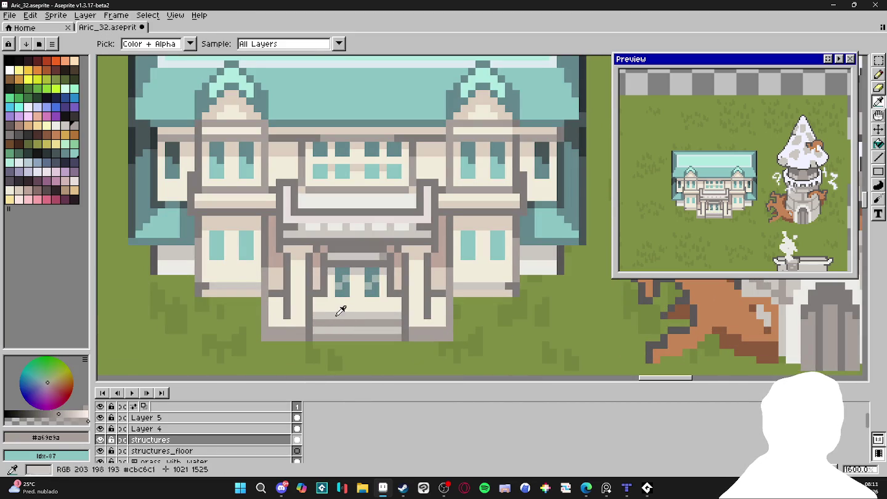
pyautogui.keyDown('alt'); pyautogui.click(385, 312); pyautogui.keyUp('alt')
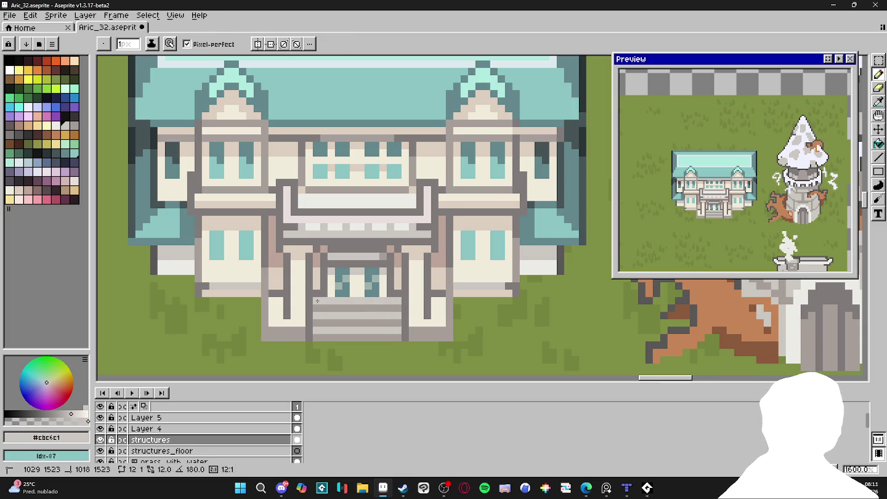
pyautogui.scroll(-3, 359, 314)
pyautogui.scroll(-1, 389, 324)
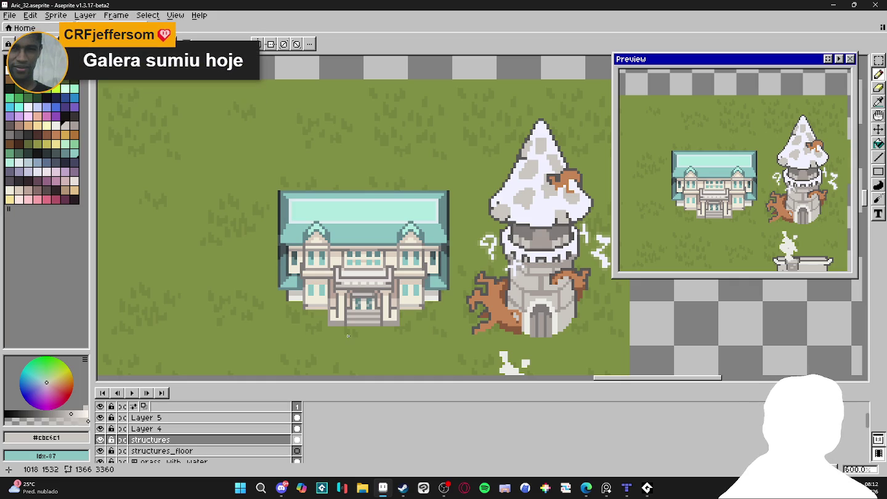
pyautogui.scroll(3, 346, 333)
pyautogui.scroll(1, 382, 240)
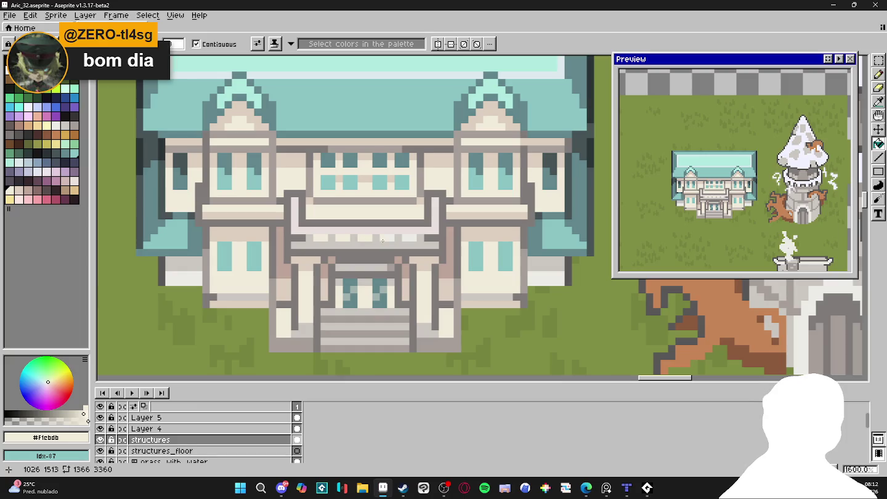
pyautogui.press('b')
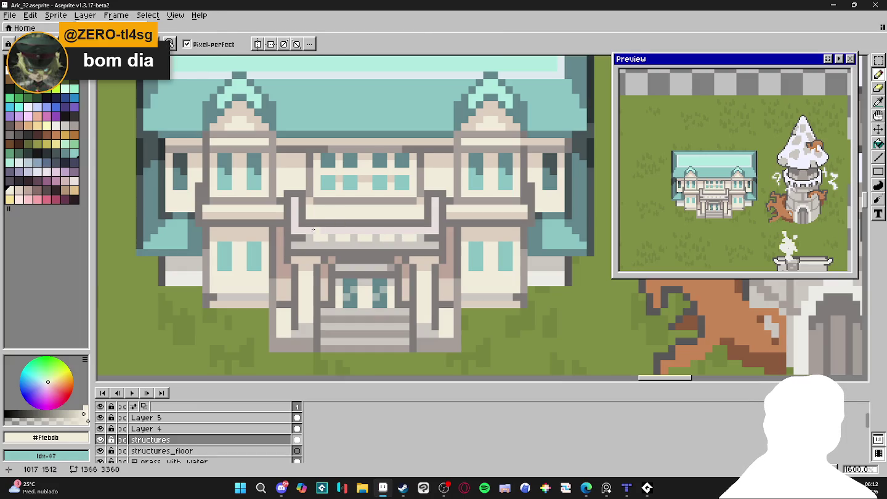
pyautogui.keyDown('alt'); pyautogui.click(280, 210); pyautogui.keyUp('alt')
pyautogui.press('g')
pyautogui.press('b')
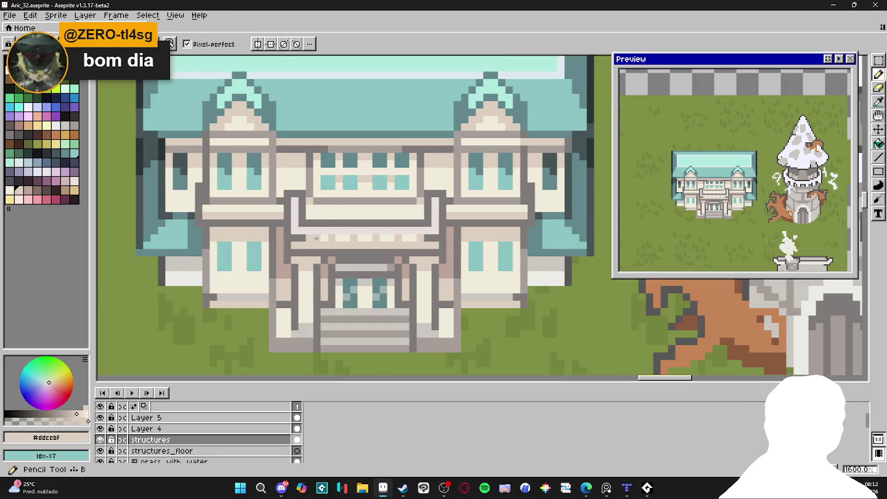
# Try several pale palette colours and bucket-fill the balcony railing band.
pyautogui.keyDown('alt'); pyautogui.click(308, 228); pyautogui.keyUp('alt')
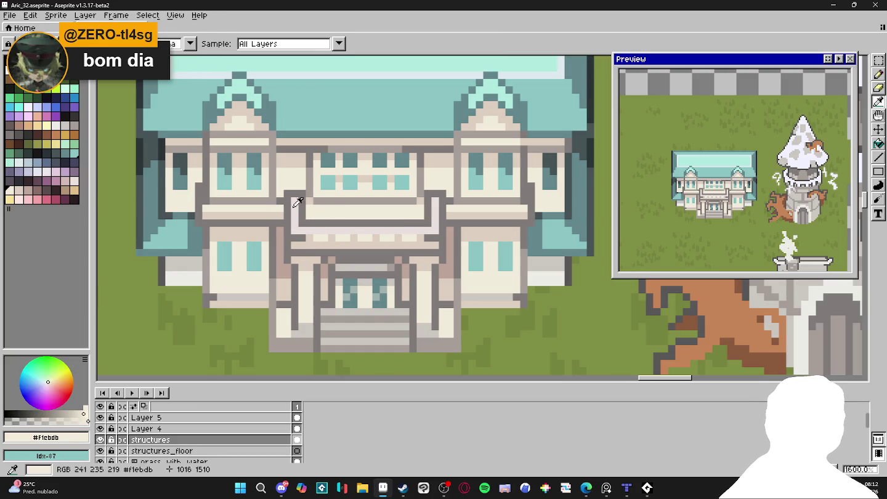
pyautogui.press('g')
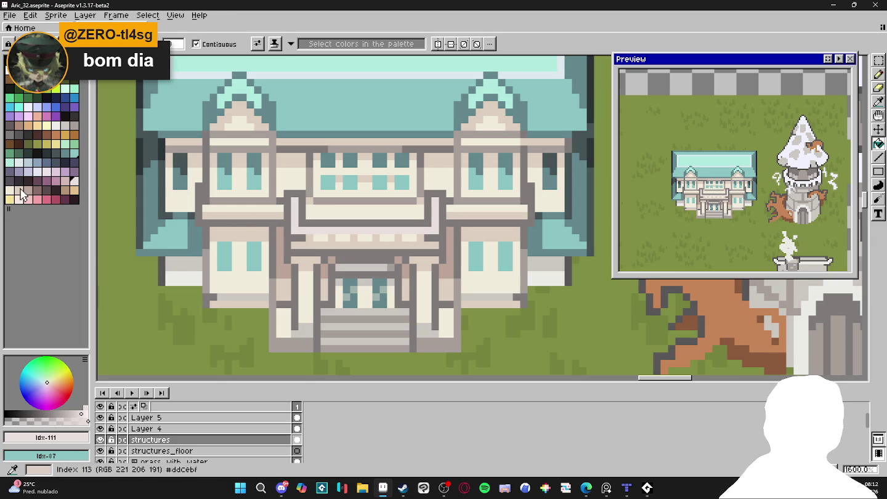
pyautogui.click(43, 179)
pyautogui.press('b')
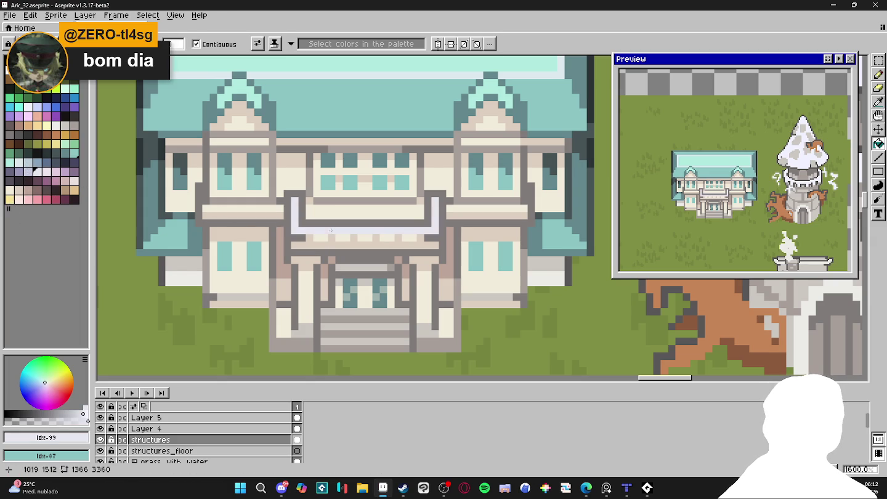
pyautogui.scroll(-3, 347, 242)
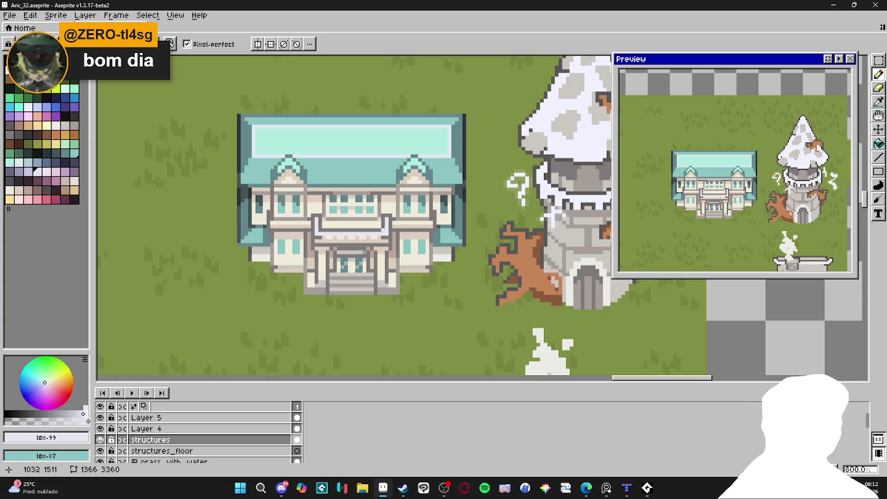
pyautogui.scroll(2, 326, 214)
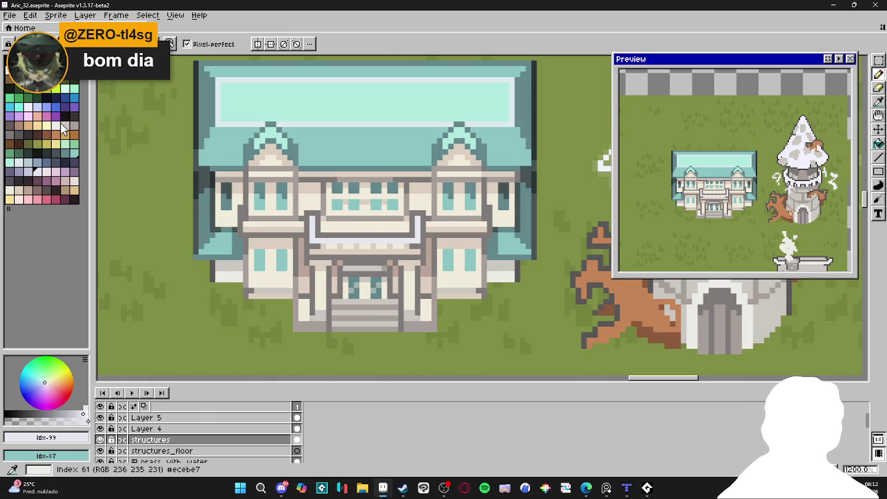
pyautogui.click(55, 124)
pyautogui.press('g')
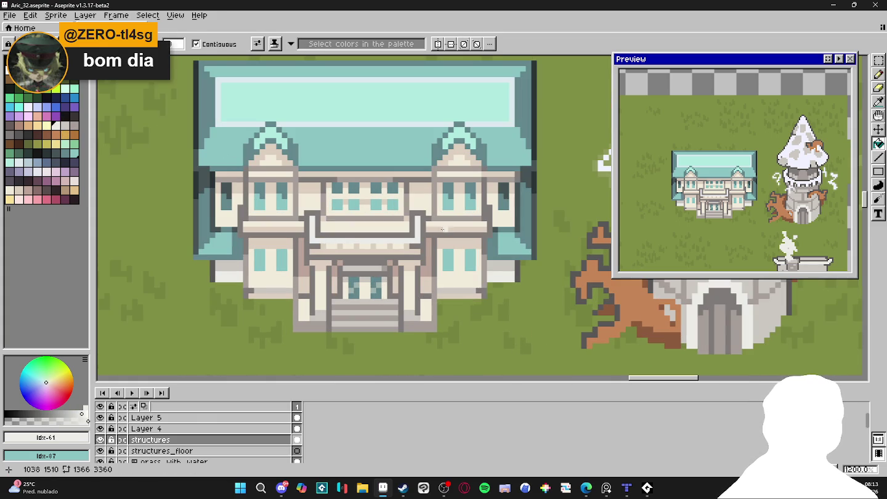
pyautogui.press('b')
pyautogui.scroll(1, 336, 250)
pyautogui.scroll(1, 335, 251)
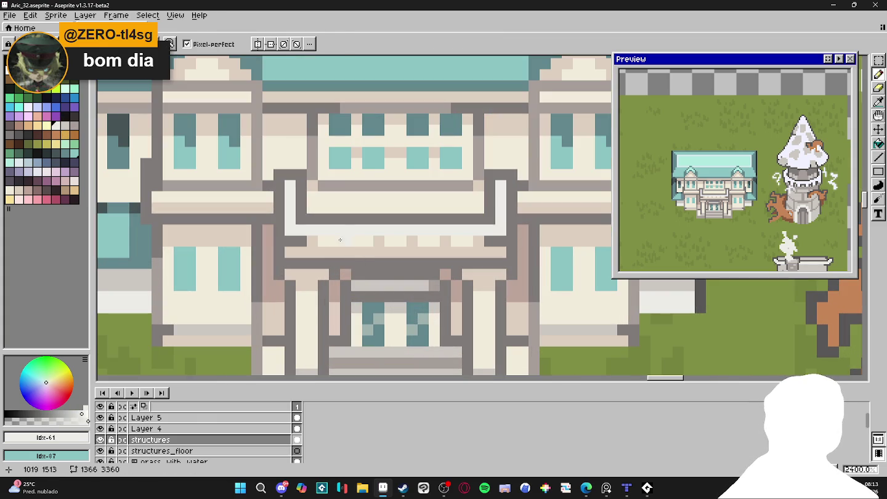
# Sample the grey-pink trim and dot a row of spaced grey blocks under the balcony railing.
pyautogui.press('i')
pyautogui.click(258, 312)
pyautogui.press('b')
pyautogui.click(334, 241)
pyautogui.click(323, 241)
pyautogui.click(356, 241)
pyautogui.click(368, 241)
pyautogui.click(391, 241)
pyautogui.click(424, 241)
pyautogui.click(435, 242)
pyautogui.click(457, 242)
pyautogui.click(468, 241)
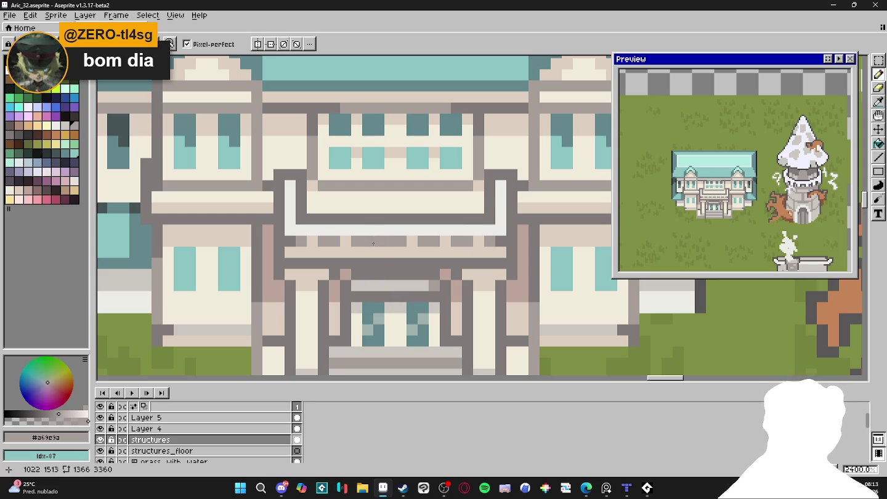
# Repaint the dark band and right column lighter grey, undoing the stray strokes.
pyautogui.moveTo(312, 217); pyautogui.dragTo(490, 179)
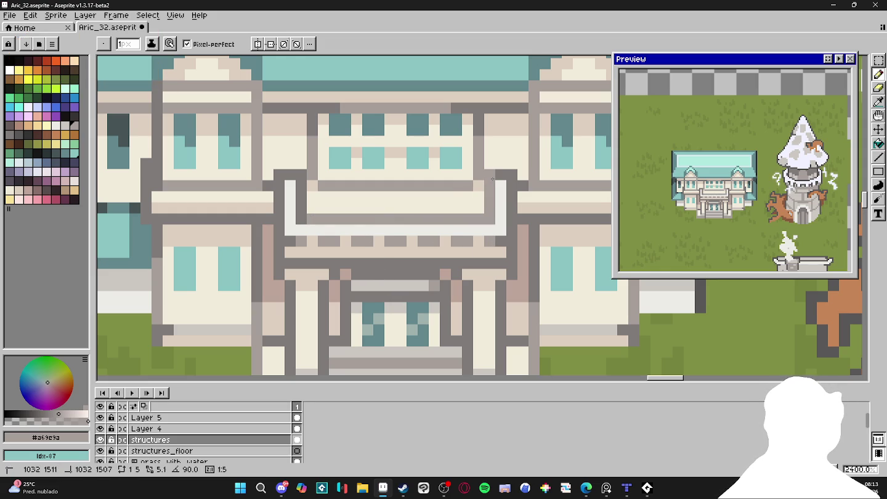
pyautogui.moveTo(302, 219); pyautogui.dragTo(310, 176)
pyautogui.hotkey('ctrl', 'z')
pyautogui.click(430, 207)
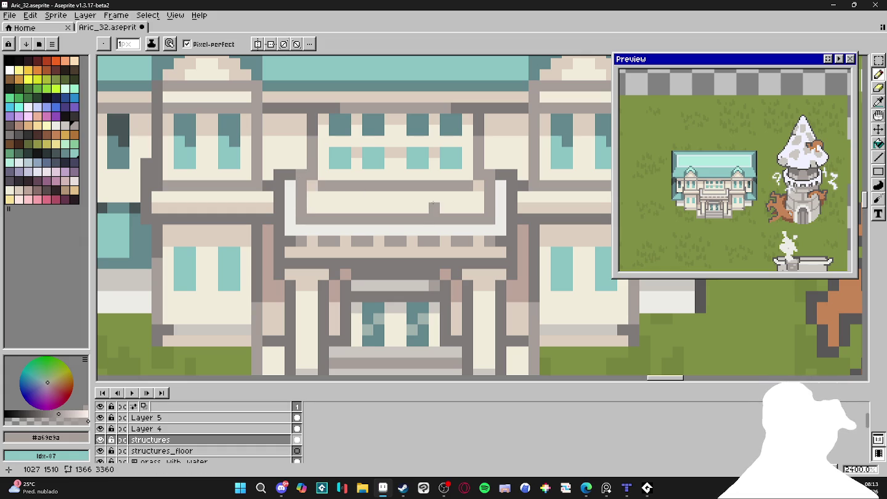
pyautogui.hotkey('ctrl', 'z')
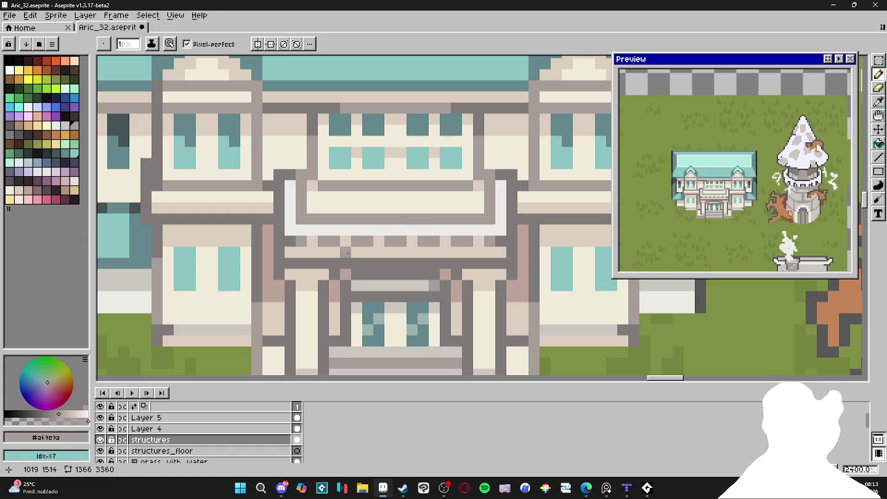
# Repaint the two dark grey runs beige and save the file.
pyautogui.moveTo(324, 263); pyautogui.dragTo(288, 263)
pyautogui.moveTo(467, 263); pyautogui.dragTo(502, 263)
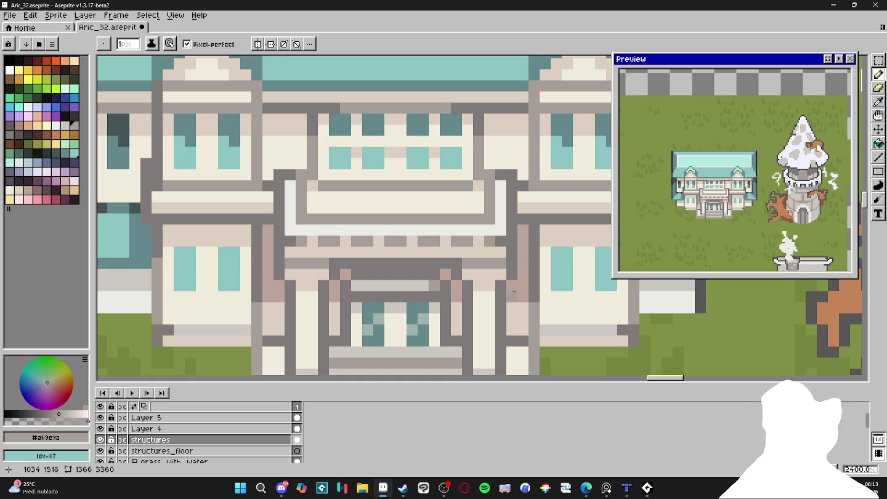
pyautogui.scroll(-2, 514, 292)
pyautogui.hotkey('ctrl', 's')
pyautogui.scroll(-1, 435, 251)
pyautogui.moveTo(436, 251); pyautogui.dragTo(429, 240)
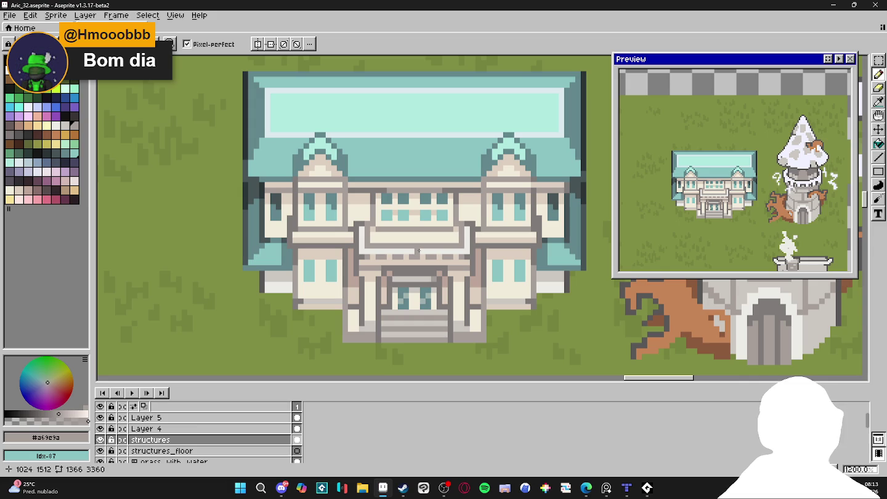
# Paint cream bands over the pinkish pixels under the left and right wing windows.
pyautogui.scroll(-1, 419, 251)
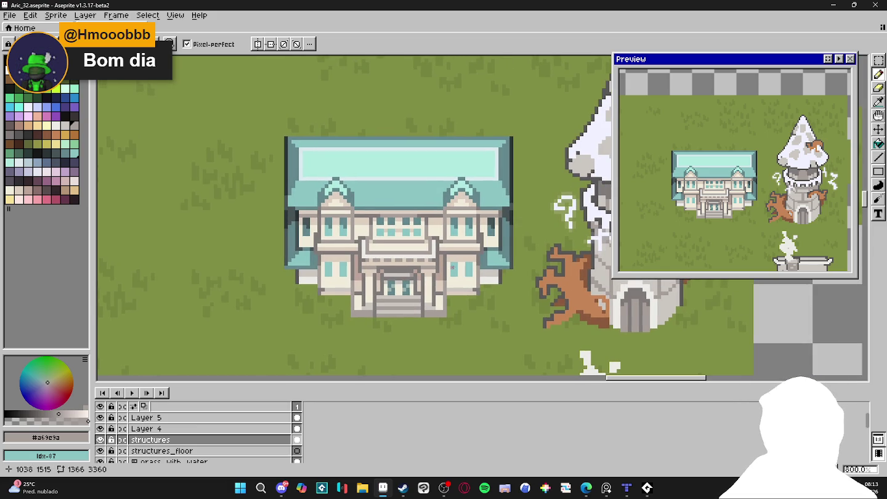
pyautogui.scroll(2, 456, 274)
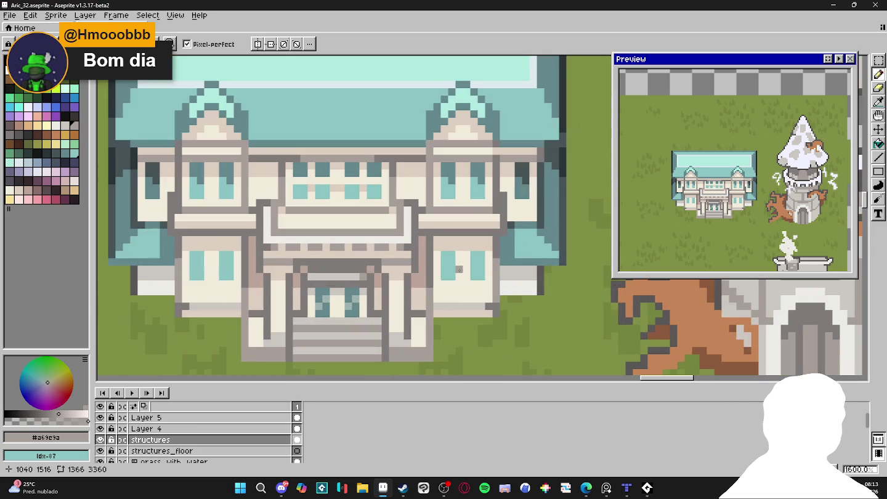
pyautogui.keyDown('alt'); pyautogui.click(455, 285); pyautogui.keyUp('alt')
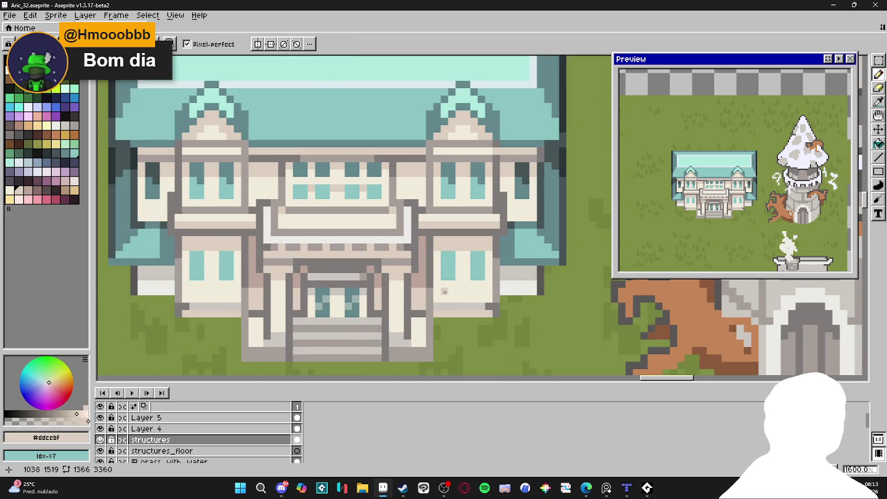
pyautogui.moveTo(453, 292); pyautogui.dragTo(455, 291)
pyautogui.click(466, 292)
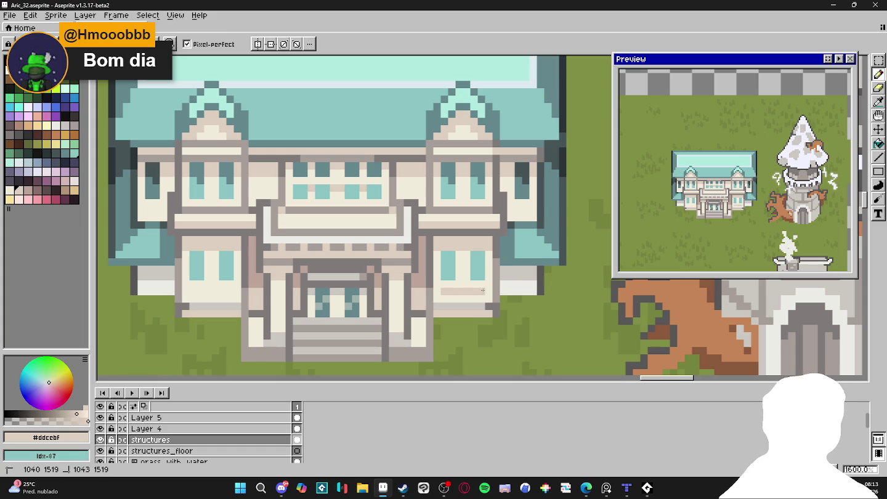
pyautogui.click(445, 292)
pyautogui.moveTo(462, 282); pyautogui.dragTo(469, 286)
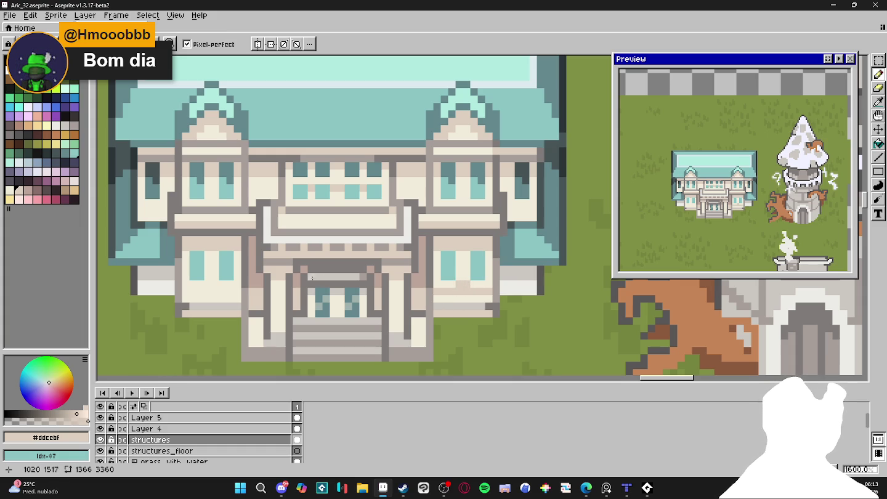
pyautogui.moveTo(207, 284); pyautogui.dragTo(220, 288)
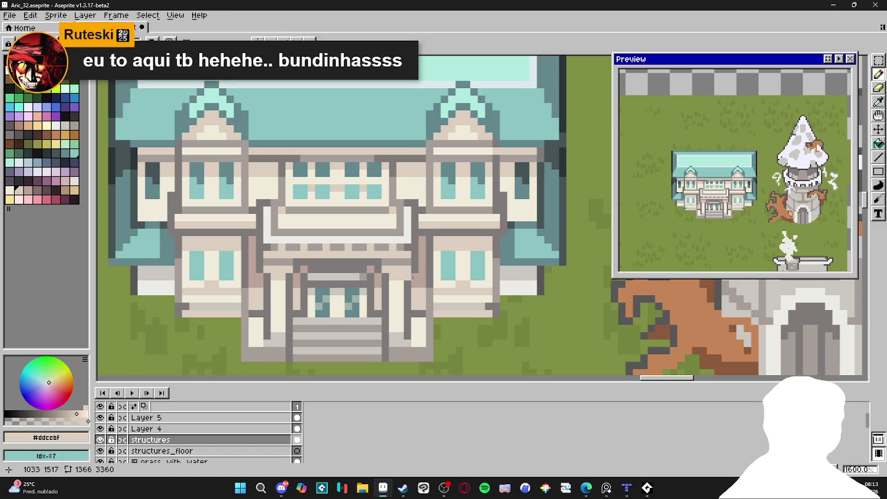
# Add dark teal pixels to the left and right windows and save.
pyautogui.keyDown('alt'); pyautogui.click(481, 162); pyautogui.keyUp('alt')
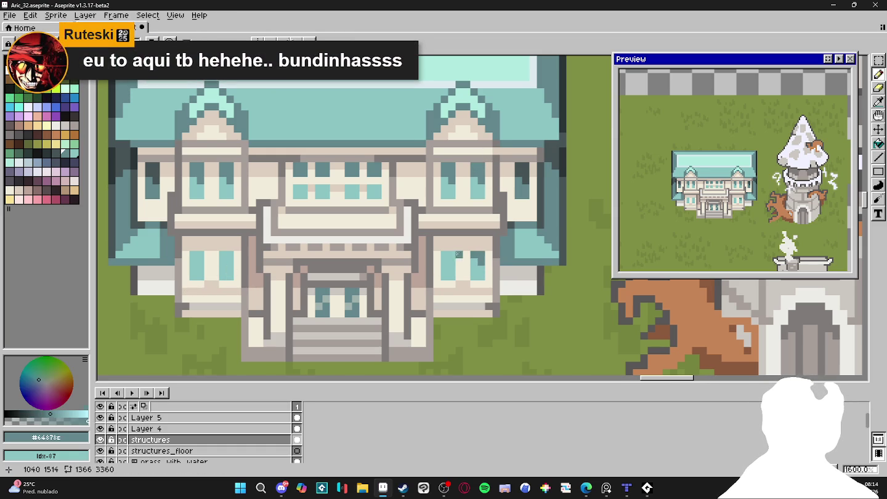
pyautogui.click(456, 262)
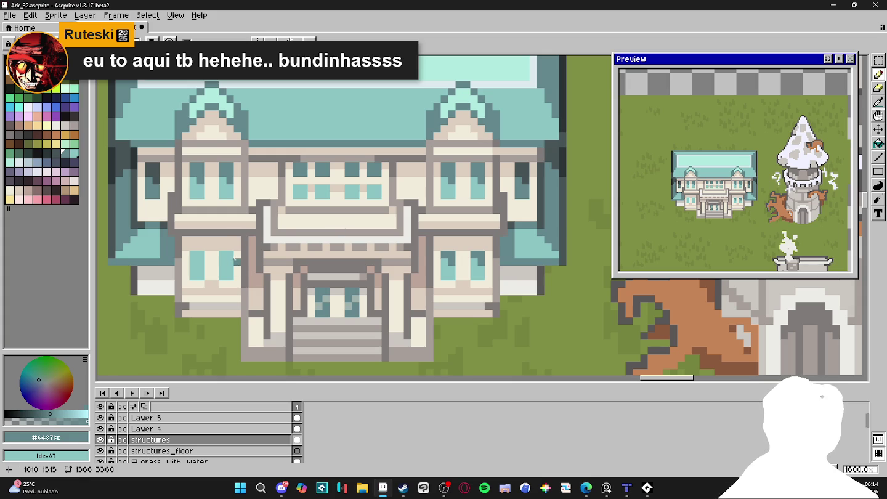
pyautogui.click(226, 257)
pyautogui.click(200, 255)
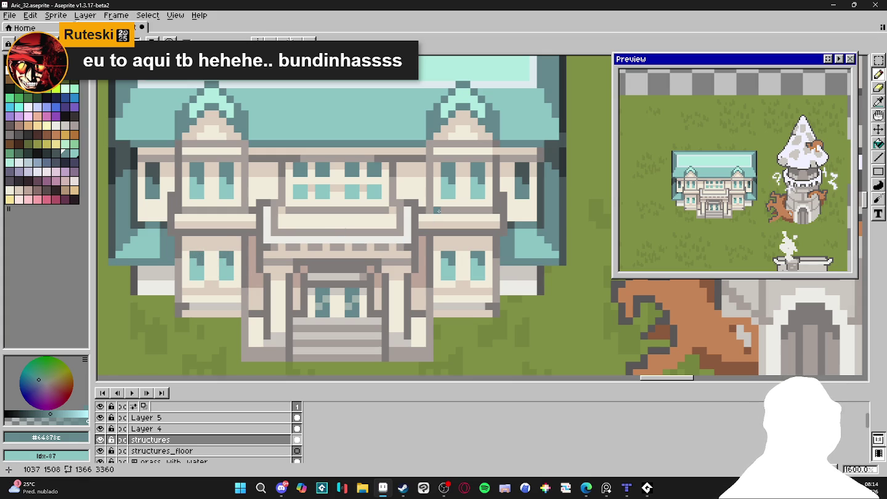
pyautogui.hotkey('ctrl', 's')
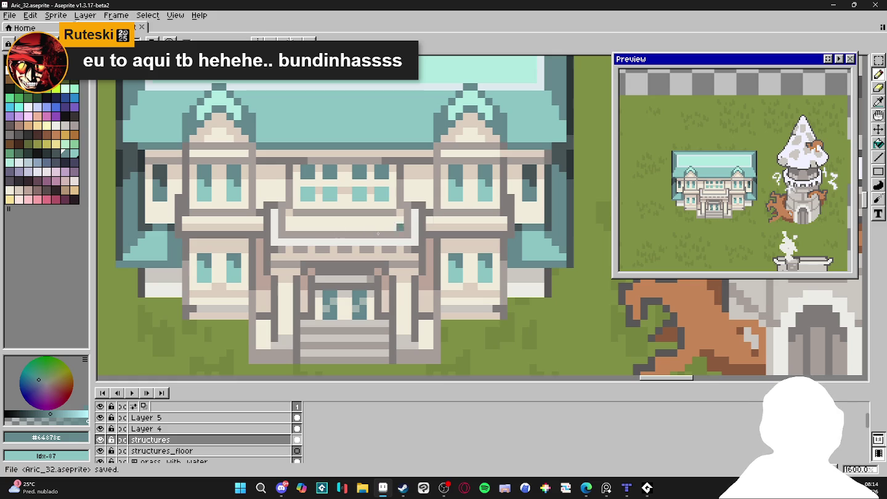
# Add pale teal highlight pixels to the left and right wing windows.
pyautogui.click(74, 153)
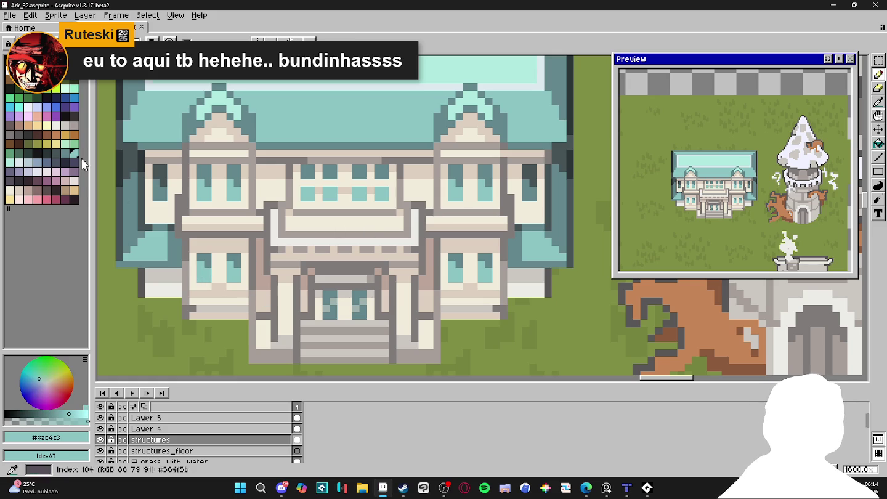
pyautogui.click(9, 163)
pyautogui.click(203, 273)
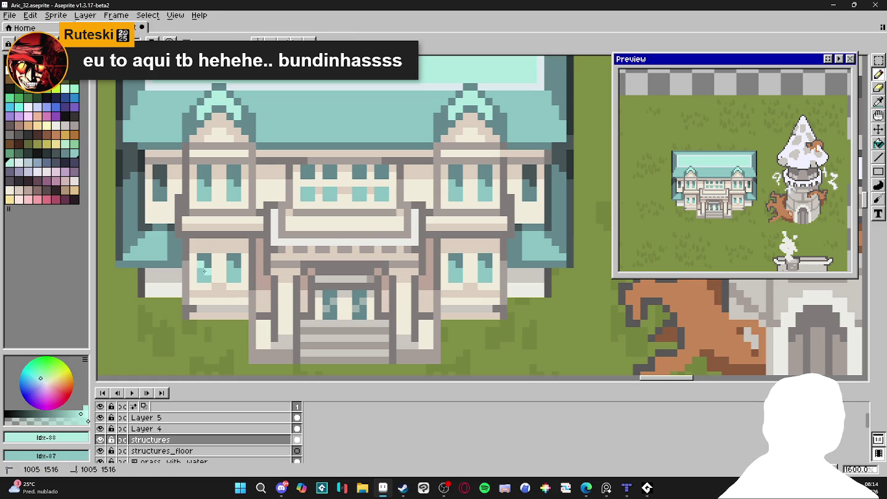
pyautogui.click(238, 278)
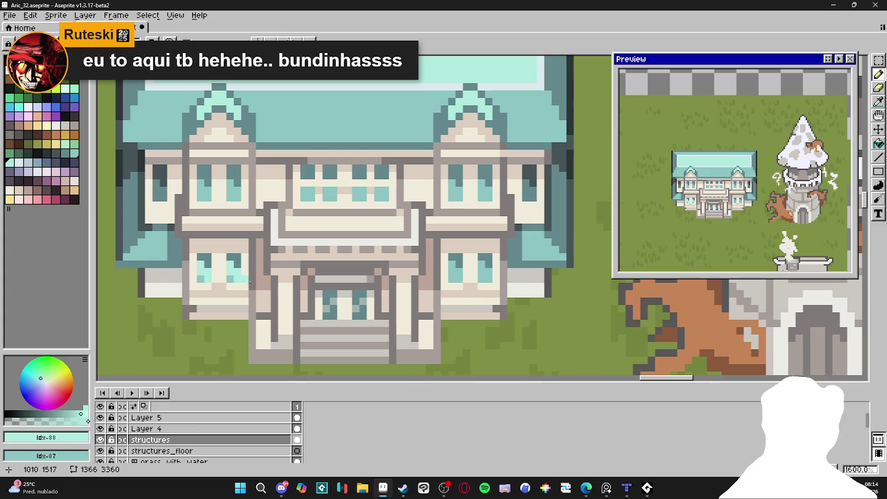
pyautogui.hscroll(1, 423, 278)
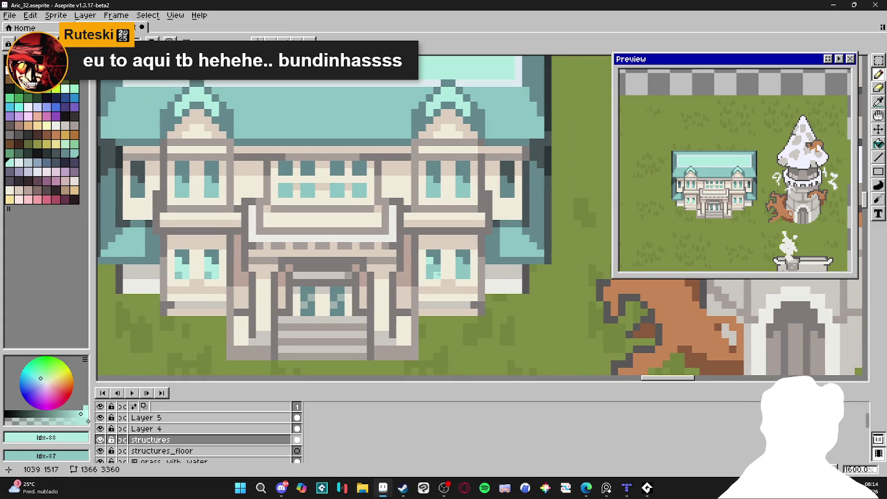
pyautogui.click(461, 272)
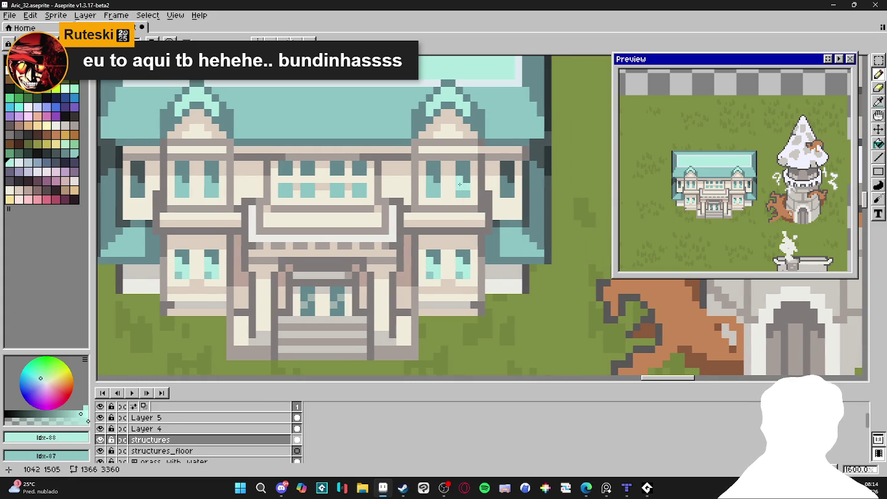
pyautogui.click(430, 187)
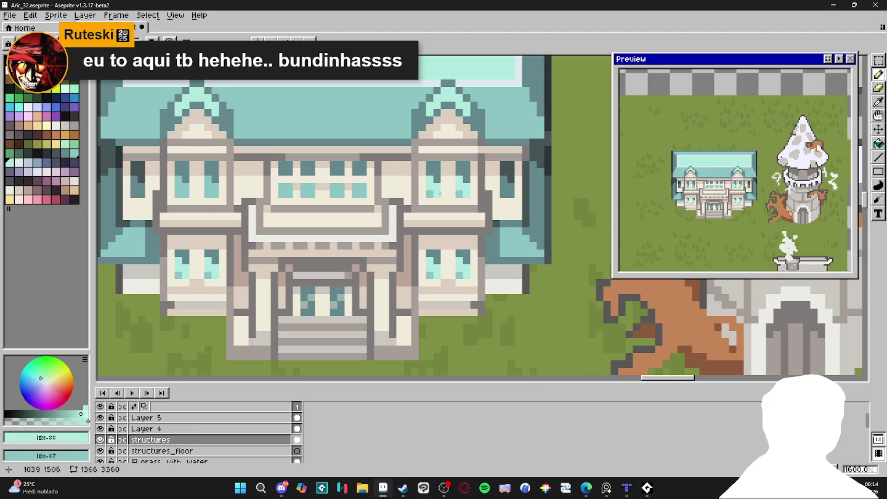
pyautogui.moveTo(252, 216); pyautogui.dragTo(292, 238)
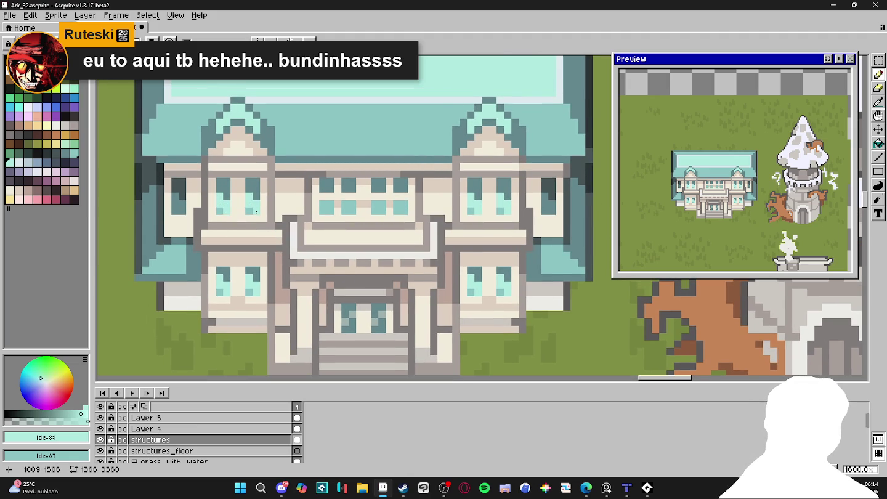
pyautogui.scroll(-1, 258, 211)
pyautogui.scroll(-1, 265, 219)
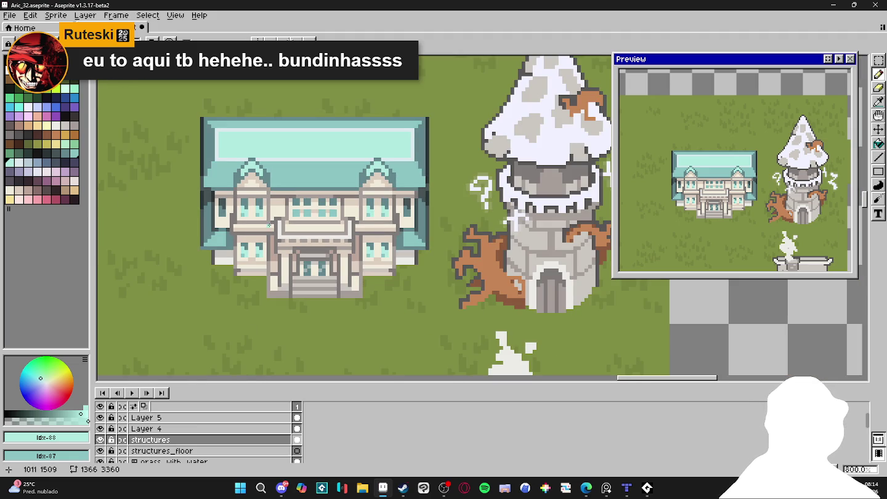
pyautogui.scroll(1, 253, 255)
# Darken the top of the door's left leaf using teal sampled from the windows.
pyautogui.keyDown('alt'); pyautogui.click(263, 252); pyautogui.keyUp('alt')
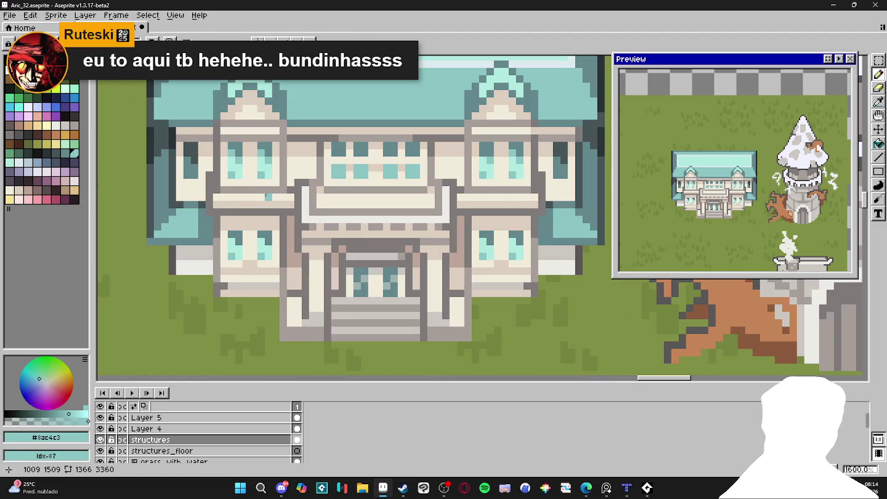
pyautogui.press('v')
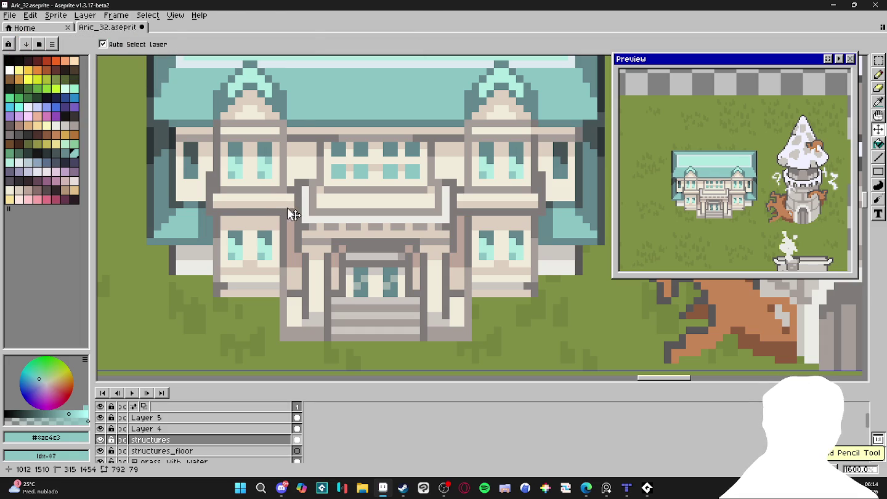
pyautogui.press('ctrl')
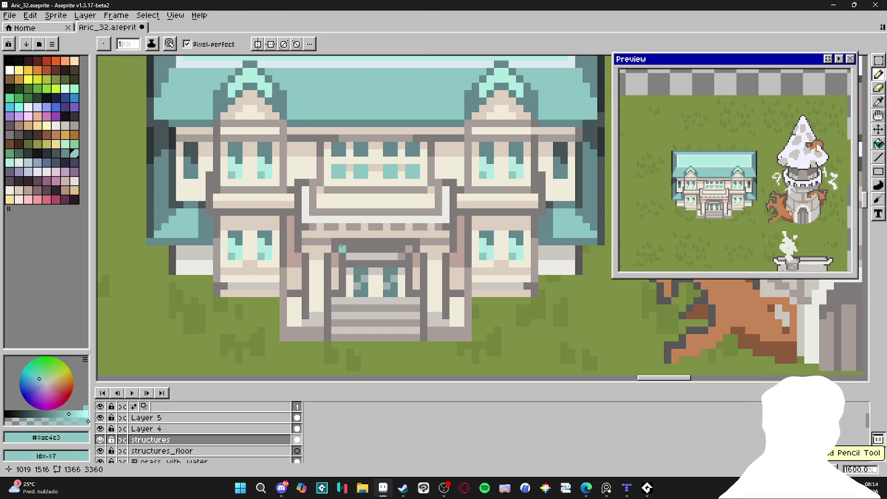
pyautogui.scroll(-1, 341, 286)
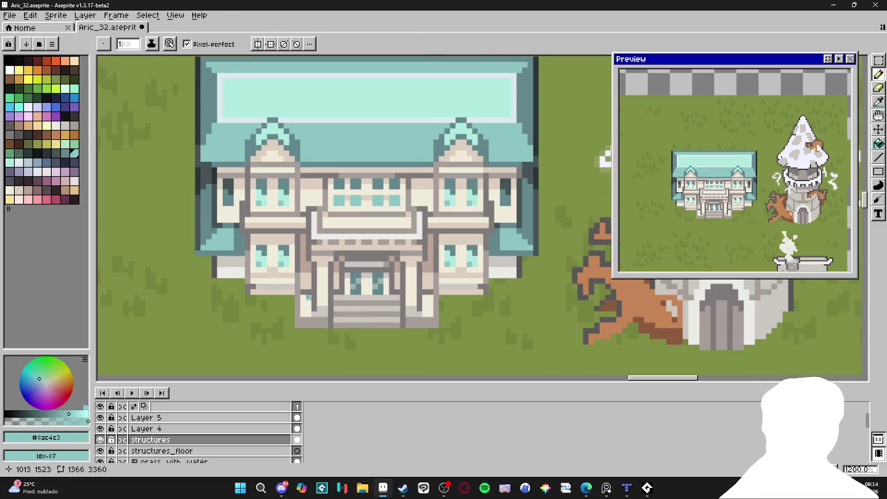
pyautogui.scroll(1, 341, 298)
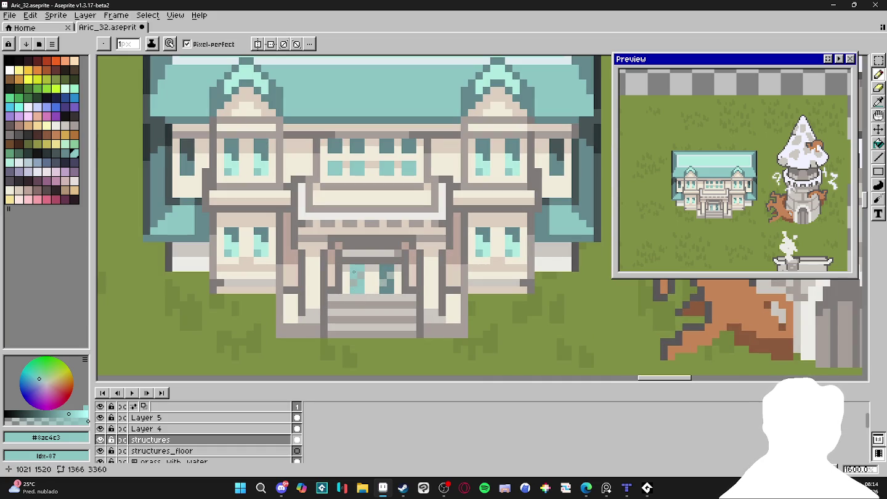
pyautogui.click(358, 267)
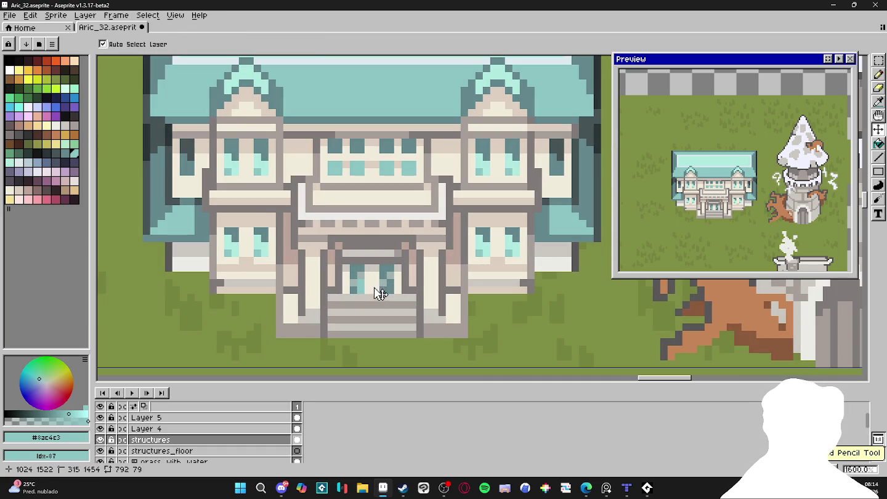
pyautogui.keyDown('alt'); pyautogui.click(359, 278); pyautogui.keyUp('alt')
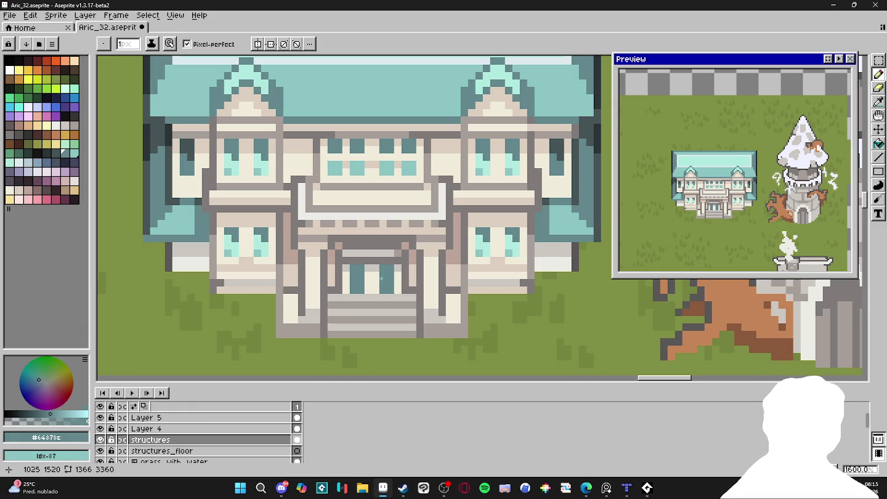
pyautogui.scroll(1, 402, 264)
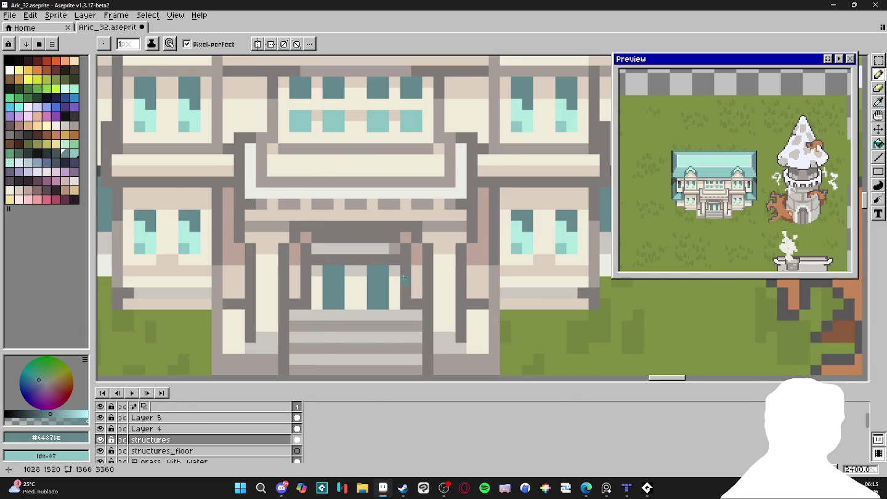
# Sample the mid teal colour from a mansion window.
pyautogui.scroll(-1, 404, 277)
pyautogui.press('i')
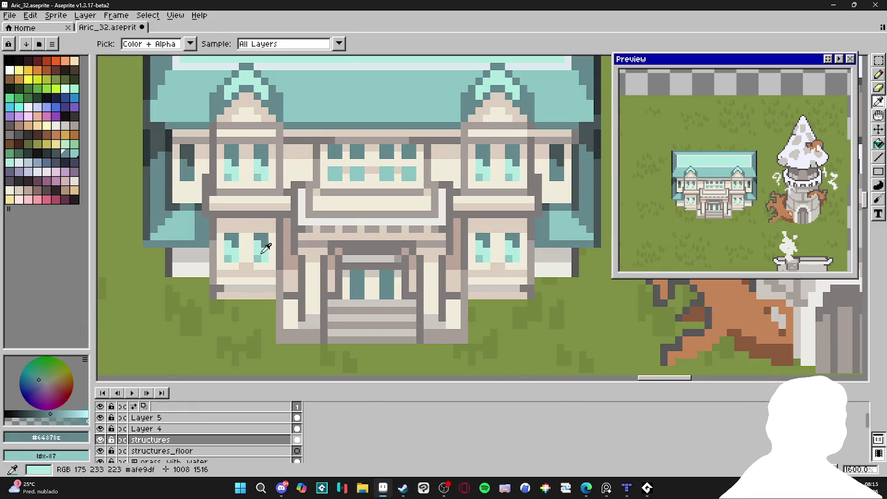
pyautogui.click(264, 254)
pyautogui.press('b')
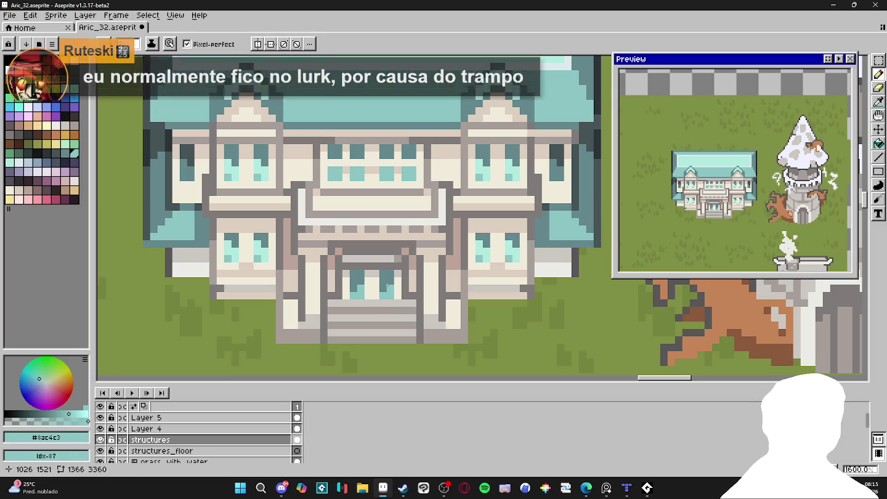
pyautogui.scroll(-1, 387, 284)
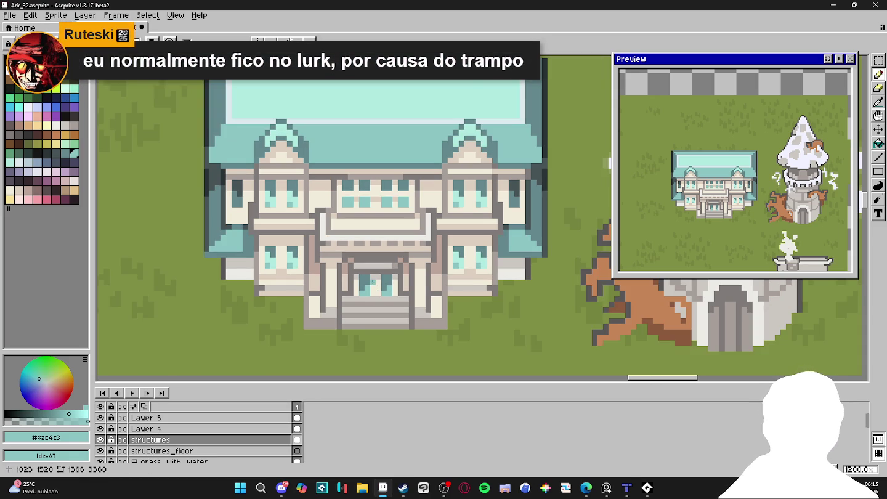
pyautogui.scroll(1, 439, 283)
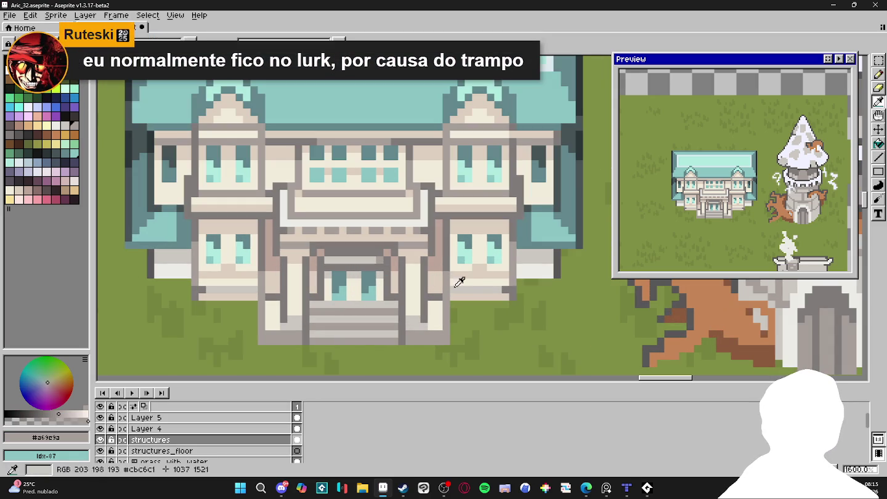
# Sample cream from the wall and stairs, then light grey and #a69e9a from the stonework.
pyautogui.keyDown('alt'); pyautogui.click(445, 288); pyautogui.keyUp('alt')
pyautogui.keyDown('alt'); pyautogui.click(380, 318); pyautogui.keyUp('alt')
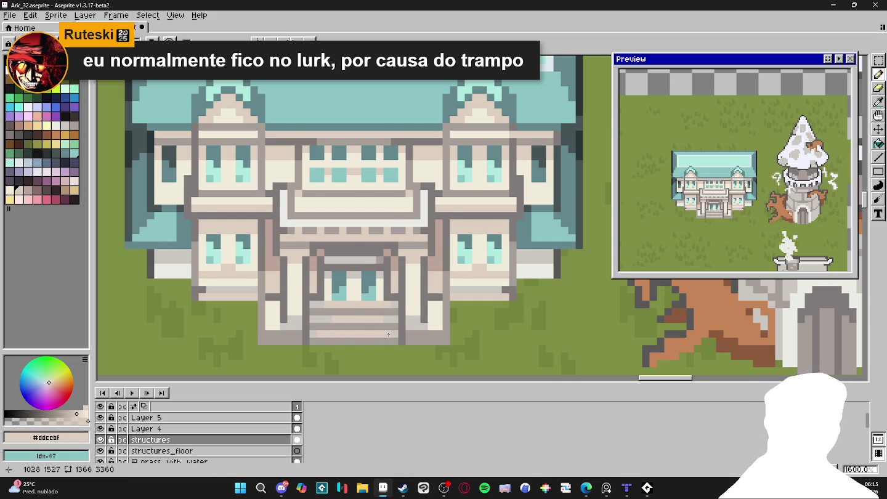
pyautogui.scroll(-1, 388, 335)
pyautogui.scroll(1, 388, 317)
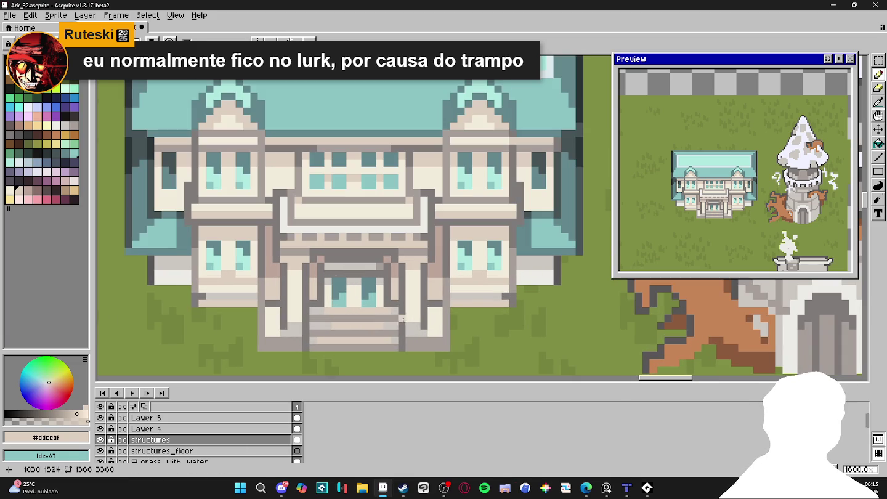
pyautogui.keyDown('alt'); pyautogui.click(421, 324); pyautogui.keyUp('alt')
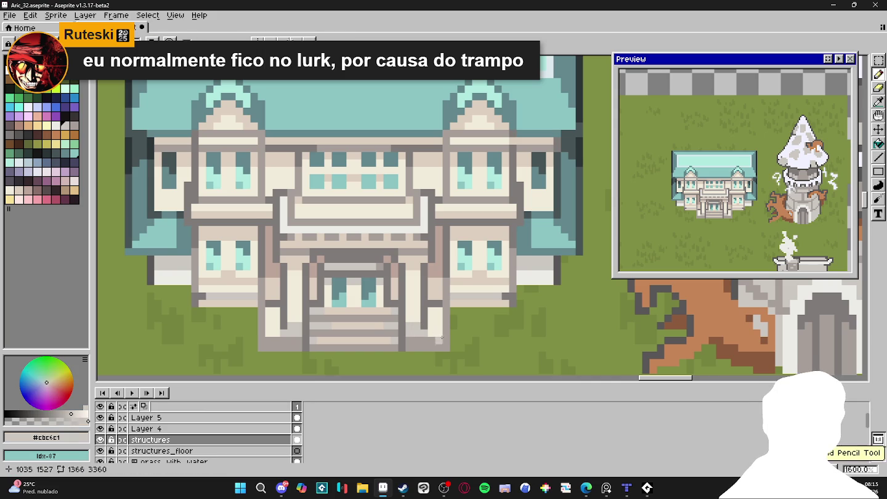
pyautogui.keyDown('alt'); pyautogui.click(430, 327); pyautogui.keyUp('alt')
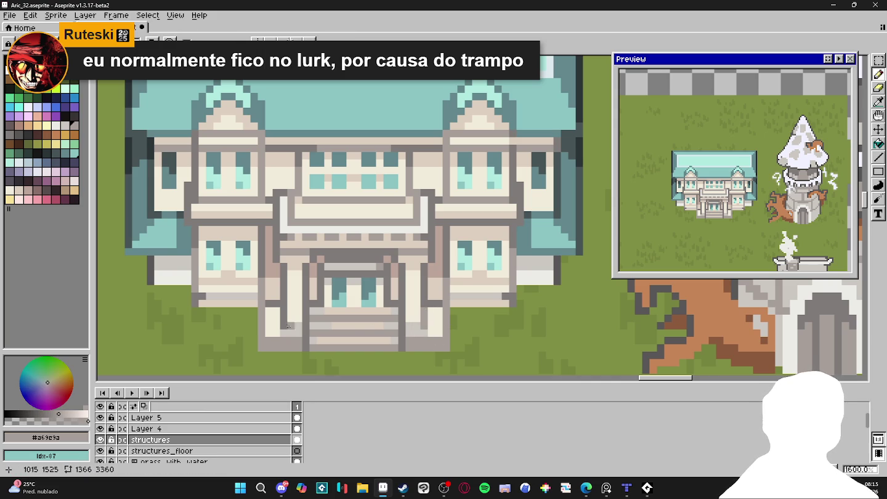
pyautogui.scroll(-3, 339, 342)
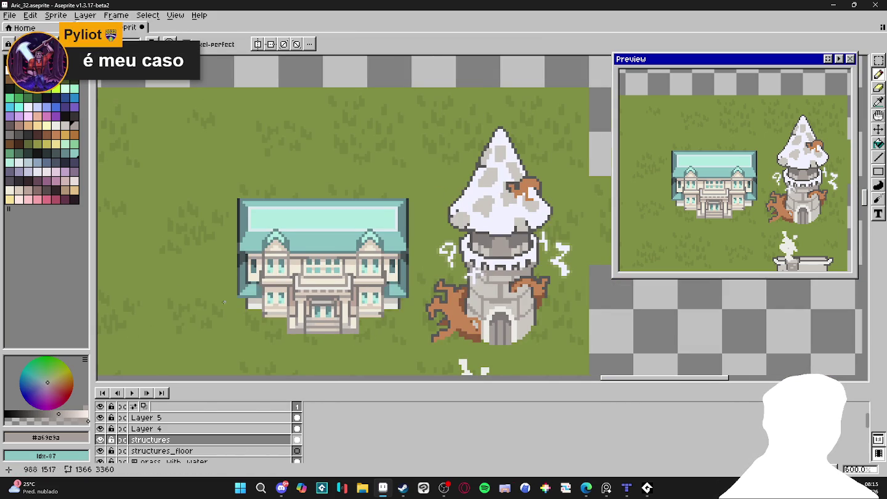
# Zoom on the balcony and sample greys #807b7a and #a69e9a at its corner.
pyautogui.scroll(1, 205, 300)
pyautogui.scroll(2, 205, 300)
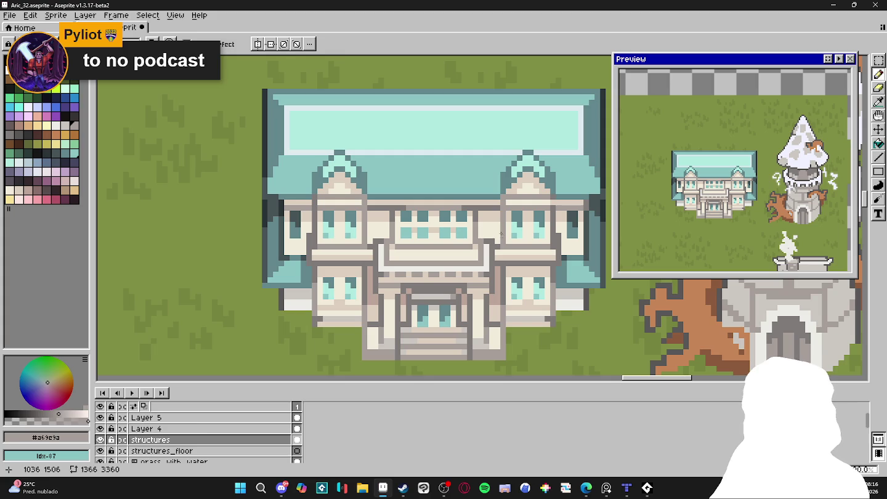
pyautogui.keyDown('alt'); pyautogui.click(487, 241); pyautogui.keyUp('alt')
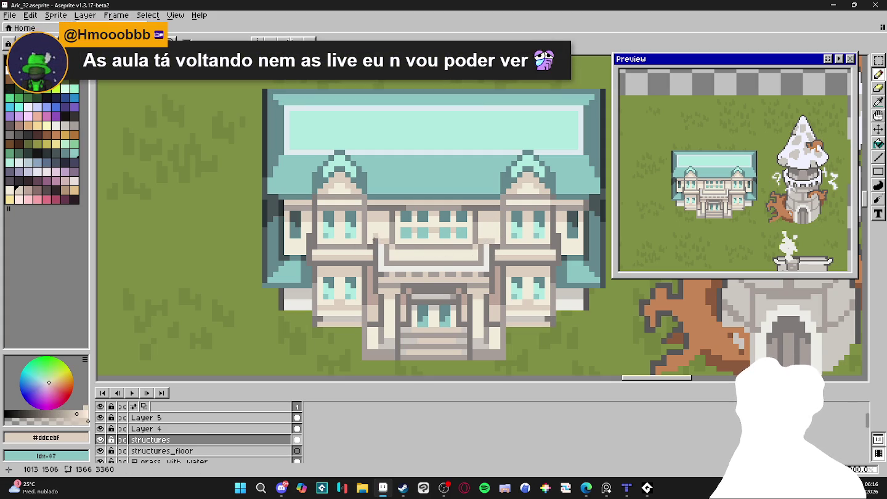
pyautogui.scroll(1, 485, 257)
pyautogui.keyDown('alt'); pyautogui.click(487, 241); pyautogui.keyUp('alt')
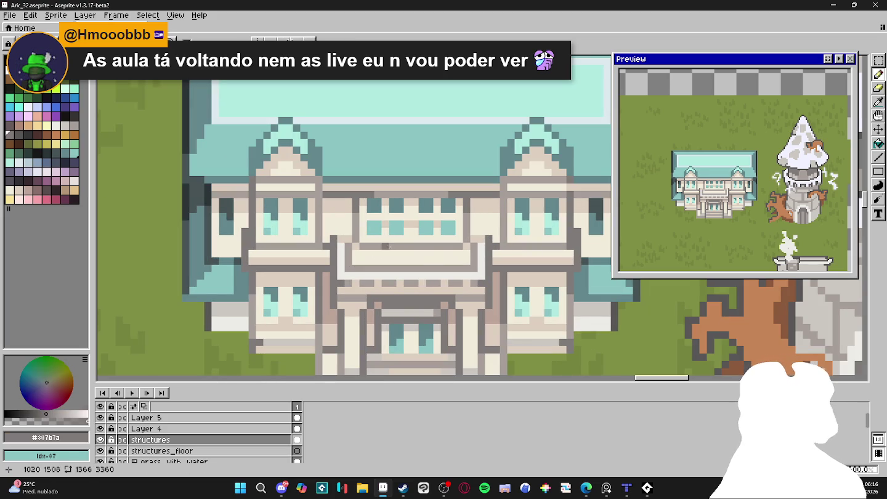
pyautogui.keyDown('alt'); pyautogui.click(471, 246); pyautogui.keyUp('alt')
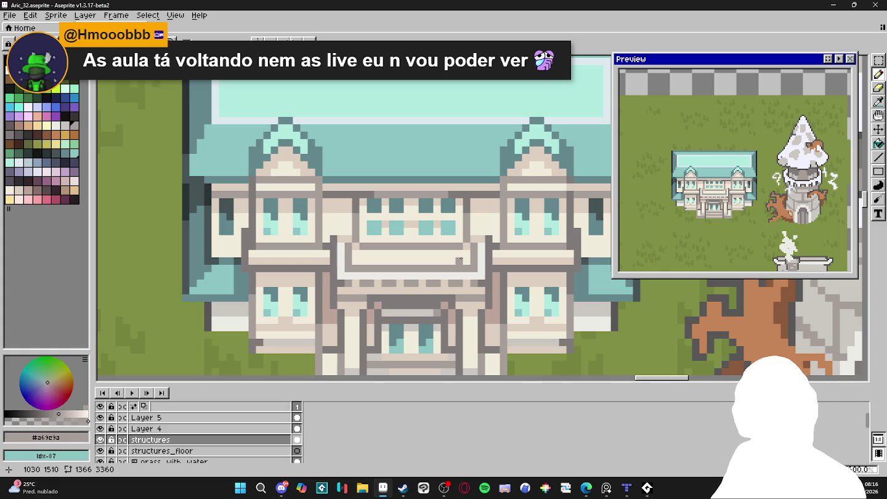
# Resample the cream wall colour #ddcebf, then switch to the web browser.
pyautogui.scroll(-1, 463, 268)
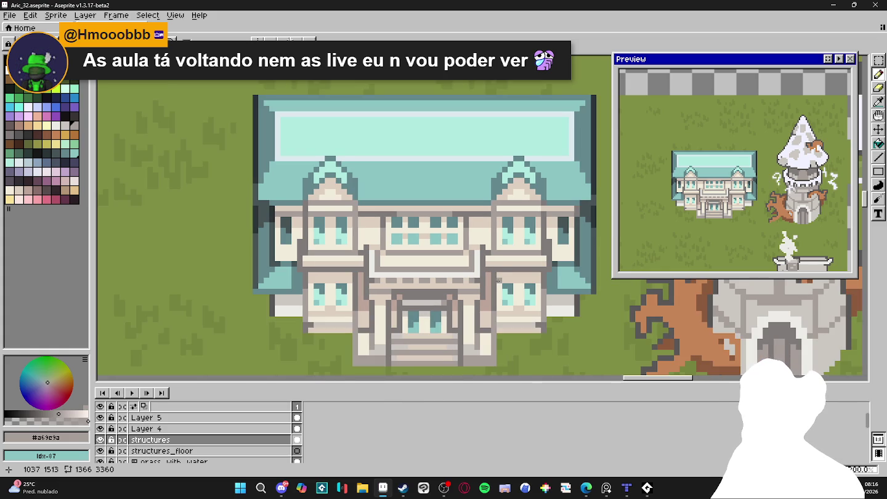
pyautogui.scroll(-1, 499, 264)
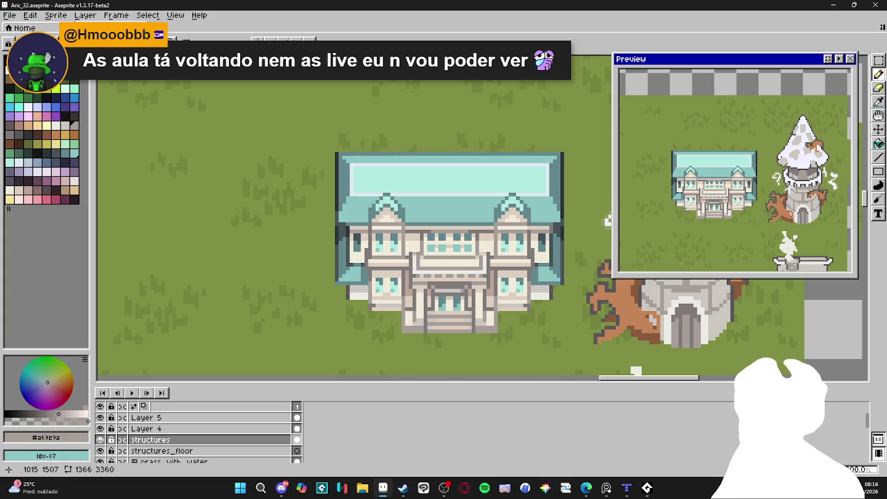
pyautogui.scroll(1, 414, 252)
pyautogui.keyDown('alt'); pyautogui.click(363, 252); pyautogui.keyUp('alt')
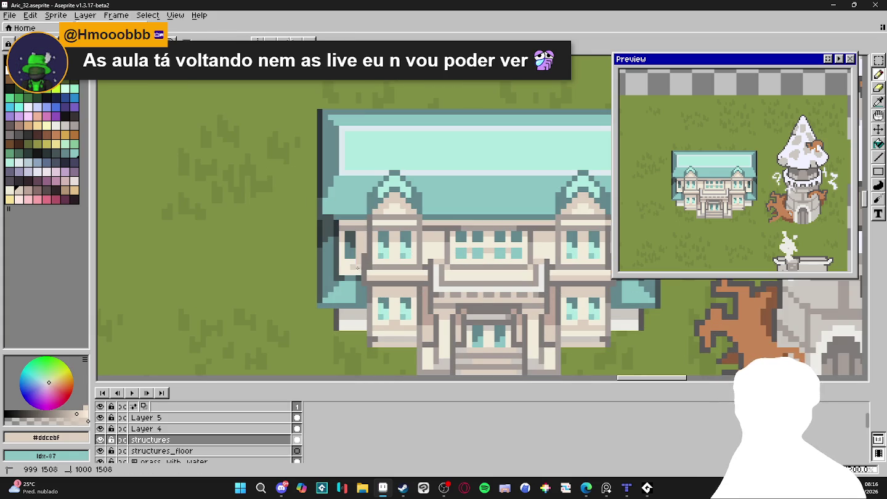
pyautogui.hscroll(2, 485, 275)
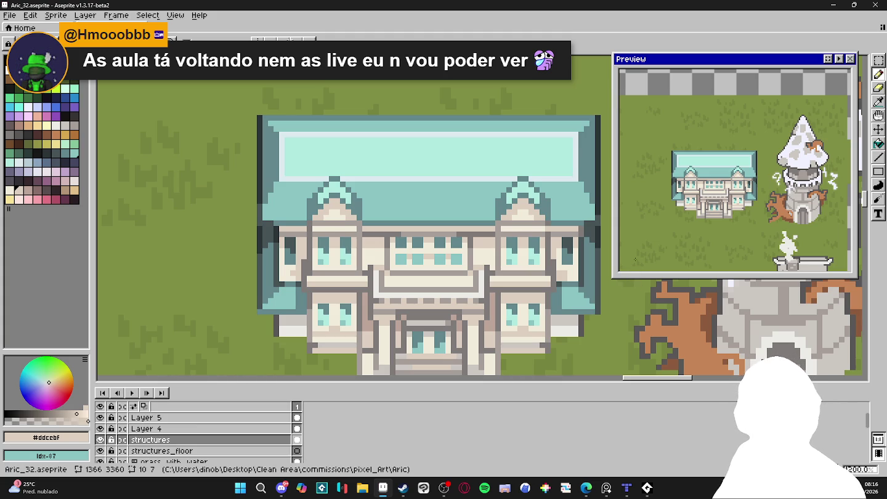
pyautogui.hotkey('alt', 'Tab')
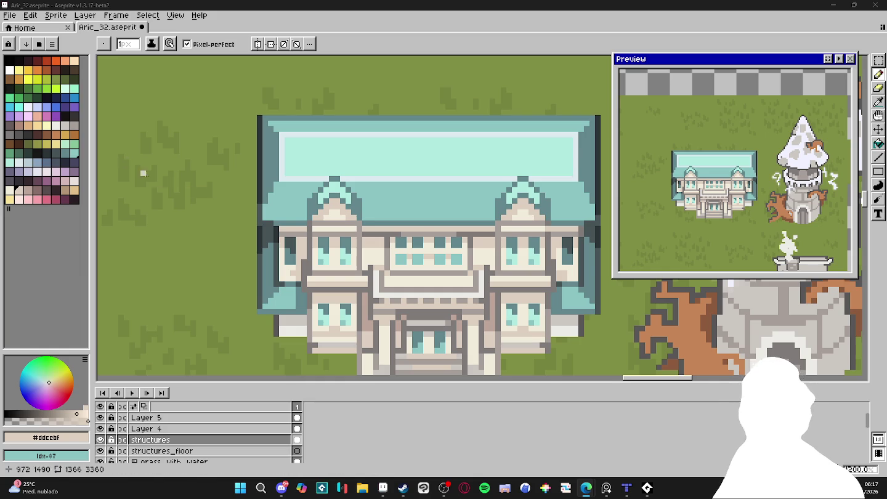
# Show the tile grid over the canvas with the Pencil tool active.
pyautogui.scroll(-1, 252, 213)
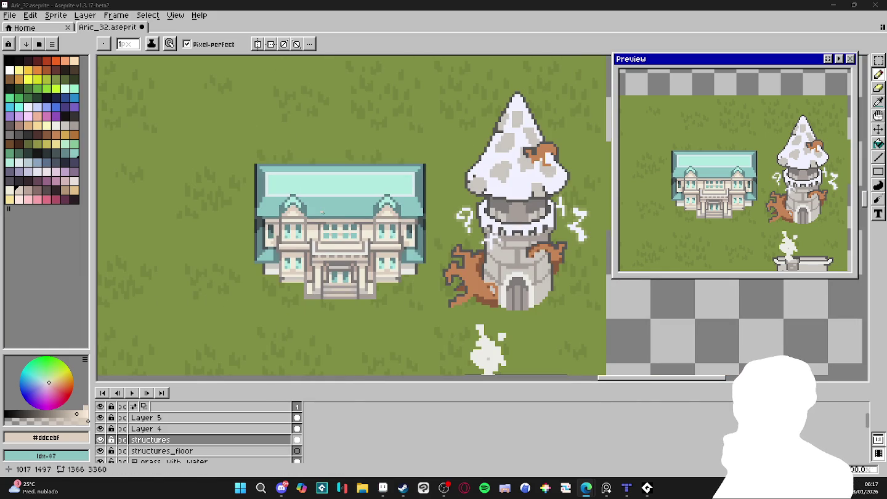
pyautogui.scroll(-1, 336, 209)
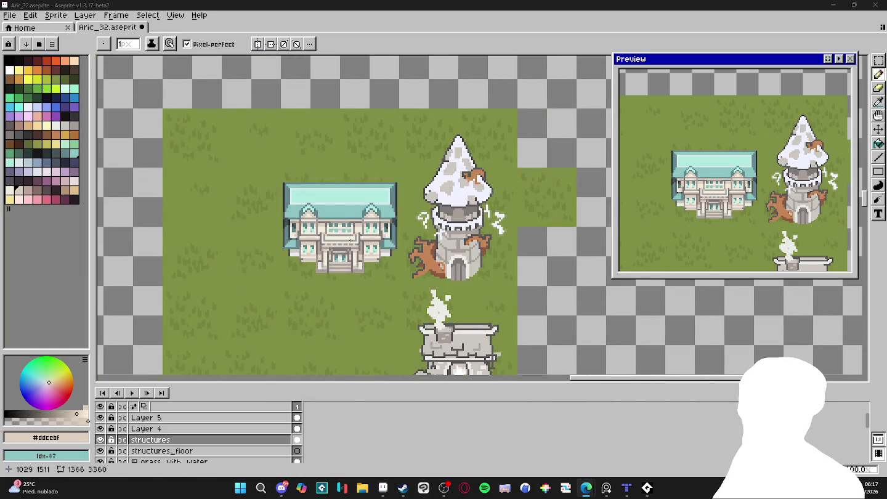
pyautogui.press('v')
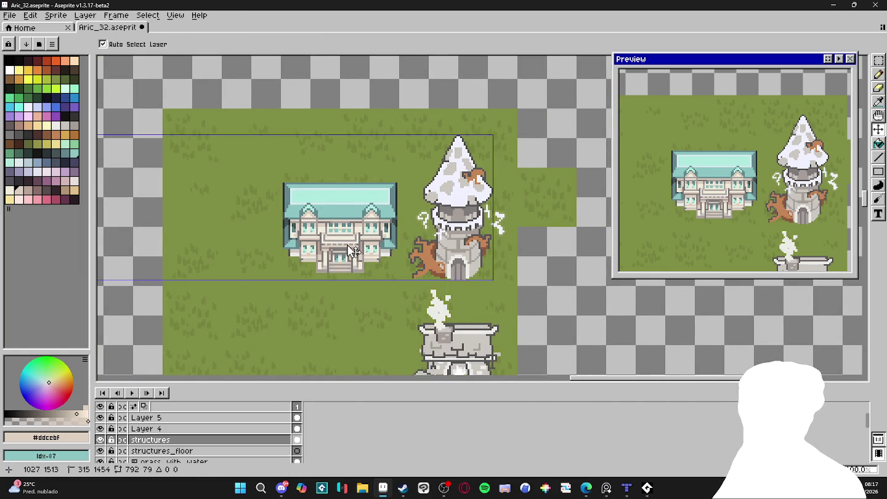
pyautogui.press('m')
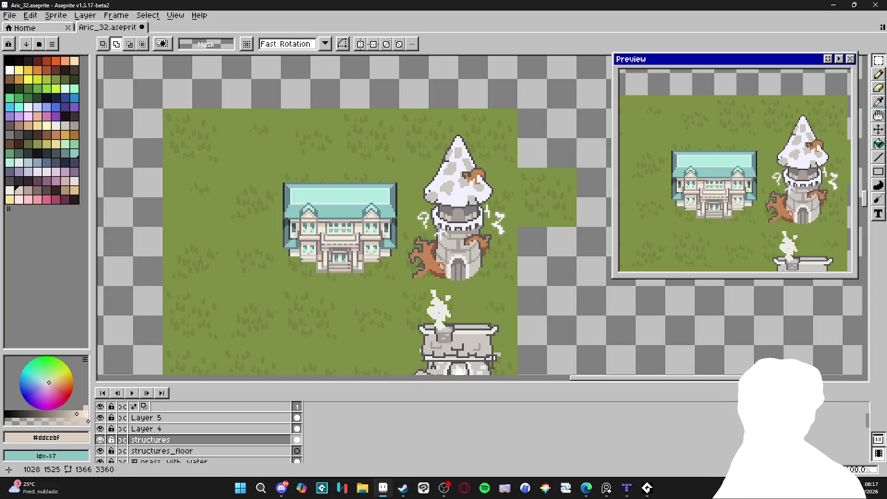
pyautogui.press('b')
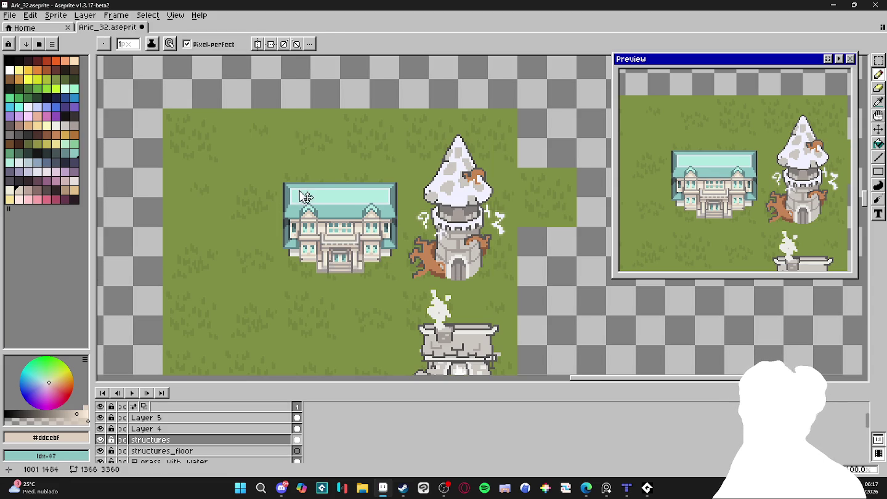
pyautogui.hotkey('ctrl', "'")
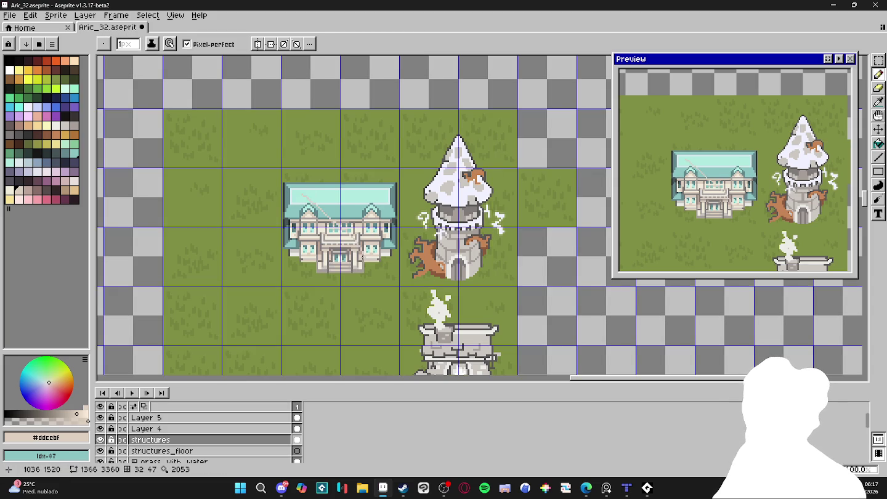
# Save the gridded map as Aric_32.aseprite.
pyautogui.scroll(1, 333, 235)
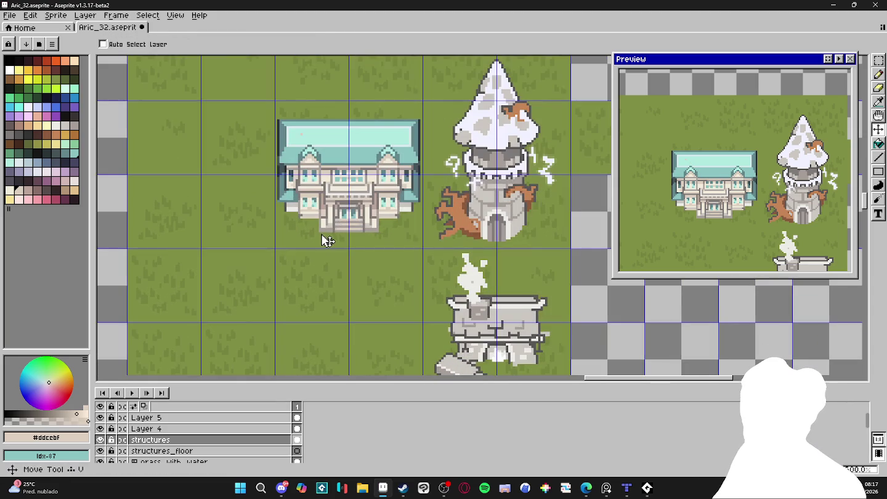
pyautogui.scroll(1, 327, 231)
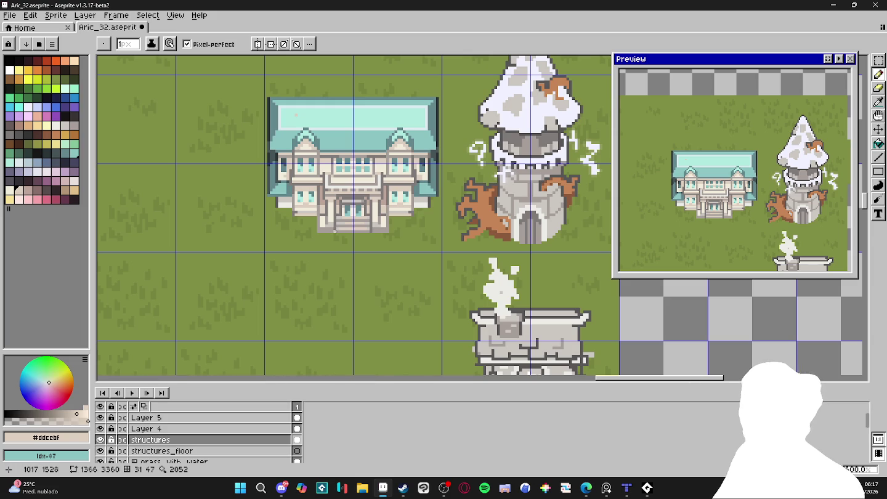
pyautogui.scroll(-1, 335, 232)
pyautogui.scroll(-2, 320, 244)
pyautogui.hotkey('ctrl', 's')
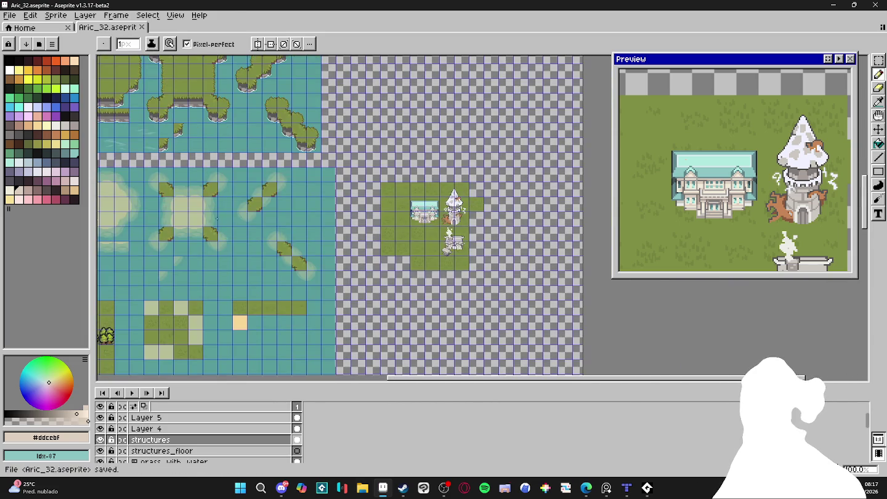
# Zoom out to view the whole map with its tile grid.
pyautogui.scroll(-1, 217, 218)
pyautogui.scroll(-2, 217, 218)
pyautogui.scroll(5, 240, 92)
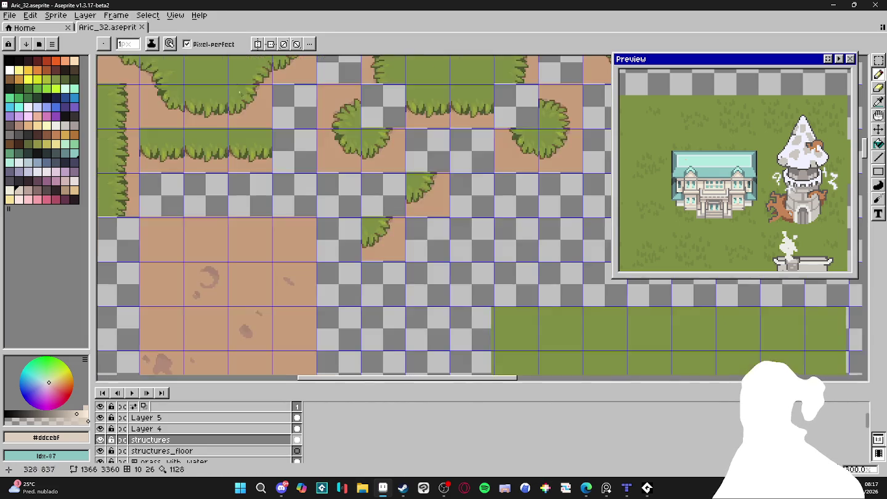
pyautogui.scroll(1, 240, 93)
pyautogui.scroll(-1, 278, 124)
pyautogui.scroll(-1, 320, 147)
pyautogui.scroll(-1, 379, 173)
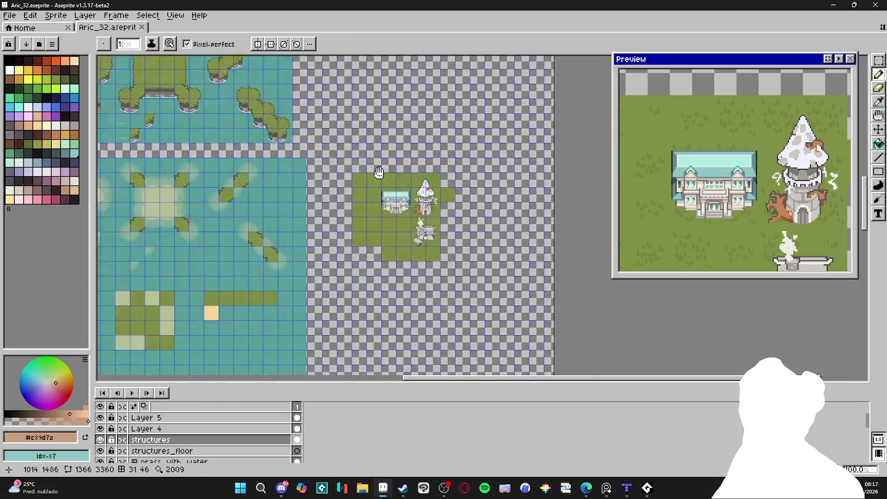
pyautogui.scroll(3, 423, 231)
pyautogui.scroll(2, 425, 234)
pyautogui.scroll(1, 286, 157)
# Paint a tan dirt patch below the mansion's stairs, adding a bottom row.
pyautogui.moveTo(285, 156)
pyautogui.mouseDown()
pyautogui.moveTo(177, 176)
pyautogui.moveTo(185, 184)
pyautogui.moveTo(274, 184)
pyautogui.moveTo(286, 163)
pyautogui.moveTo(188, 165)
pyautogui.mouseUp()
pyautogui.scroll(-3, 317, 207)
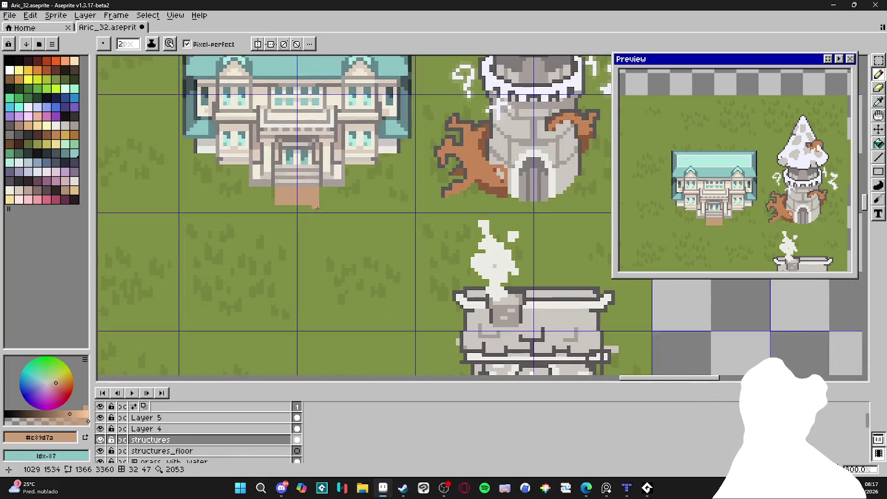
pyautogui.scroll(3, 317, 208)
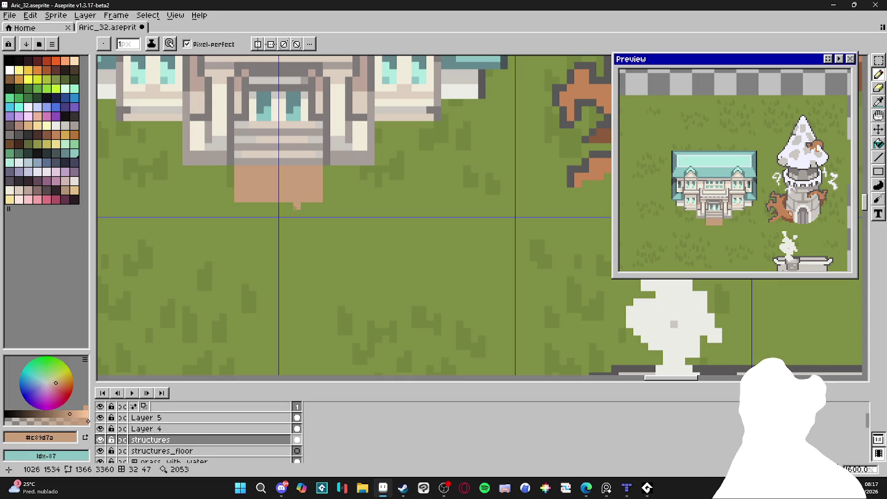
pyautogui.moveTo(304, 208); pyautogui.dragTo(250, 204)
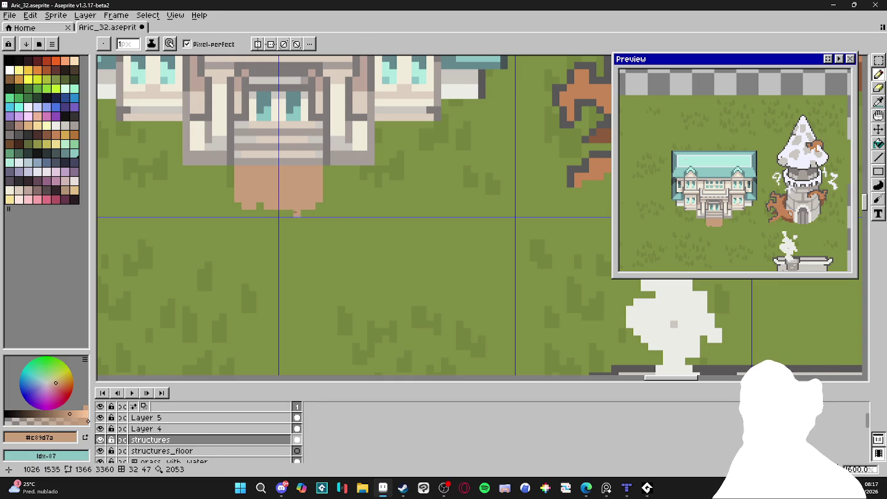
pyautogui.press('e')
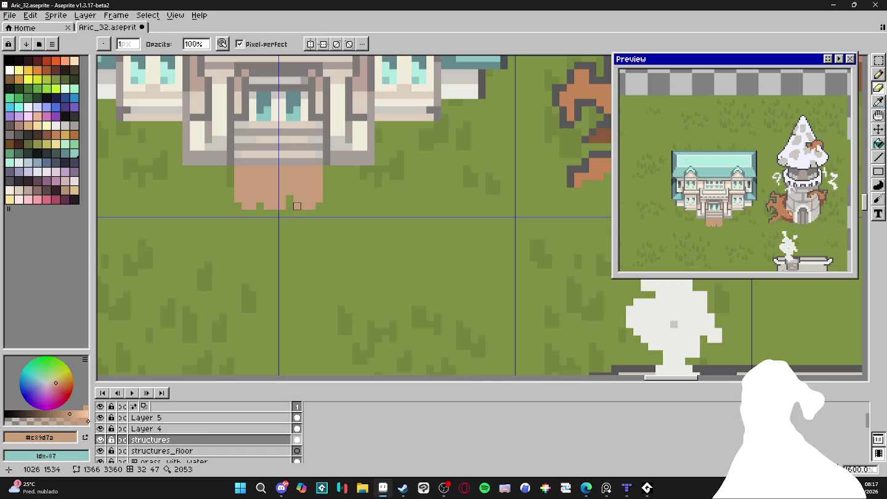
pyautogui.press('b')
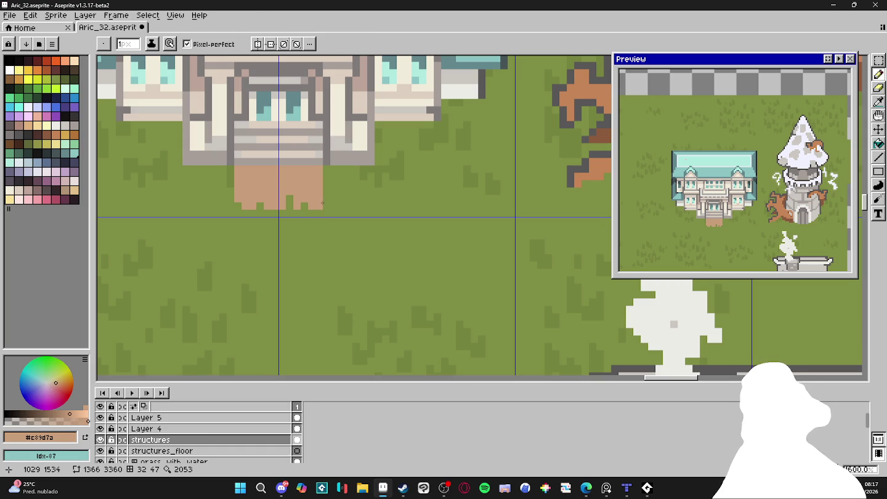
# Extend the dirt path left of the door, then pan out to review it.
pyautogui.scroll(-3, 326, 205)
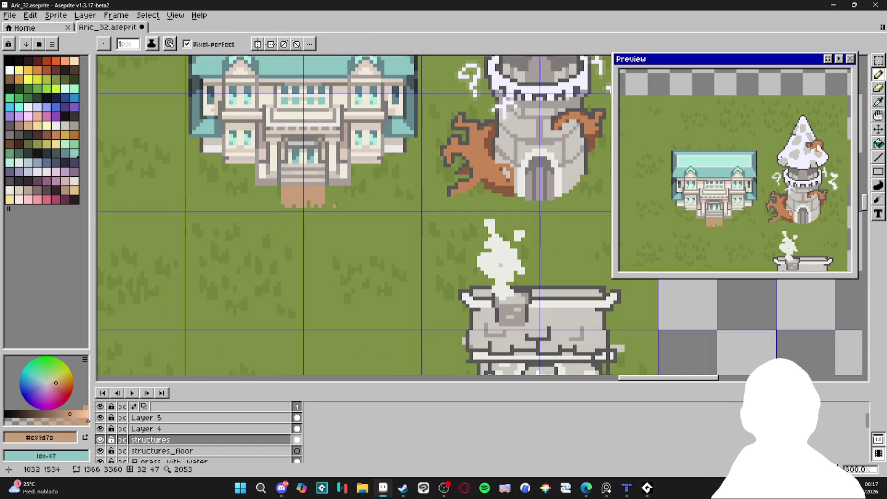
pyautogui.scroll(3, 335, 205)
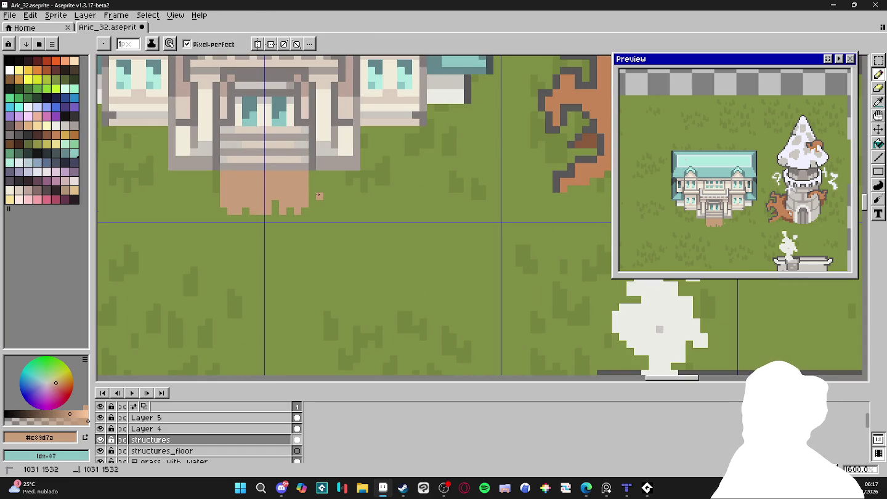
pyautogui.scroll(1, 297, 205)
pyautogui.scroll(1, 288, 206)
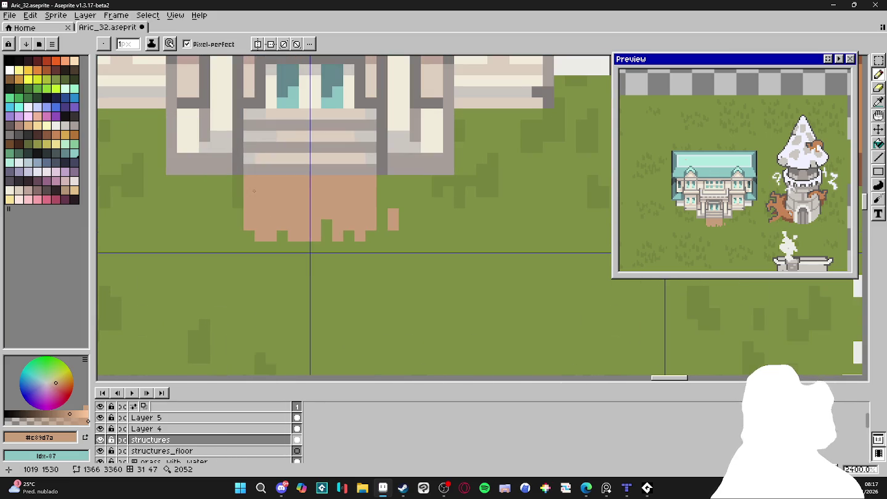
pyautogui.moveTo(237, 191); pyautogui.dragTo(237, 203)
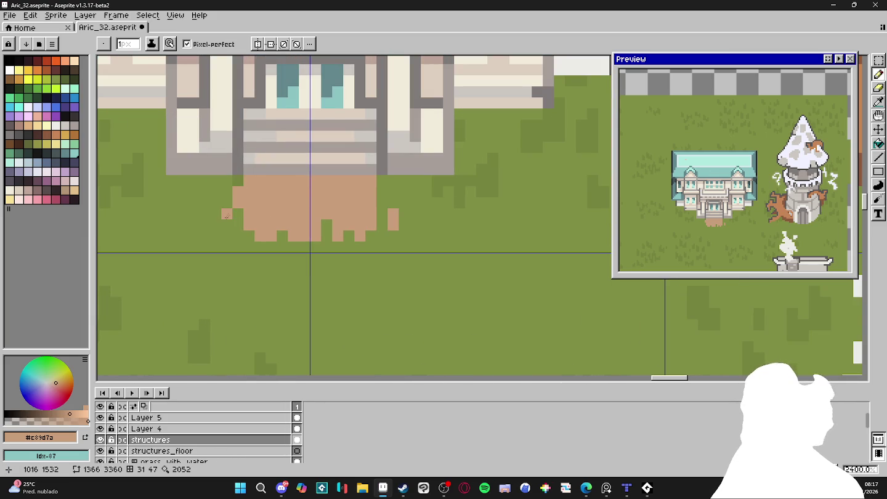
pyautogui.scroll(-3, 238, 247)
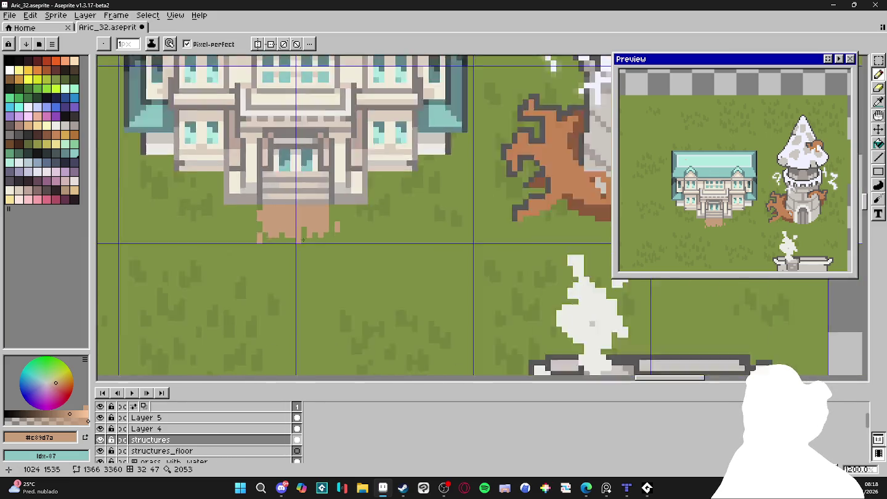
pyautogui.scroll(-2, 324, 240)
pyautogui.moveTo(325, 240); pyautogui.dragTo(339, 244)
pyautogui.scroll(1, 286, 239)
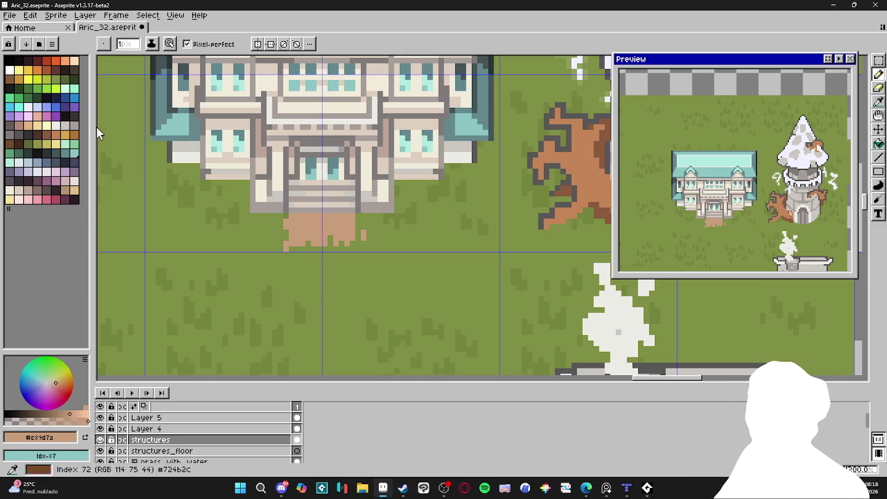
pyautogui.scroll(-5, 344, 215)
# Sample brown #b28b78 from the tileset and paint two darker rows along the path's top.
pyautogui.scroll(1, 211, 99)
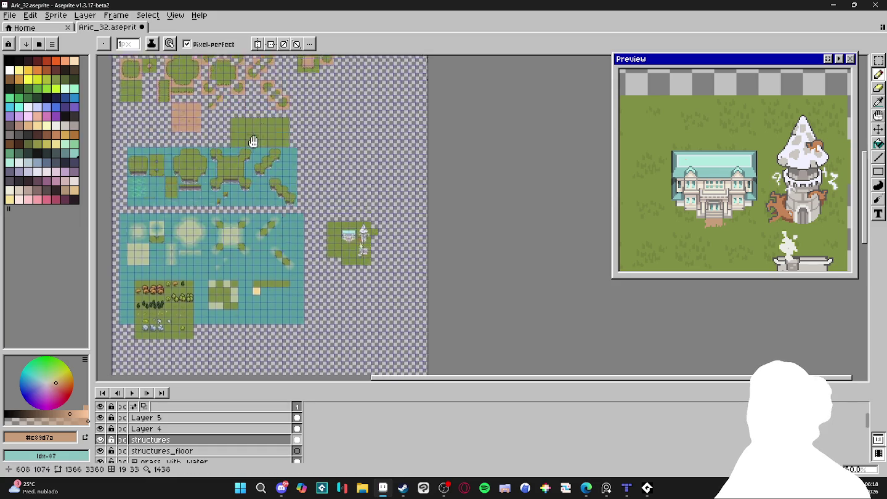
pyautogui.scroll(3, 212, 99)
pyautogui.scroll(1, 211, 99)
pyautogui.press('alt')
pyautogui.click(209, 100)
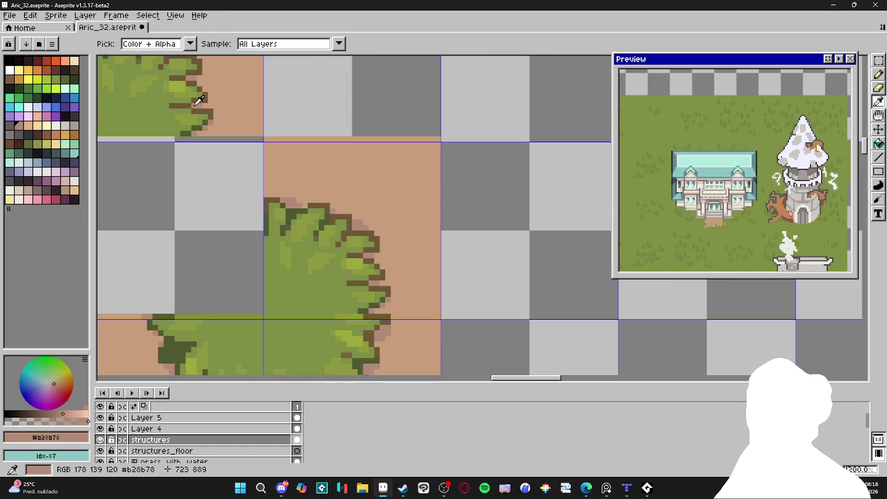
pyautogui.scroll(-2, 212, 99)
pyautogui.scroll(-3, 360, 183)
pyautogui.scroll(-1, 395, 180)
pyautogui.scroll(4, 395, 181)
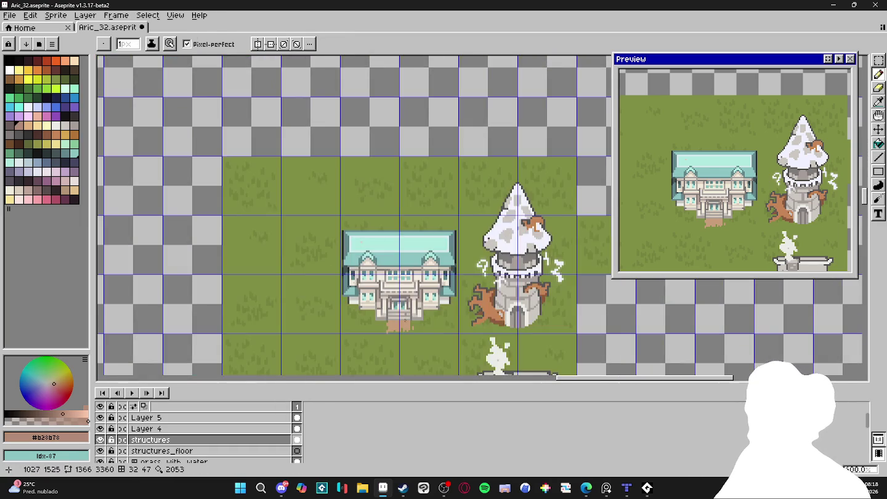
pyautogui.scroll(3, 370, 277)
pyautogui.scroll(2, 344, 307)
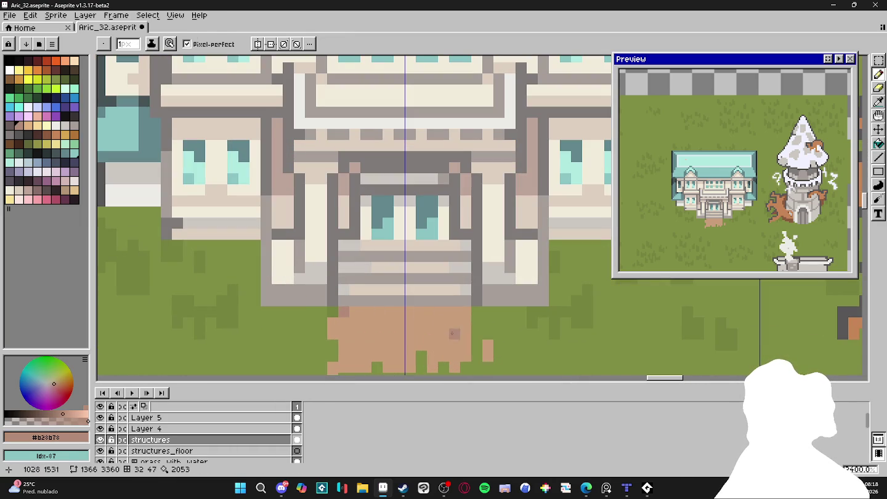
pyautogui.moveTo(466, 307); pyautogui.dragTo(354, 314)
pyautogui.moveTo(461, 323); pyautogui.dragTo(399, 318)
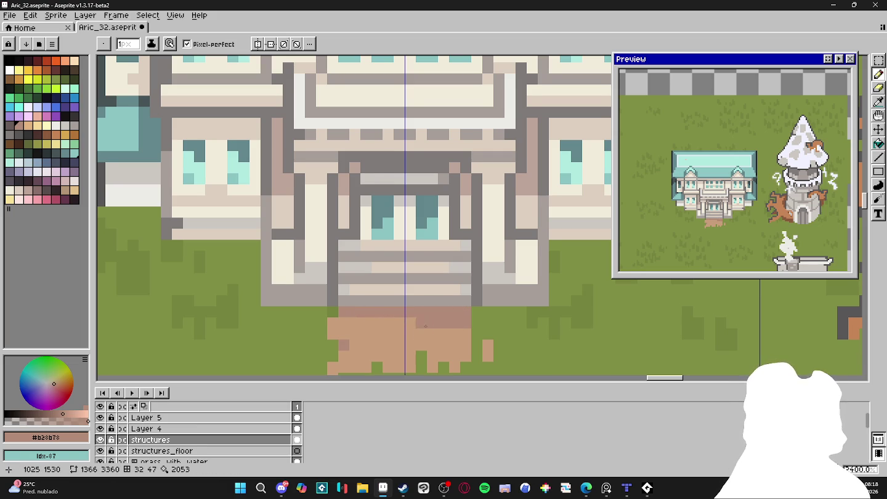
# Darken scattered pixels through the path's middle and ragged bottom edge.
pyautogui.scroll(-1, 430, 333)
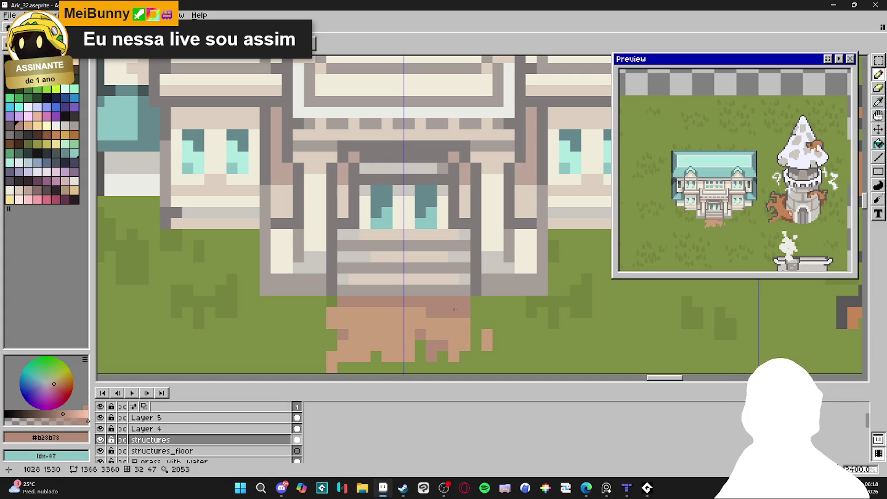
pyautogui.moveTo(446, 327); pyautogui.dragTo(447, 332)
pyautogui.click(454, 356)
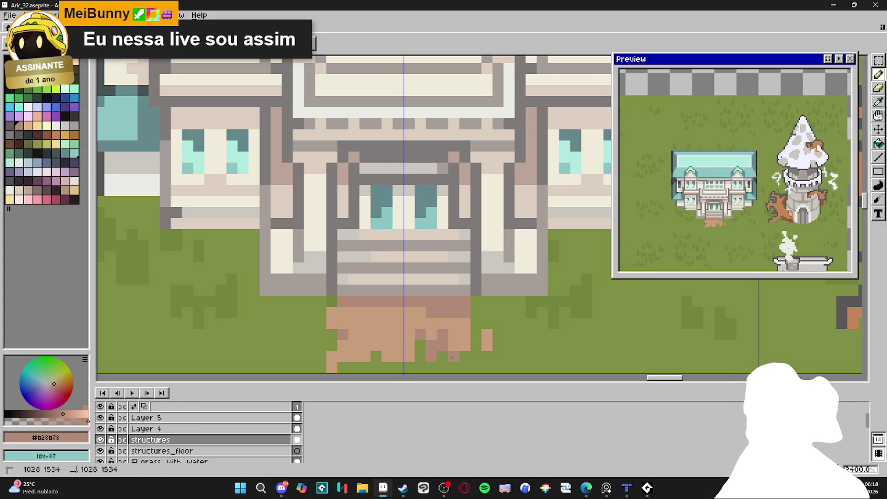
pyautogui.moveTo(353, 368); pyautogui.dragTo(370, 333)
pyautogui.click(332, 368)
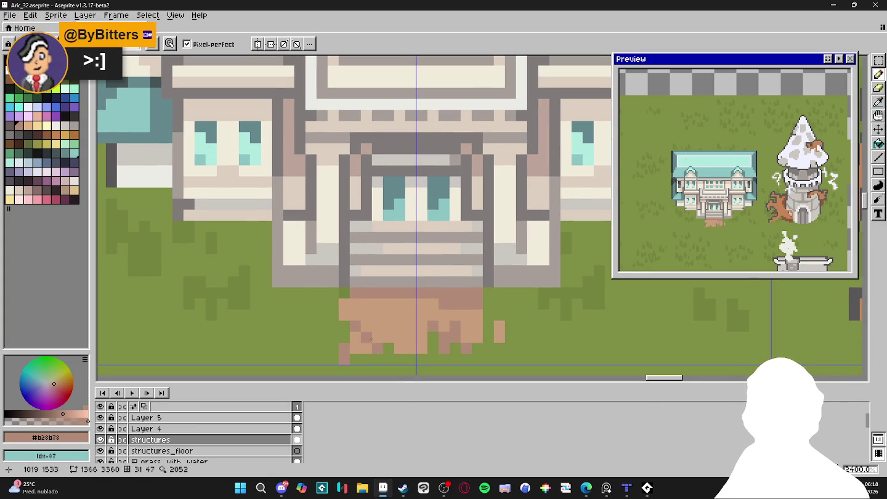
pyautogui.click(363, 348)
pyautogui.click(353, 334)
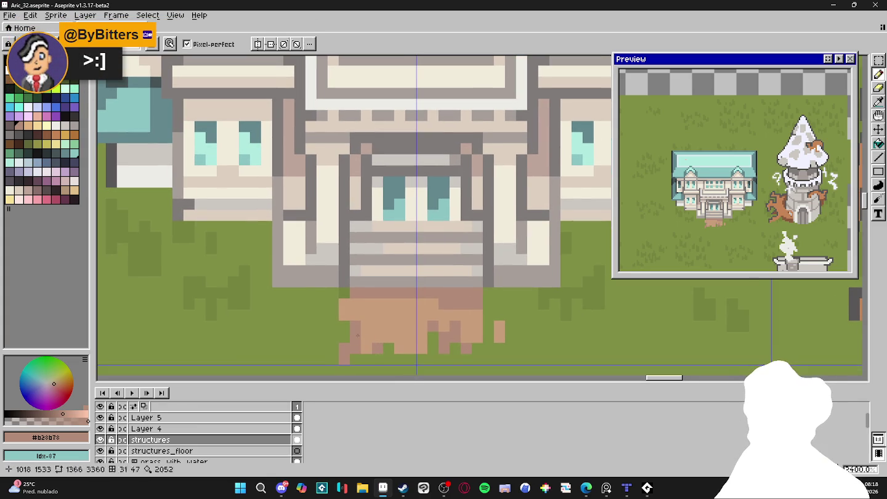
pyautogui.click(388, 326)
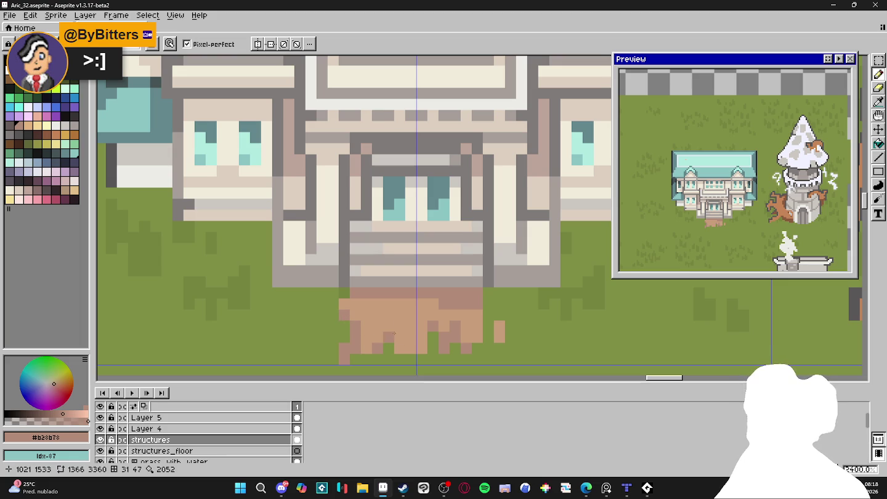
pyautogui.click(399, 315)
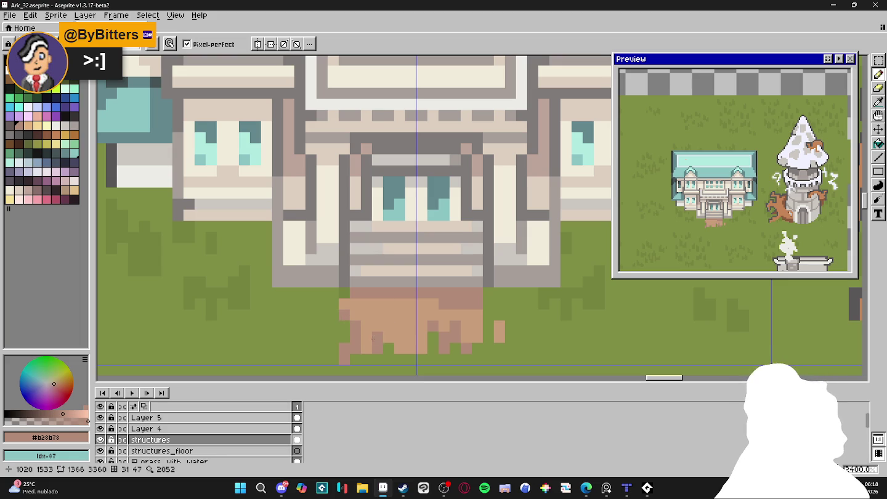
pyautogui.click(389, 327)
pyautogui.click(378, 337)
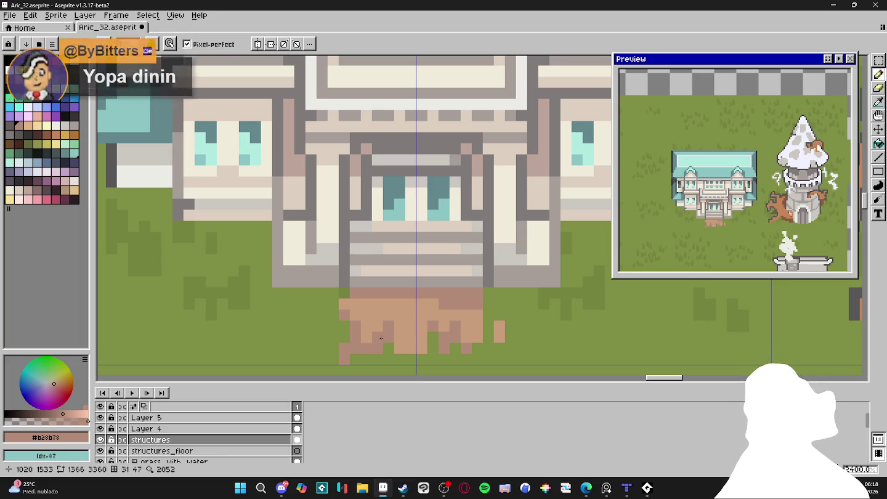
# Touch up the path's top row, trying tan #c89d7a before repainting it #b28b78.
pyautogui.keyDown('alt'); pyautogui.click(372, 302); pyautogui.keyUp('alt')
pyautogui.click(380, 293)
pyautogui.click(387, 291)
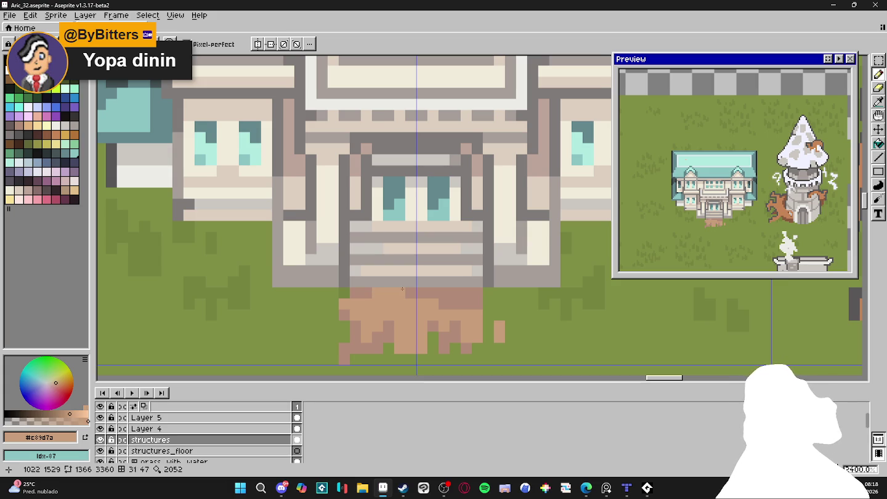
pyautogui.keyDown('alt'); pyautogui.click(413, 296); pyautogui.keyUp('alt')
pyautogui.moveTo(395, 293); pyautogui.dragTo(375, 293)
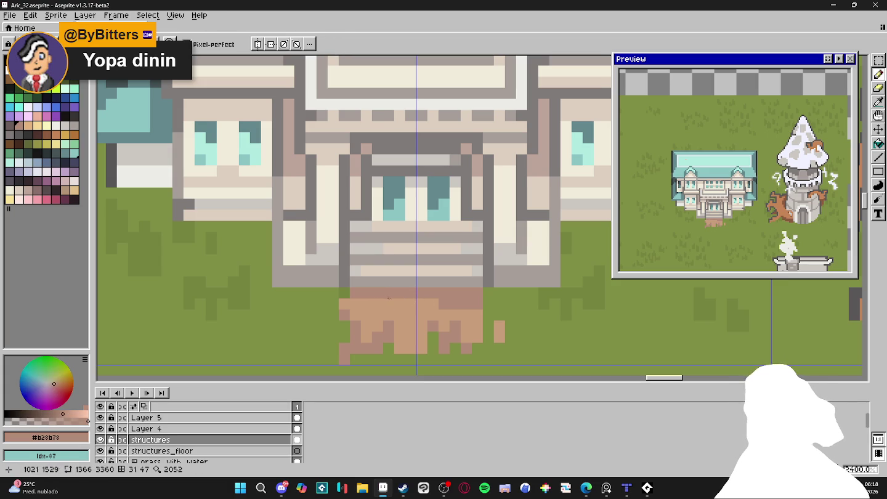
pyautogui.click(399, 315)
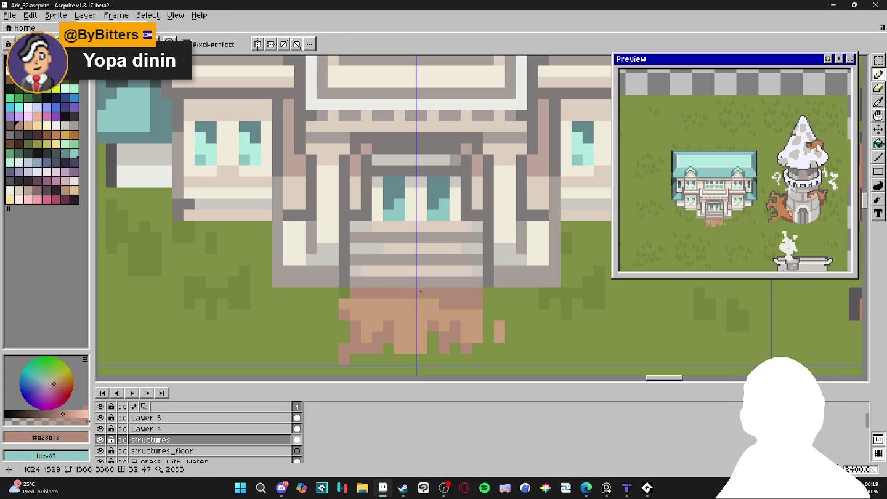
pyautogui.scroll(-4, 426, 264)
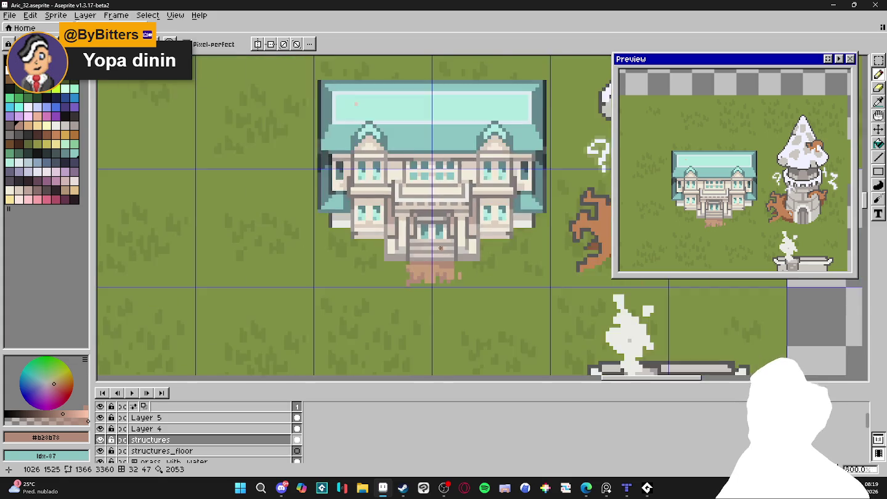
# Hide the tile grid lines.
pyautogui.scroll(-1, 443, 241)
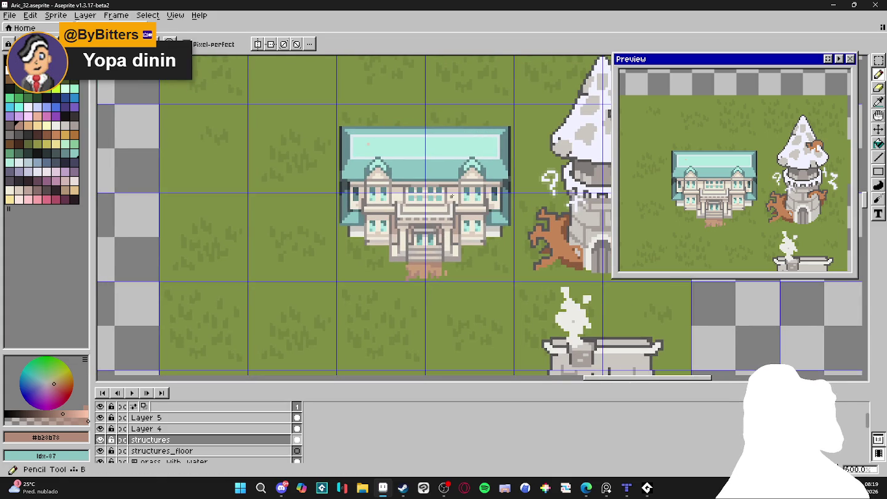
pyautogui.hotkey('ctrl', "'")
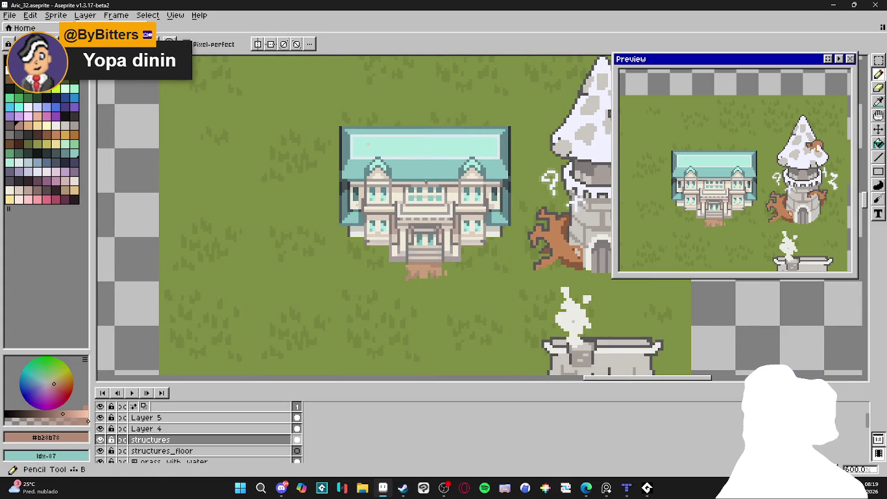
pyautogui.scroll(2, 458, 191)
pyautogui.scroll(2, 457, 191)
# Draw a straight brownish-pink line across the upper facade.
pyautogui.press('alt')
pyautogui.keyDown('alt'); pyautogui.click(457, 191); pyautogui.keyUp('alt')
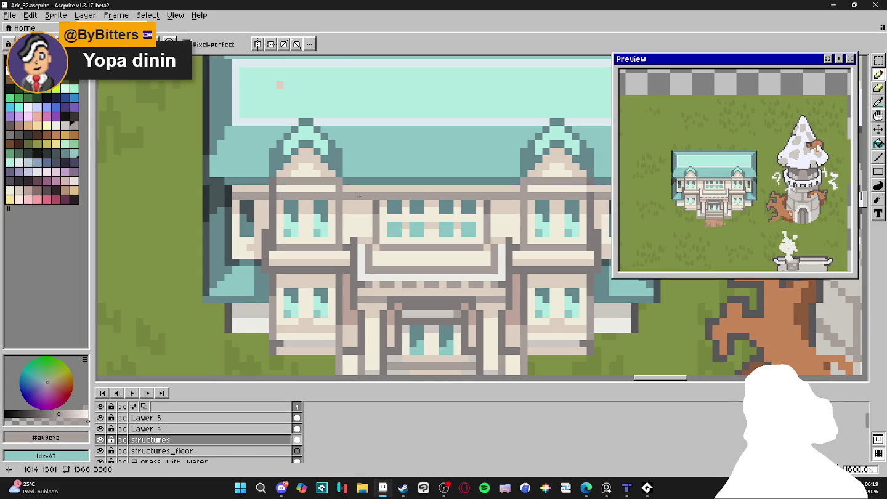
pyautogui.click(36, 191)
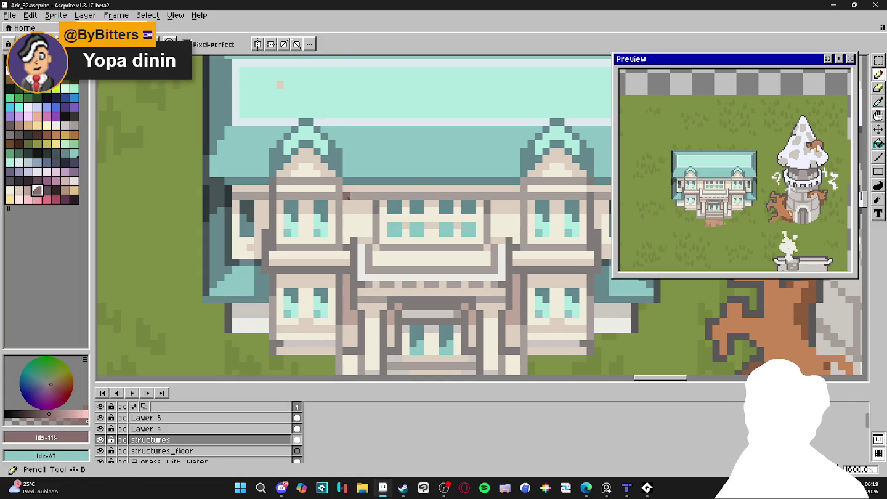
pyautogui.press('shift')
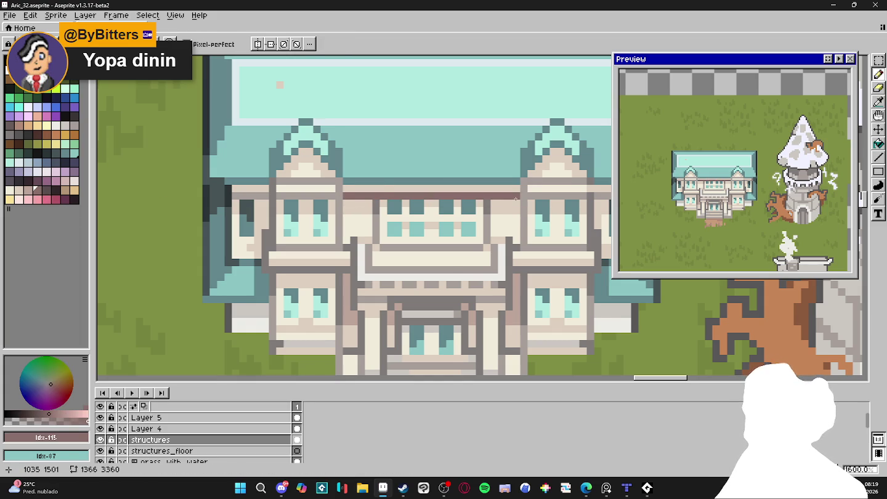
pyautogui.click(517, 198)
# Save the map, undo the facade line, and centre the mansion.
pyautogui.scroll(-1, 516, 199)
pyautogui.hotkey('ctrl', 's')
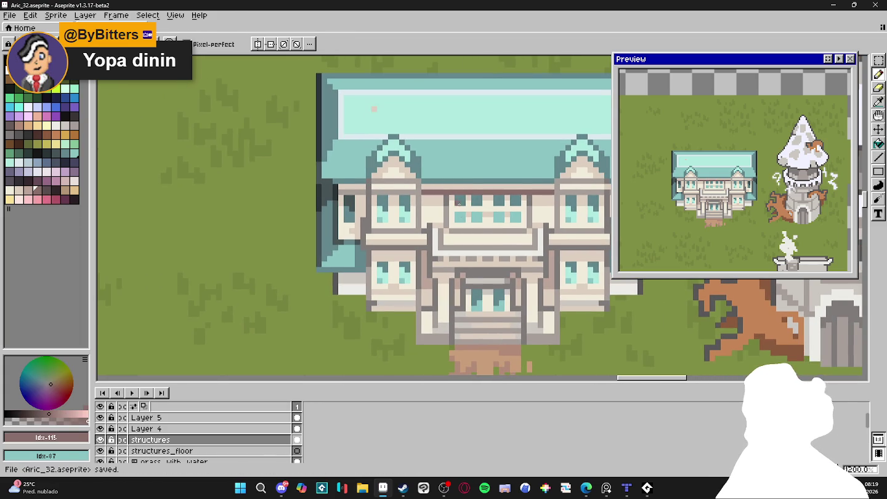
pyautogui.hotkey('ctrl', 'z')
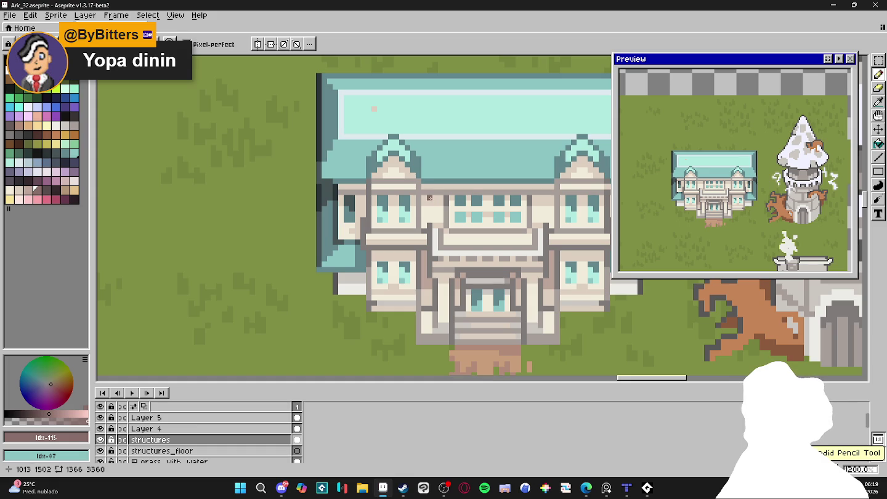
pyautogui.moveTo(430, 197); pyautogui.dragTo(365, 183)
# Select the mansion's cell and replace taupe #bda499 with palette colour 115.
pyautogui.press('m')
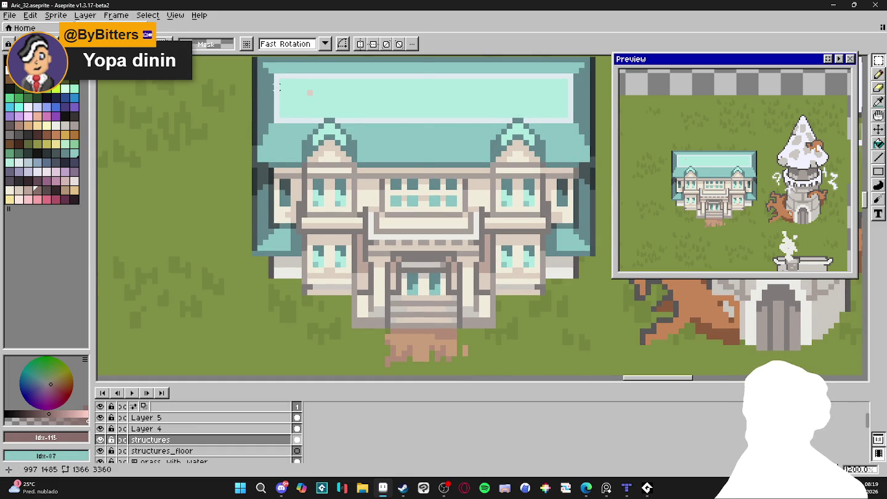
pyautogui.click(276, 86)
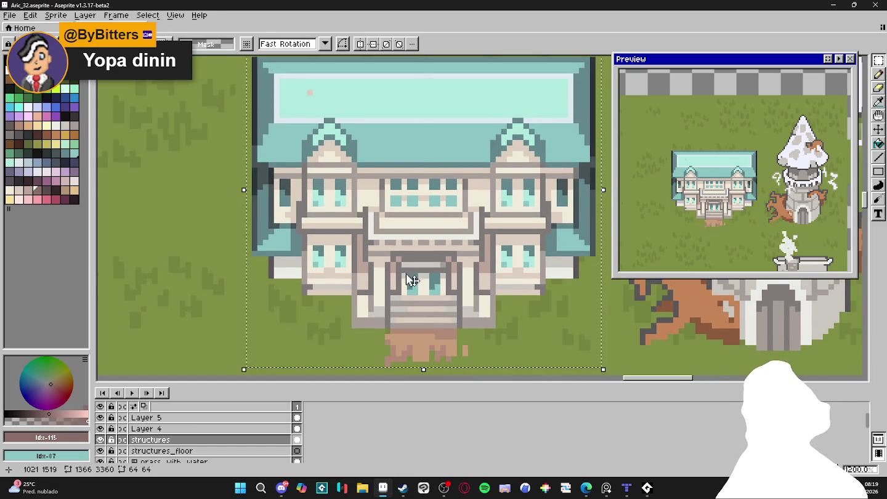
pyautogui.keyDown('alt'); pyautogui.click(416, 250); pyautogui.keyUp('alt')
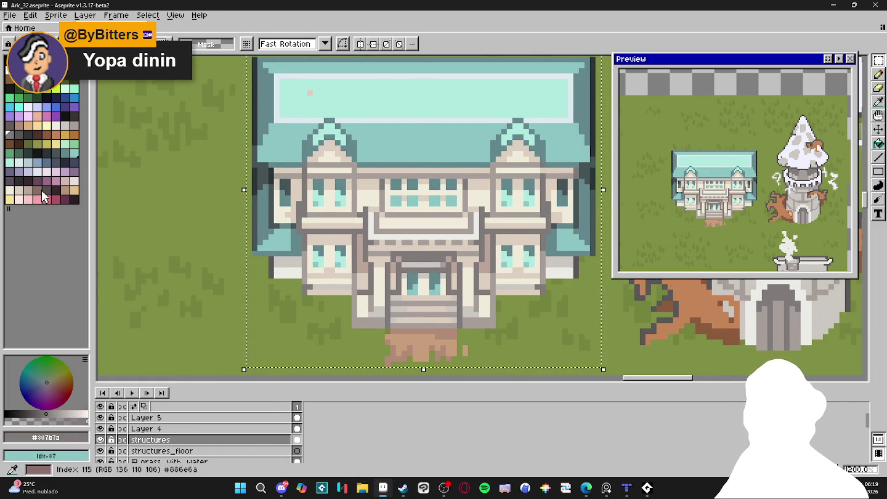
pyautogui.press('alt')
pyautogui.keyDown('alt'); pyautogui.click(363, 261); pyautogui.keyUp('alt')
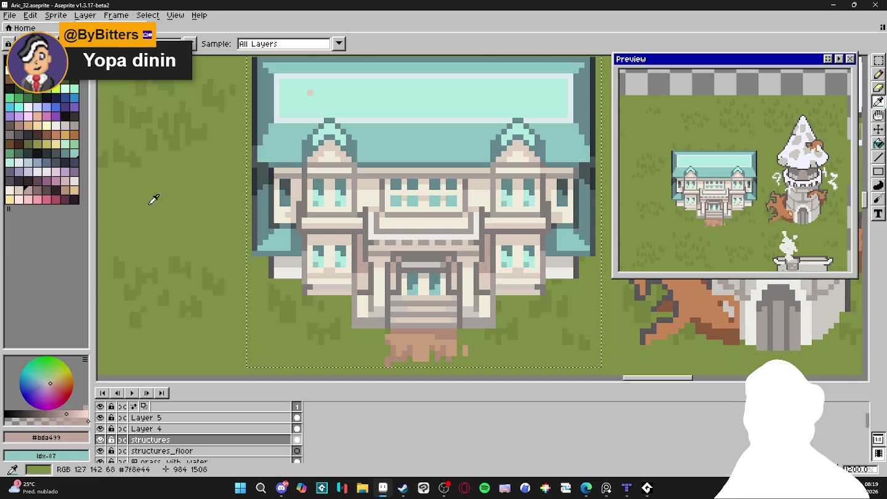
pyautogui.rightClick(37, 191)
pyautogui.hotkey('shift', 'r')
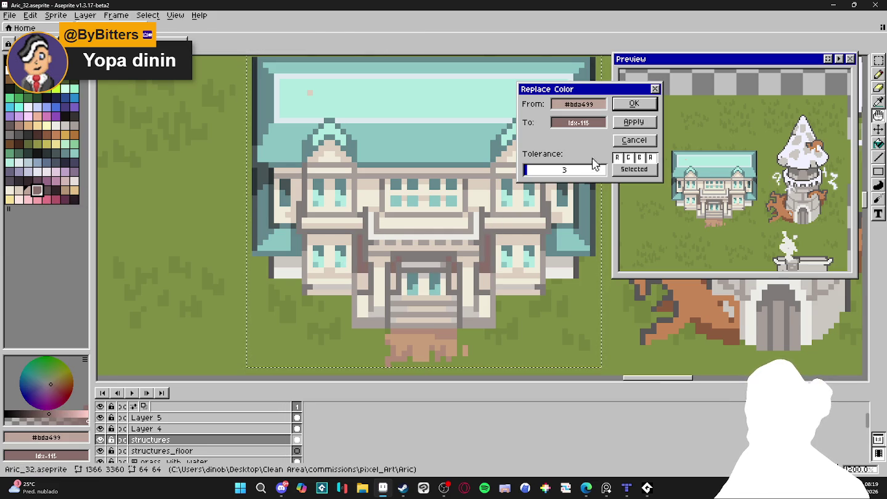
pyautogui.press('Return')
# Replace the grey #807b7a on the building with palette colour 115.
pyautogui.press('alt')
pyautogui.keyDown('alt'); pyautogui.click(399, 247); pyautogui.keyUp('alt')
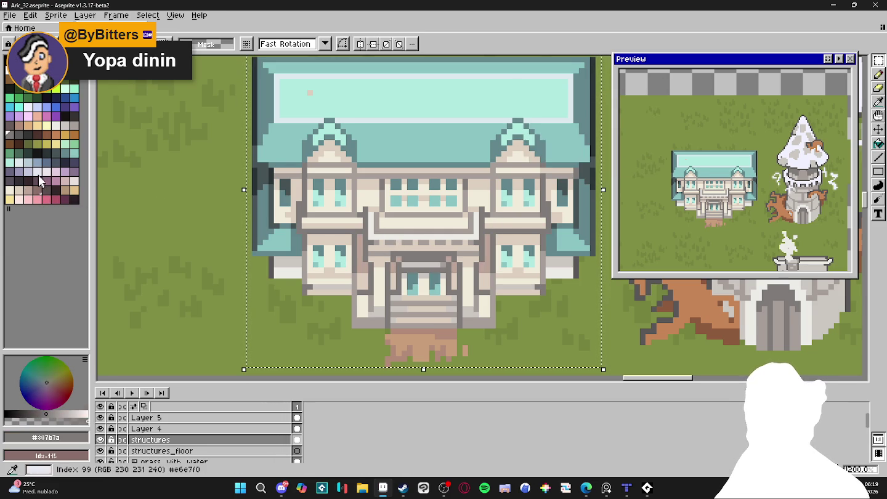
pyautogui.hotkey('shift', 'r')
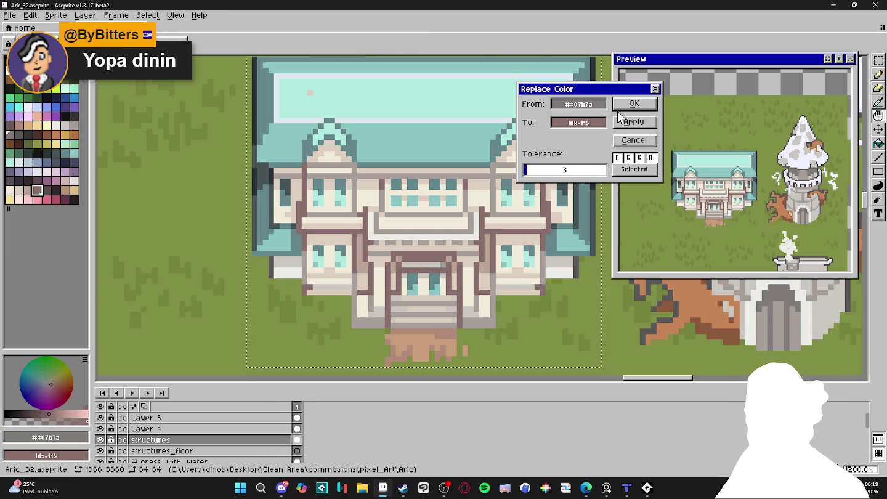
pyautogui.press('Return')
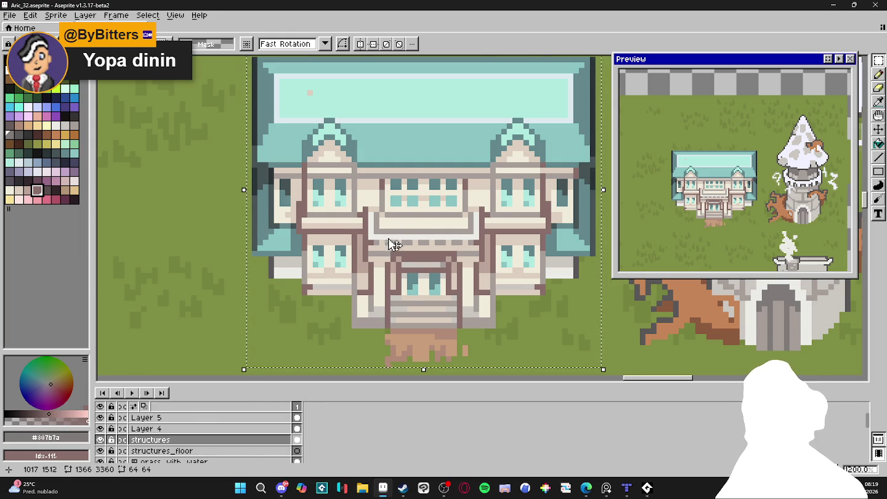
# Replace warm grey #a69e9a with palette colour 114 across the building.
pyautogui.scroll(2, 388, 235)
pyautogui.keyDown('alt'); pyautogui.click(382, 220); pyautogui.keyUp('alt')
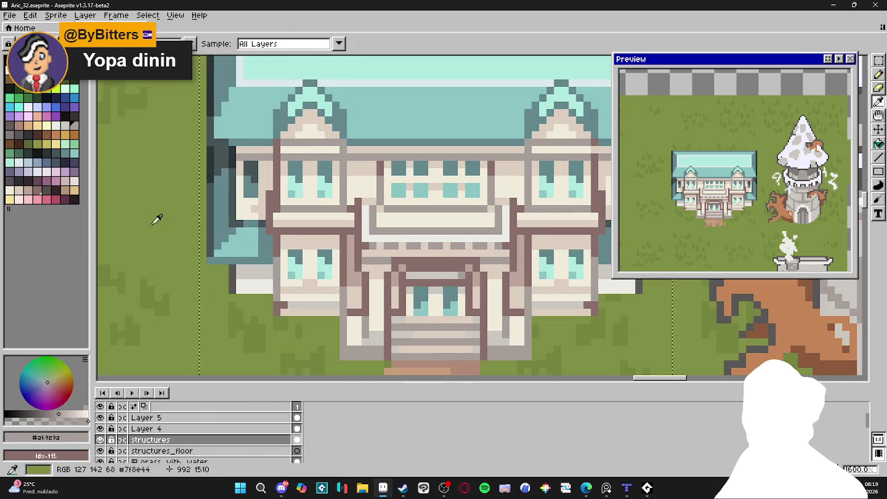
pyautogui.rightClick(27, 190)
pyautogui.hotkey('shift', 'r')
pyautogui.press('-')
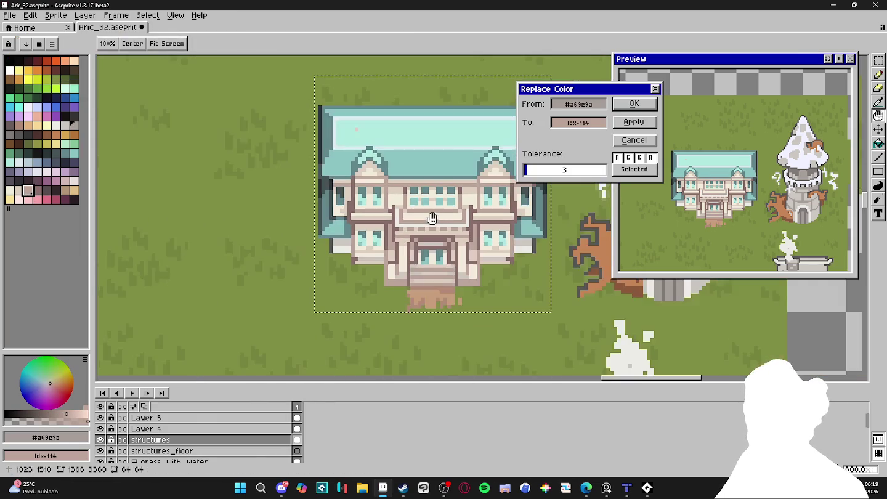
pyautogui.press('-')
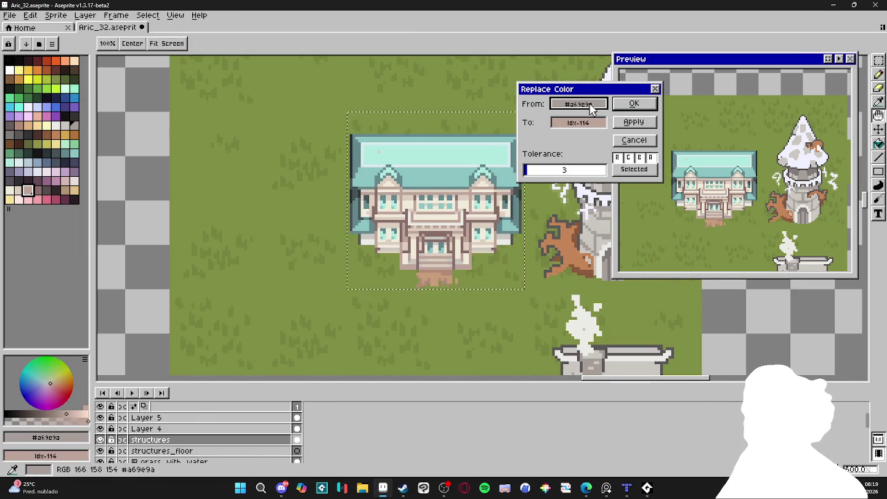
pyautogui.click(630, 105)
# Clear the selection, zoom out to the whole map, and save Aric_32.aseprite.
pyautogui.hotkey('ctrl', 'd')
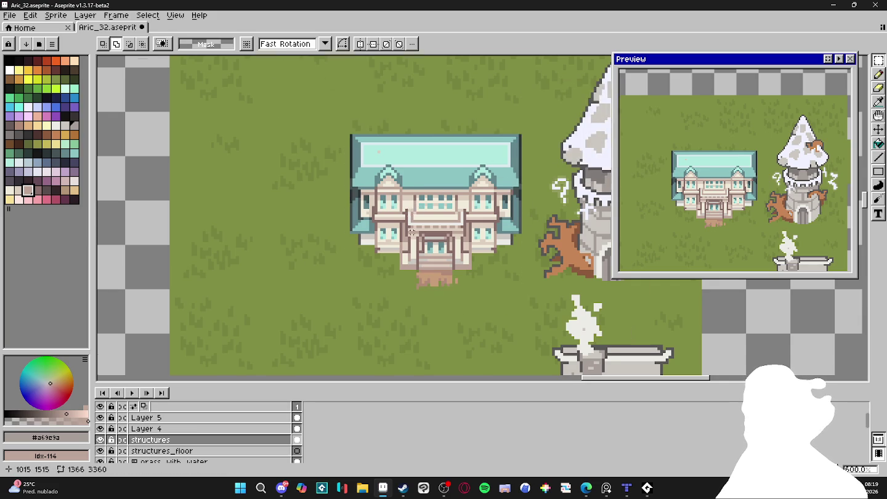
pyautogui.press('-')
pyautogui.press('-')
pyautogui.hotkey('ctrl', 's')
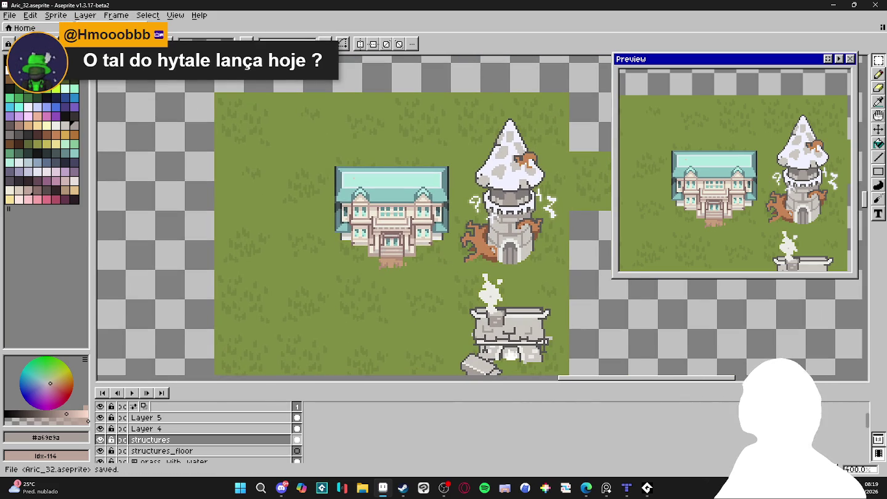
pyautogui.scroll(-2, 479, 317)
pyautogui.scroll(1, 504, 319)
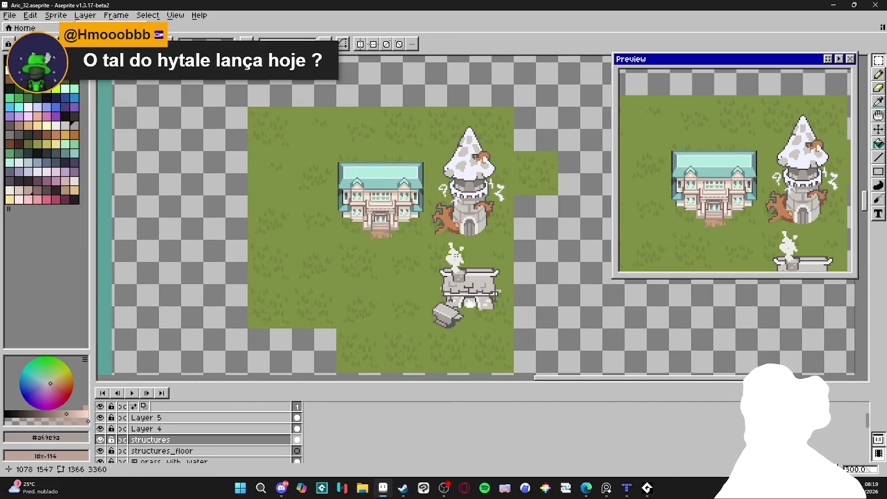
pyautogui.scroll(3, 395, 196)
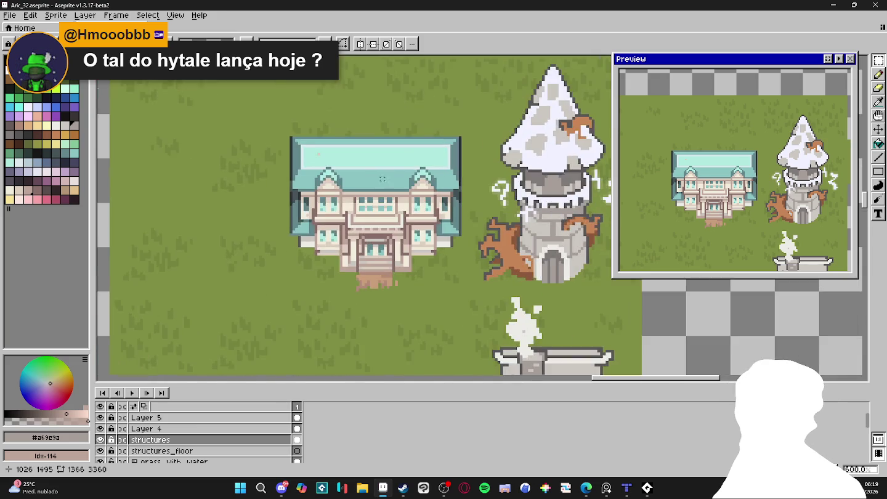
pyautogui.scroll(1, 376, 200)
pyautogui.scroll(2, 363, 204)
pyautogui.keyDown('alt'); pyautogui.click(264, 150); pyautogui.keyUp('alt')
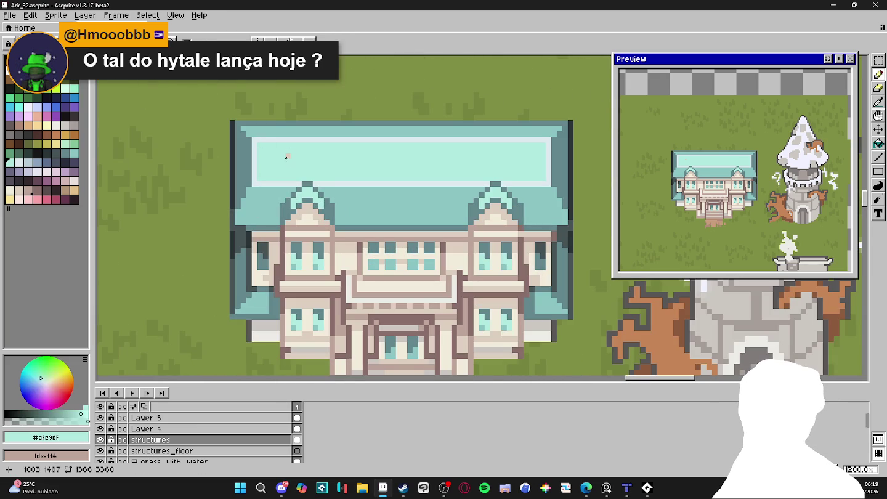
pyautogui.keyDown('alt'); pyautogui.click(354, 216); pyautogui.keyUp('alt')
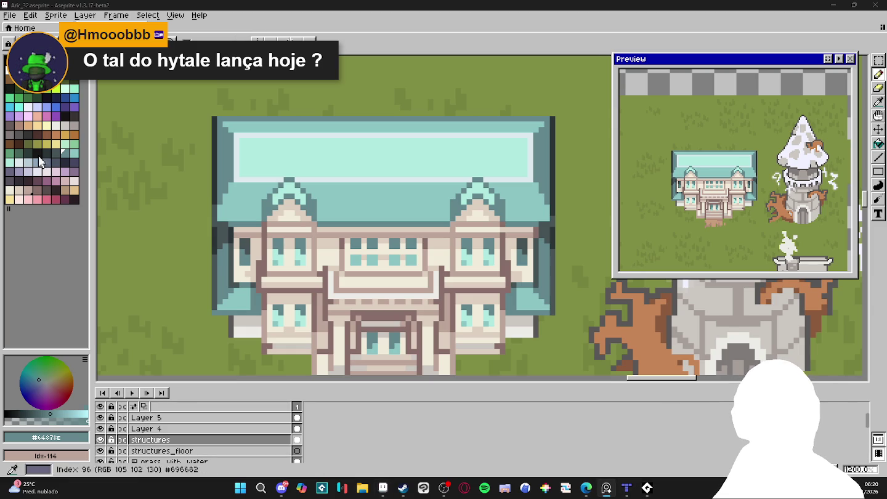
pyautogui.keyDown('alt'); pyautogui.click(335, 201); pyautogui.keyUp('alt')
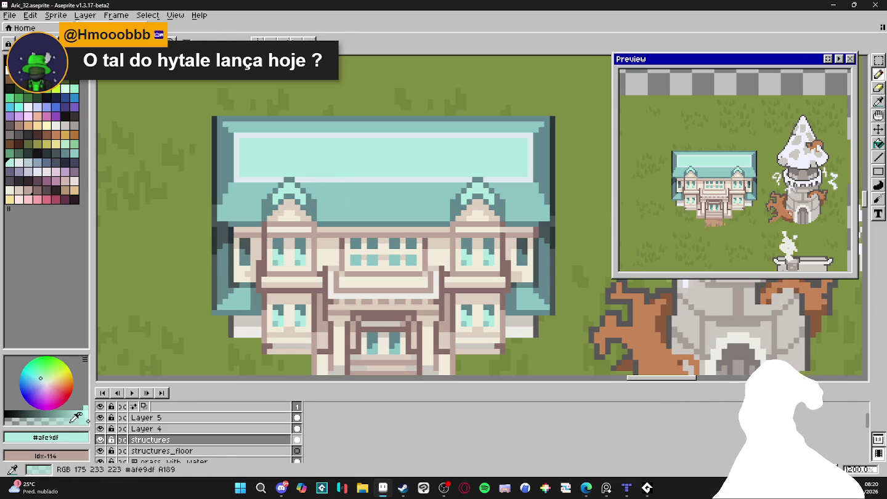
# Dab light teal #96d0cc onto the roof, then switch over to File Explorer.
pyautogui.moveTo(337, 198); pyautogui.dragTo(338, 204)
pyautogui.keyDown('alt'); pyautogui.click(334, 200); pyautogui.keyUp('alt')
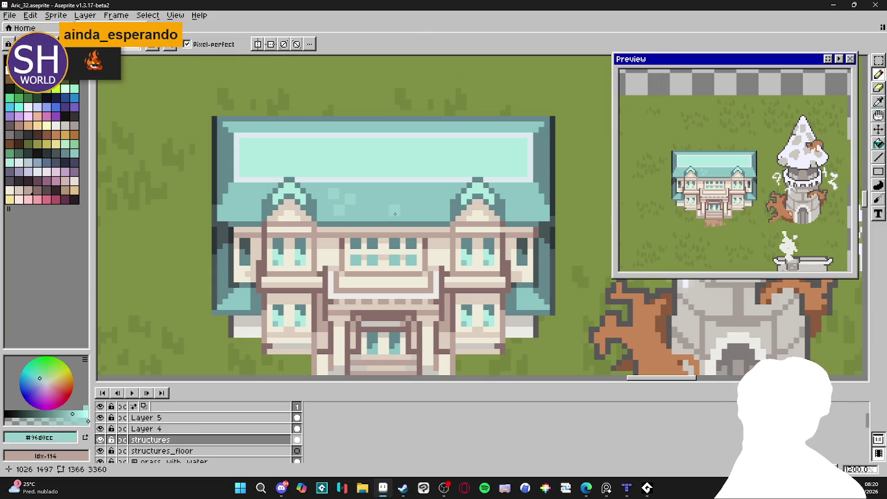
pyautogui.scroll(1, 430, 214)
pyautogui.hscroll(1, 430, 224)
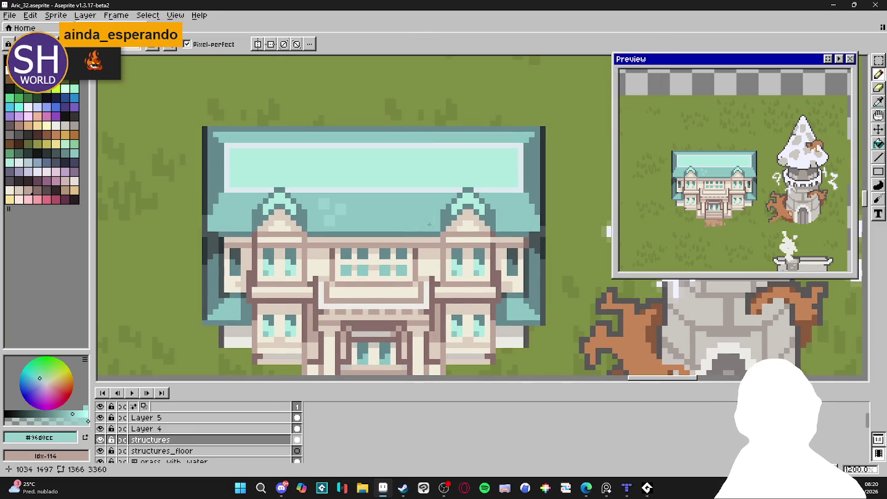
pyautogui.hotkey('alt', 'Tab')
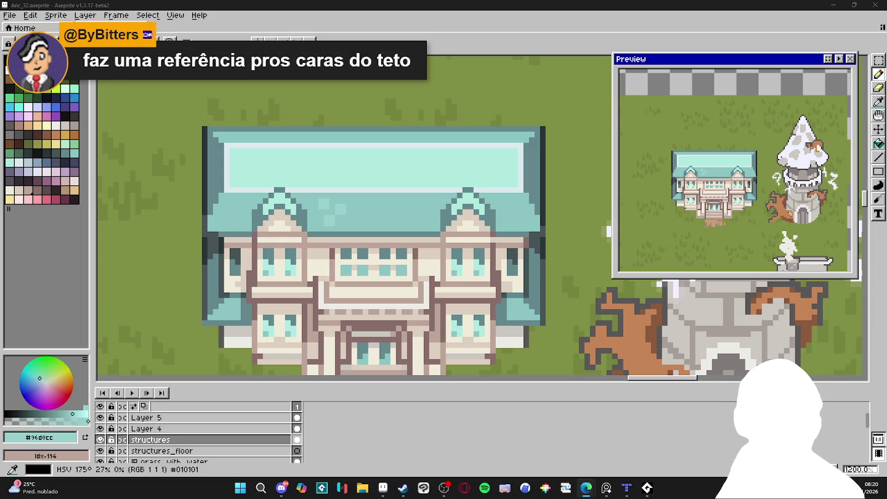
pyautogui.click(362, 487)
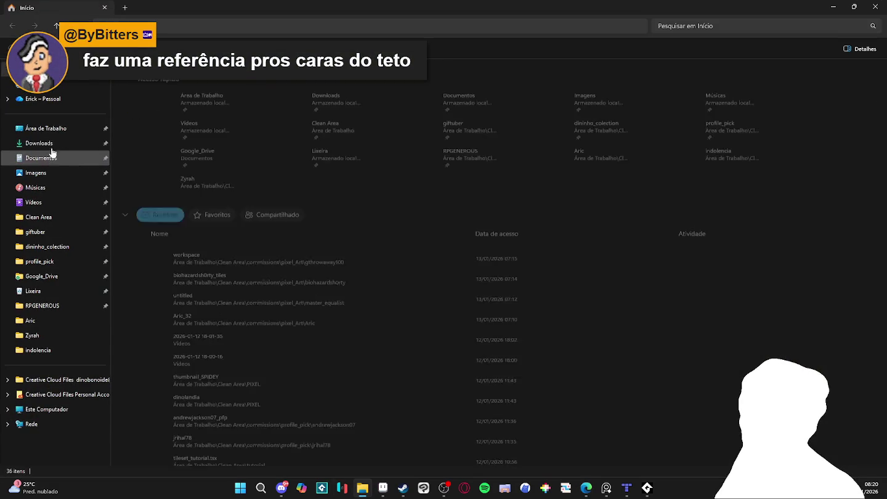
# Browse Downloads and the Área de Trabalho folder's shortcuts, then open Windows search.
pyautogui.click(53, 148)
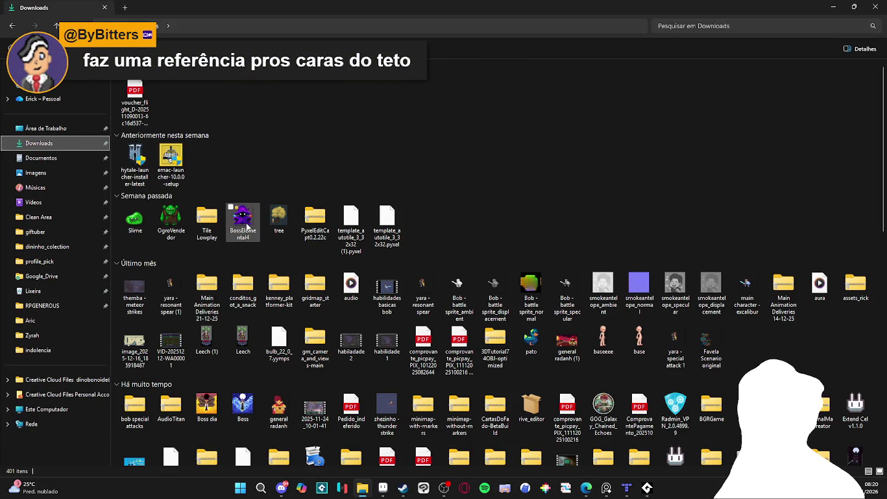
pyautogui.click(136, 162)
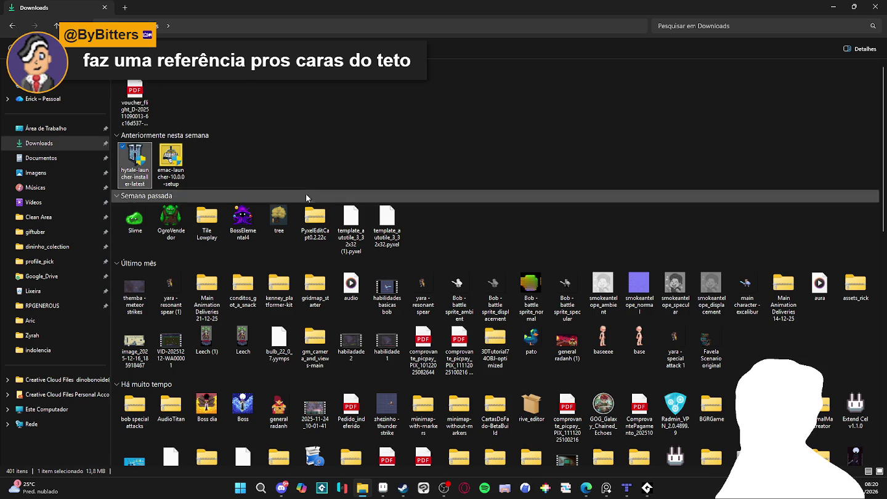
pyautogui.click(28, 129)
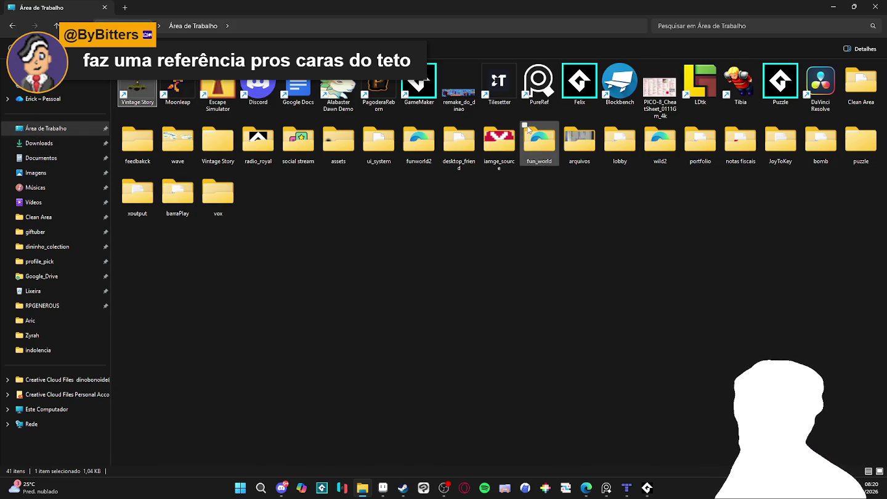
pyautogui.click(419, 92)
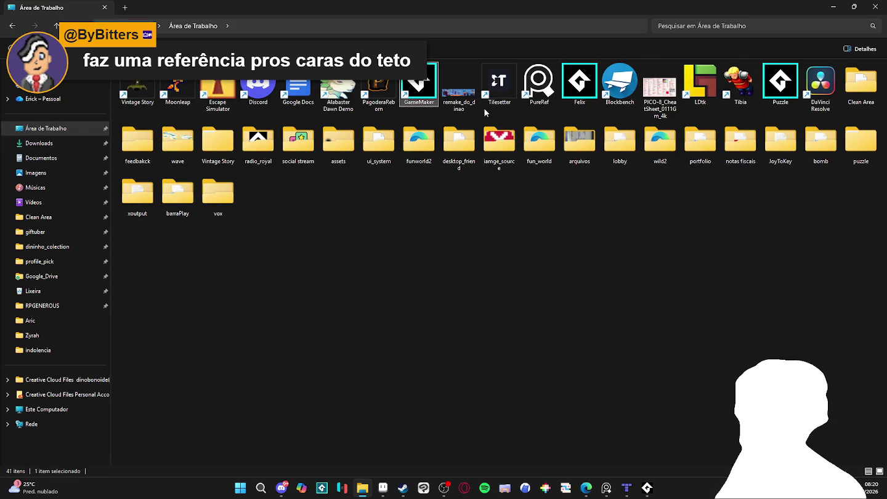
pyautogui.click(353, 104)
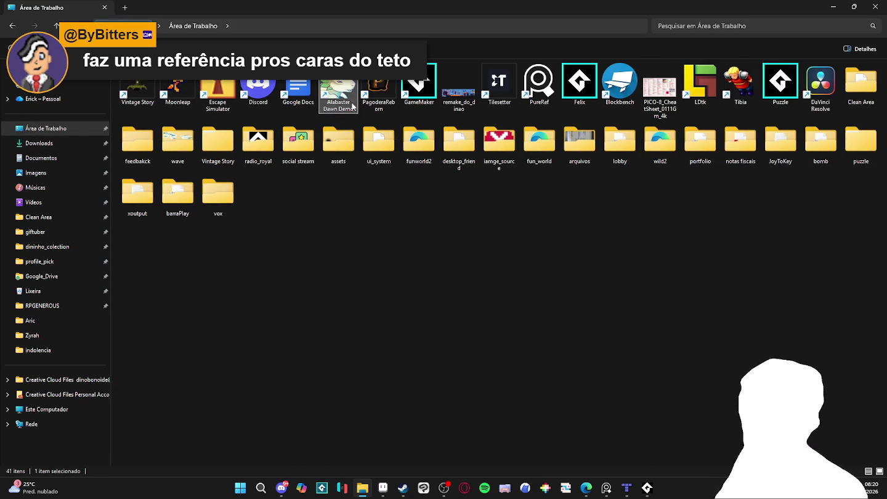
pyautogui.click(260, 489)
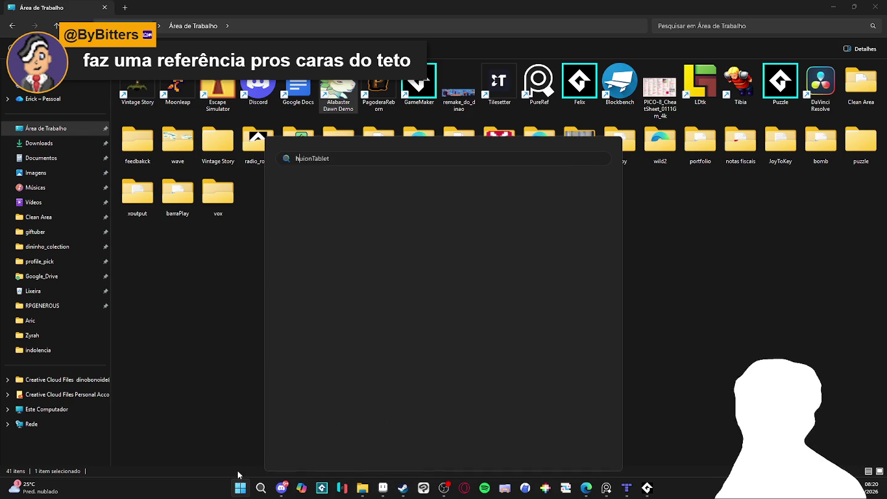
# Search 'hy' to launch Hytale Launcher, and minimize File Explorer behind it.
pyautogui.write('hy')
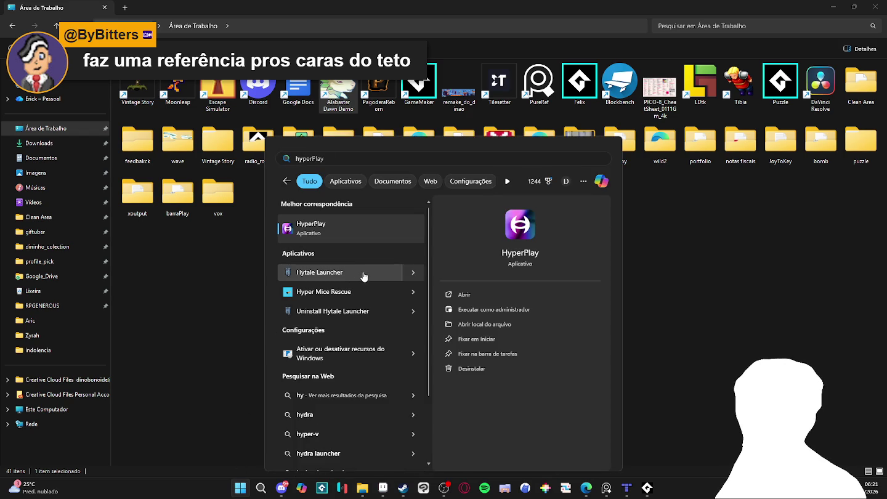
pyautogui.click(363, 274)
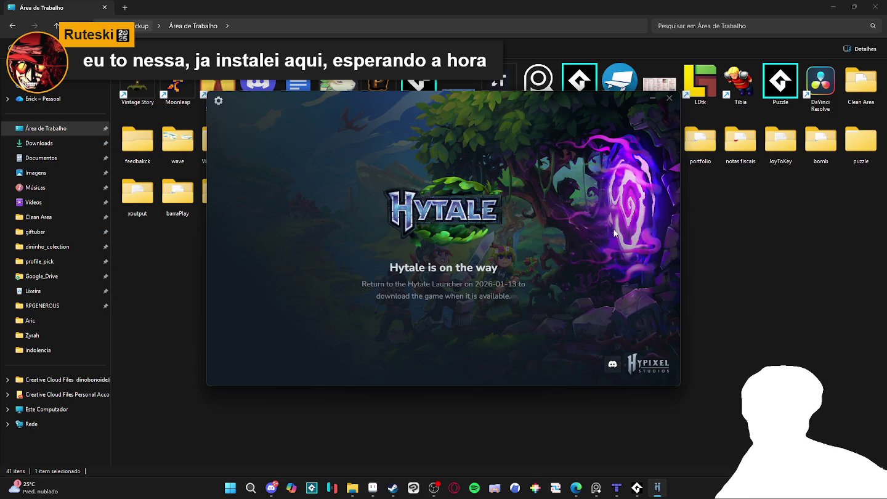
pyautogui.click(834, 7)
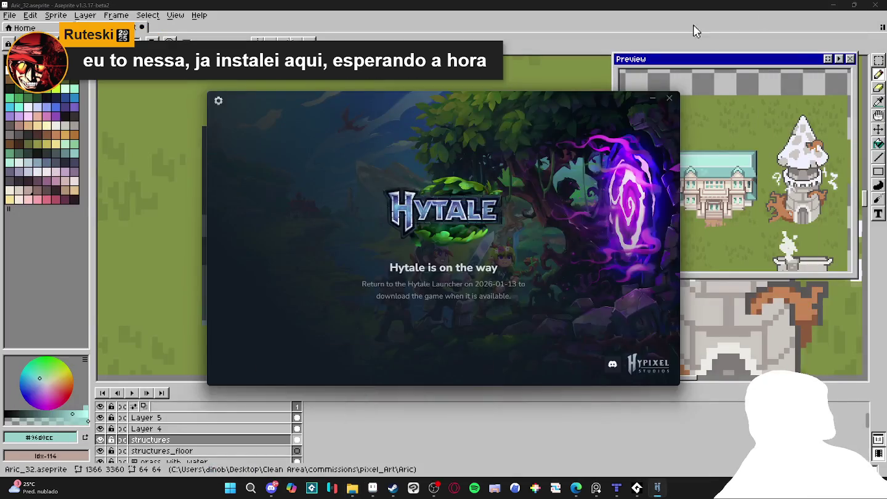
# Return to Aseprite and try darker grey-teal and dark blue drawing colours.
pyautogui.click(693, 30)
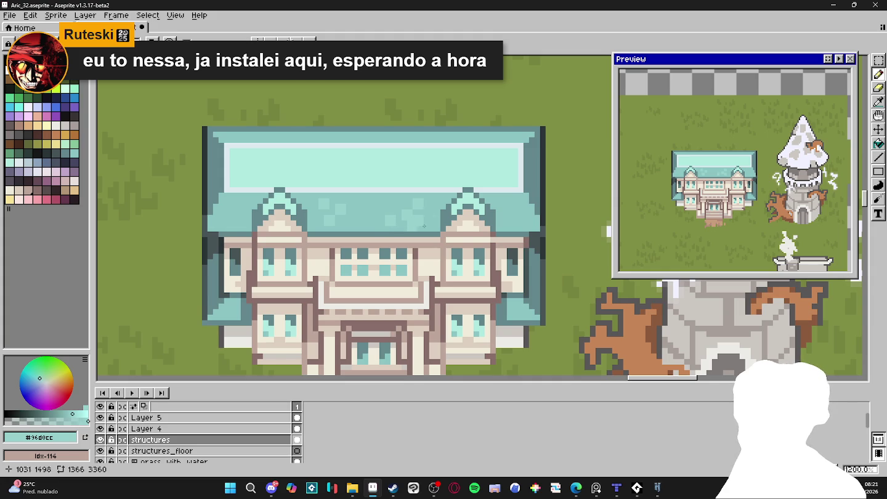
pyautogui.hscroll(1, 458, 221)
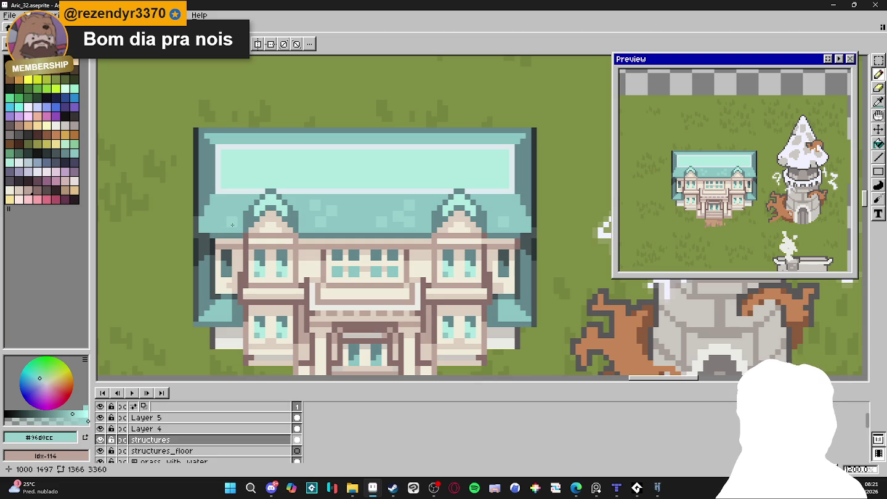
pyautogui.moveTo(456, 240); pyautogui.dragTo(453, 241)
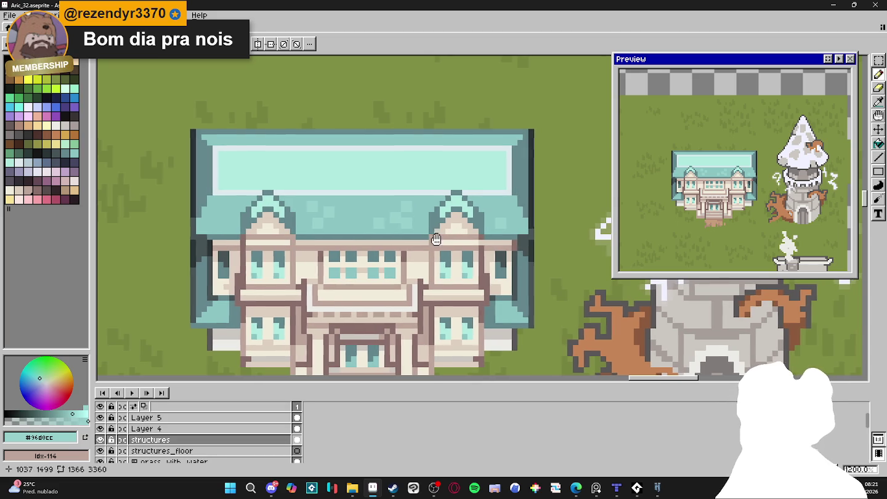
pyautogui.press('i')
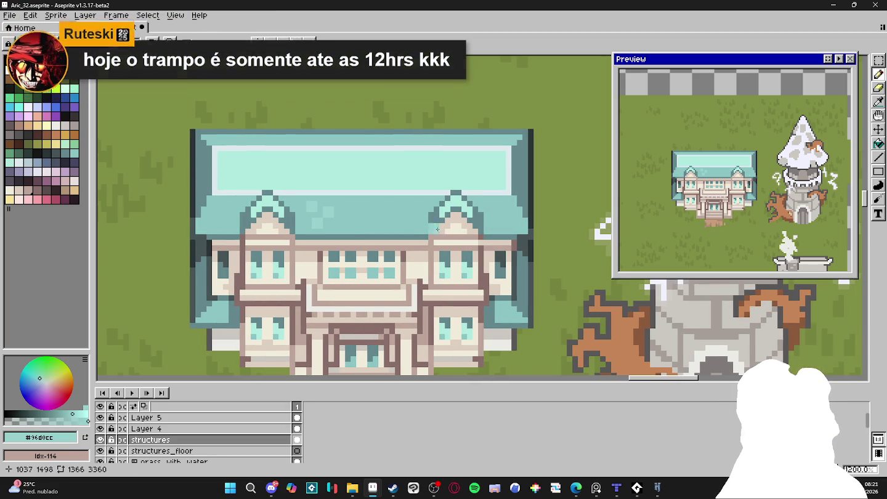
pyautogui.click(202, 246)
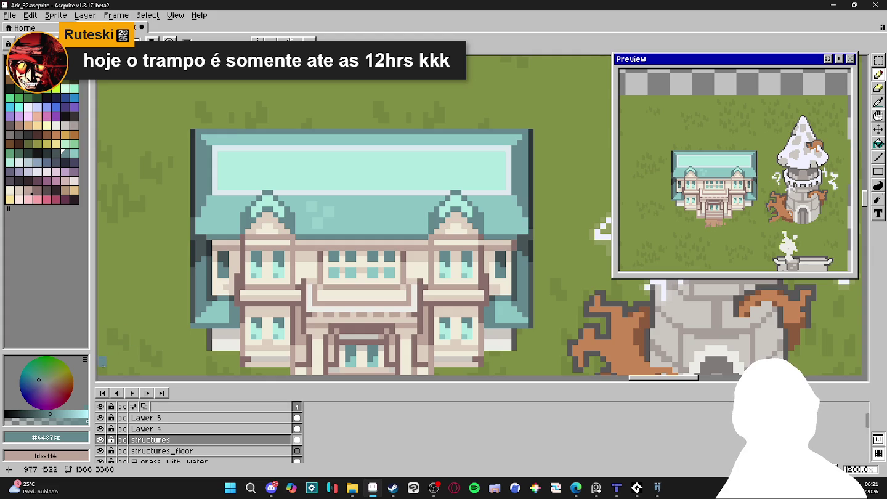
pyautogui.click(17, 420)
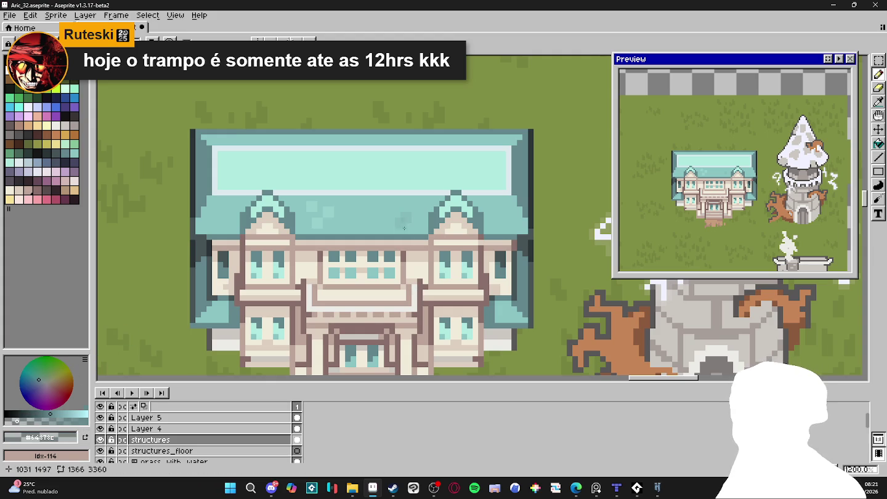
pyautogui.click(66, 98)
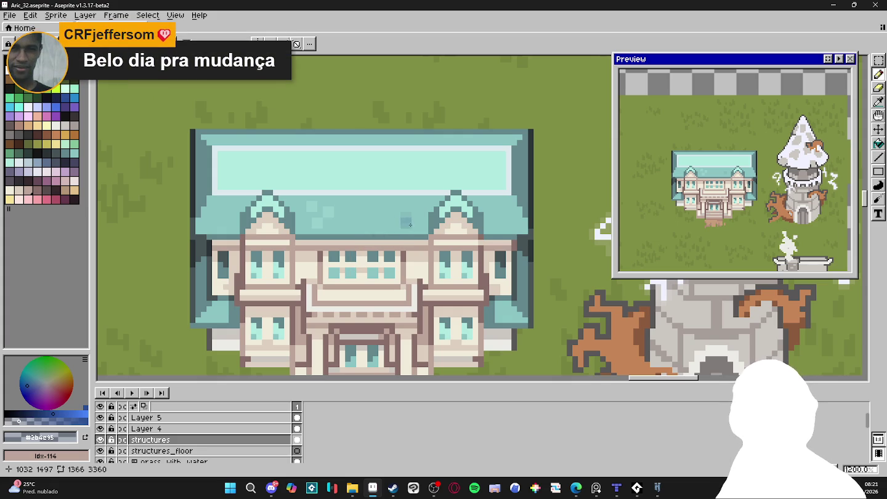
# Paint over the roof's light tile pixels in roof teal, then reselect dark blue #2b4e95.
pyautogui.keyDown('alt'); pyautogui.click(398, 224); pyautogui.keyUp('alt')
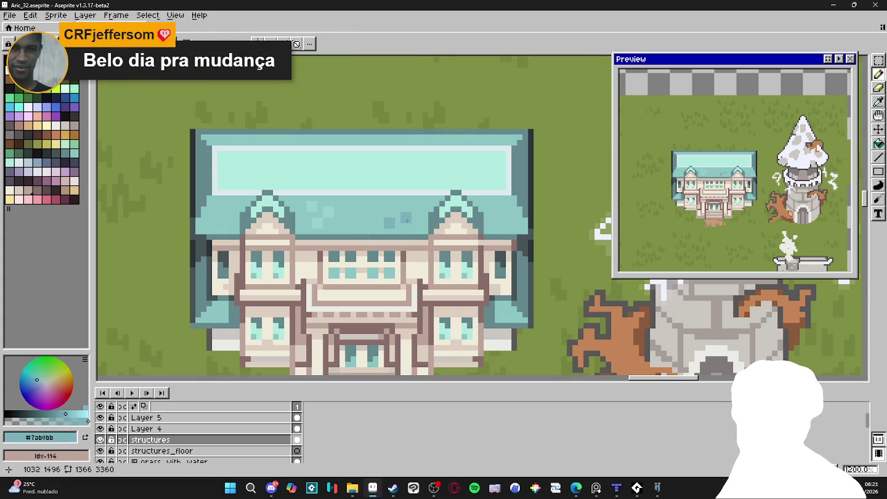
pyautogui.keyDown('alt'); pyautogui.click(390, 225); pyautogui.keyUp('alt')
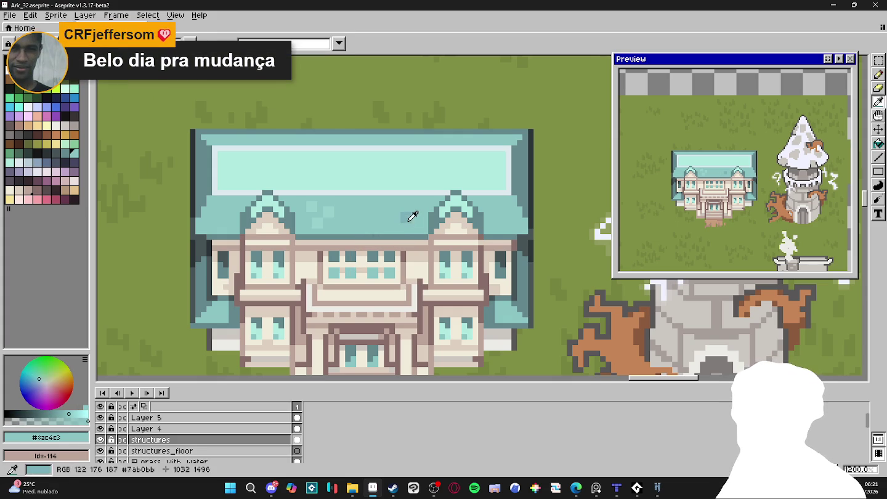
pyautogui.keyDown('alt'); pyautogui.click(403, 222); pyautogui.keyUp('alt')
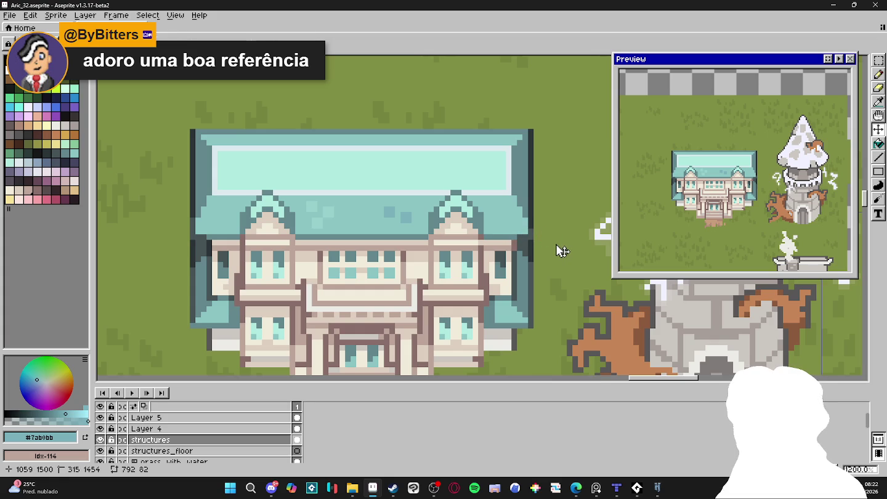
pyautogui.keyDown('alt'); pyautogui.click(410, 212); pyautogui.keyUp('alt')
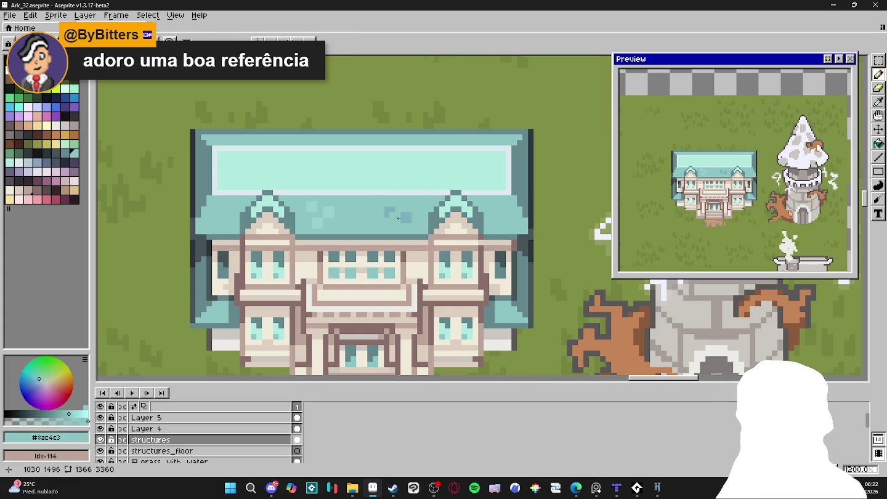
pyautogui.moveTo(328, 212); pyautogui.dragTo(318, 211)
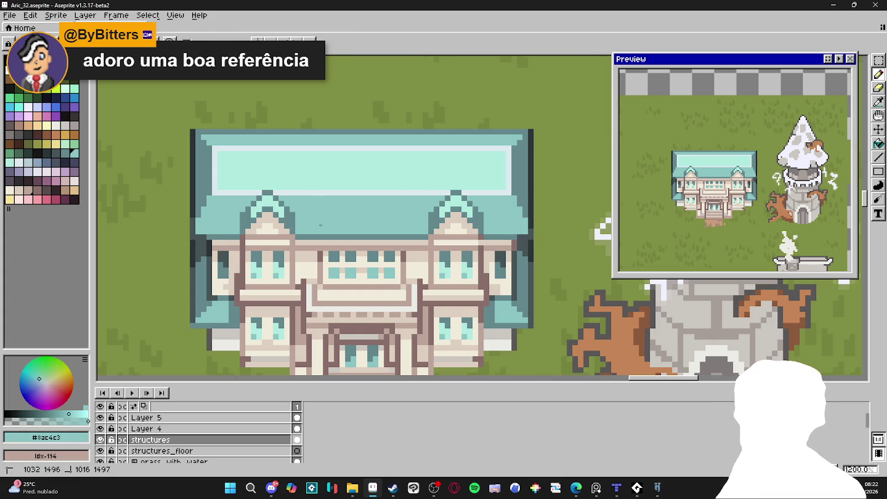
pyautogui.click(65, 98)
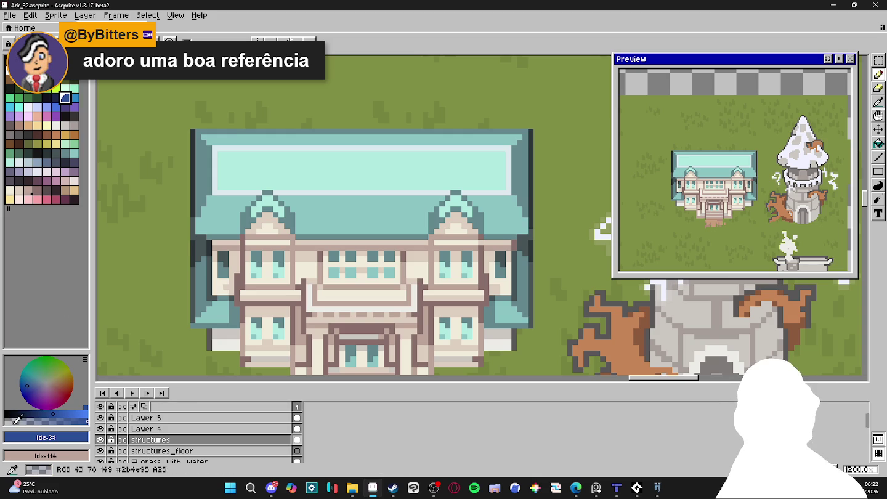
pyautogui.click(14, 424)
pyautogui.scroll(1, 301, 218)
# Paint darker teal tile edges and a horizontal tile line across the middle roof.
pyautogui.moveTo(294, 235); pyautogui.dragTo(305, 236)
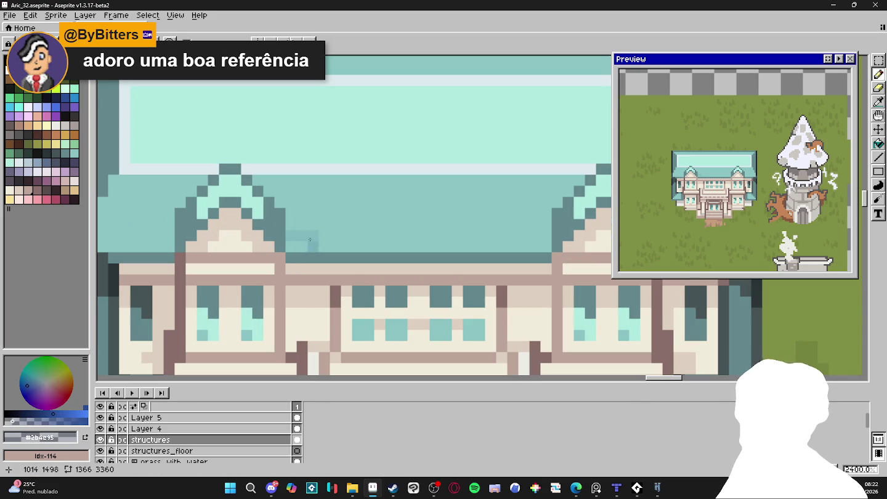
pyautogui.click(314, 214)
pyautogui.click(328, 226)
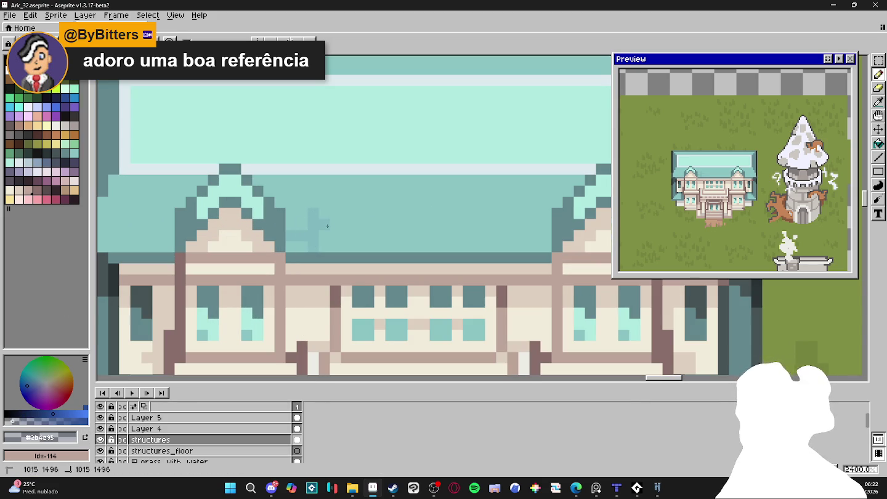
pyautogui.click(343, 225)
pyautogui.click(347, 202)
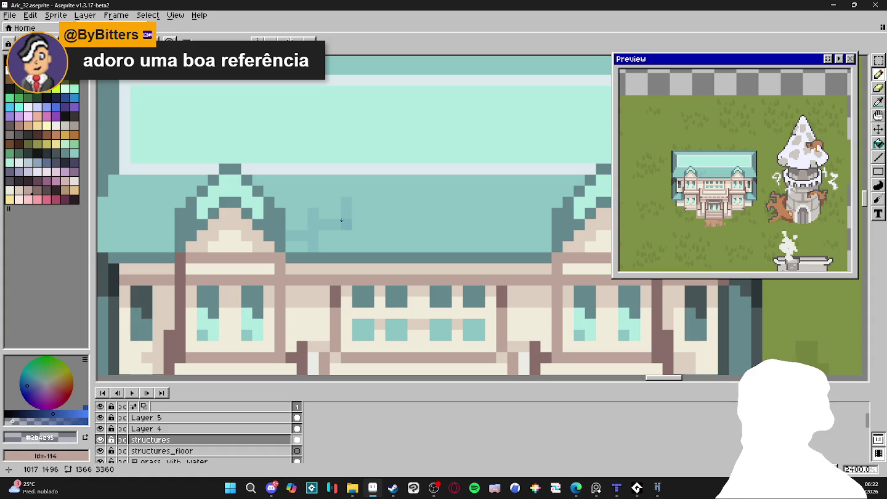
pyautogui.keyDown('alt'); pyautogui.click(349, 223); pyautogui.keyUp('alt')
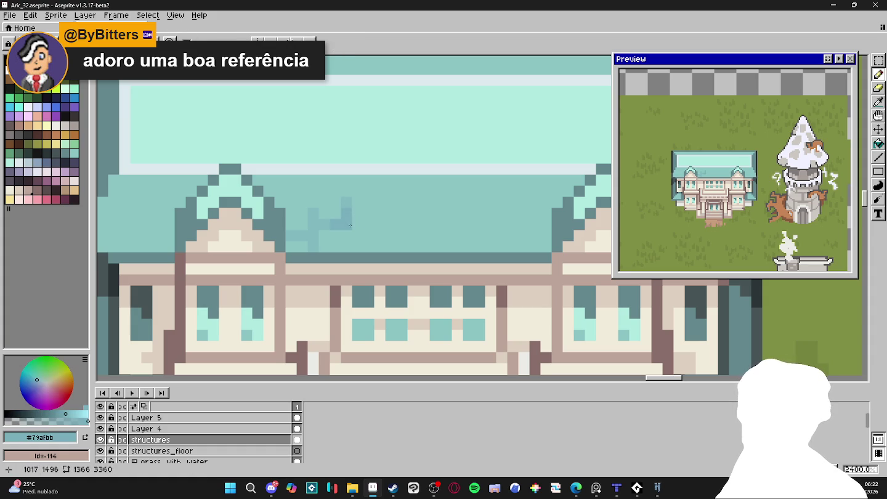
pyautogui.keyDown('alt'); pyautogui.click(325, 222); pyautogui.keyUp('alt')
pyautogui.moveTo(335, 225)
pyautogui.mouseDown()
pyautogui.moveTo(370, 226)
pyautogui.moveTo(370, 249)
pyautogui.moveTo(386, 222)
pyautogui.mouseUp()
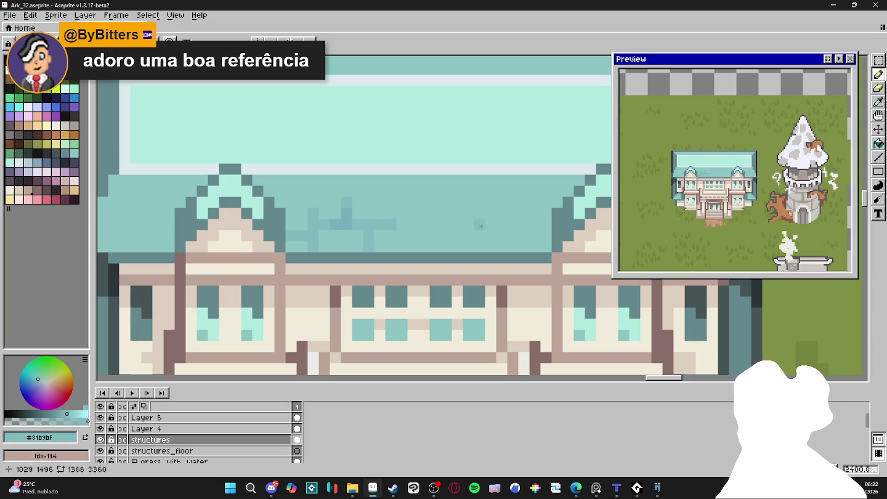
# Add more darker teal tile marks and strips on the right and left roof.
pyautogui.moveTo(528, 226); pyautogui.dragTo(545, 225)
pyautogui.click(514, 222)
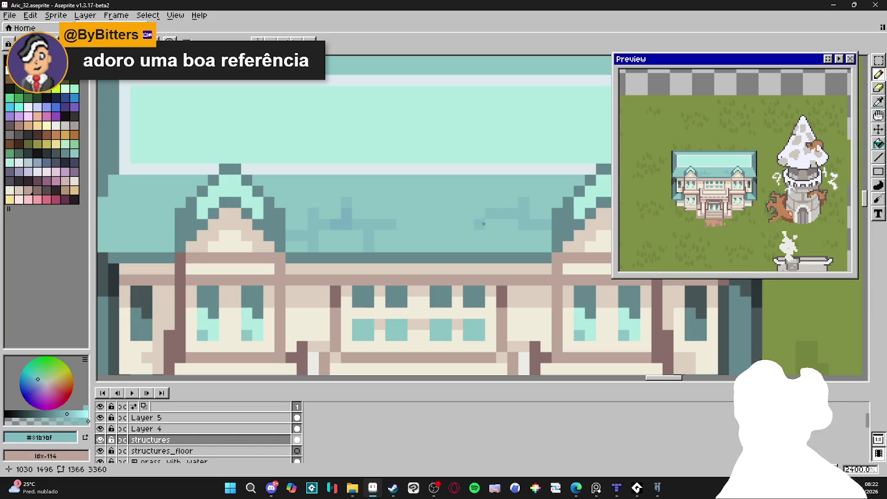
pyautogui.click(480, 202)
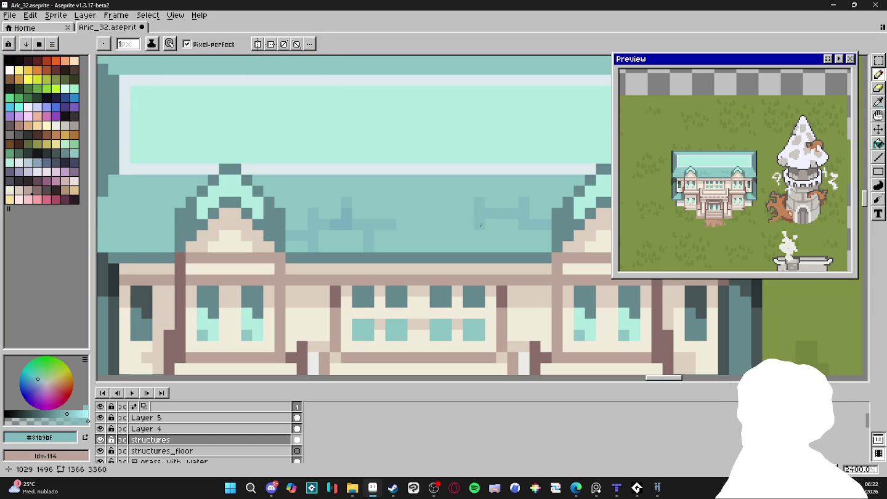
pyautogui.moveTo(474, 237); pyautogui.dragTo(477, 247)
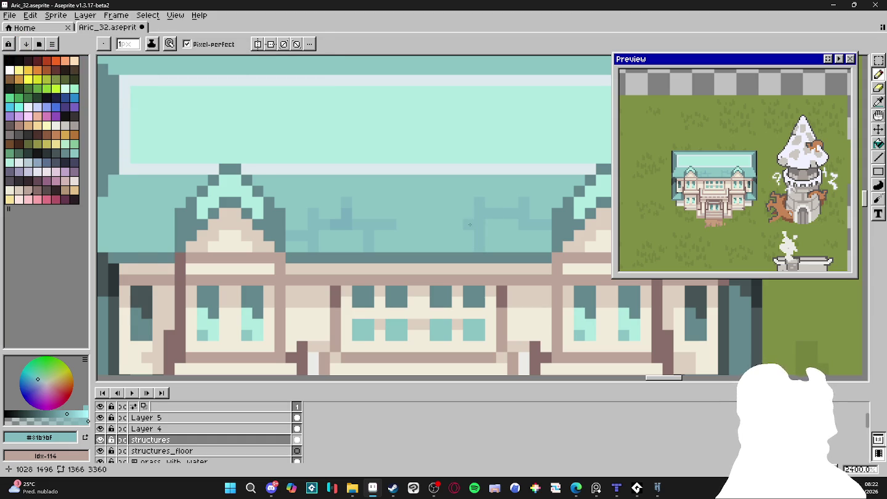
pyautogui.scroll(-2, 467, 225)
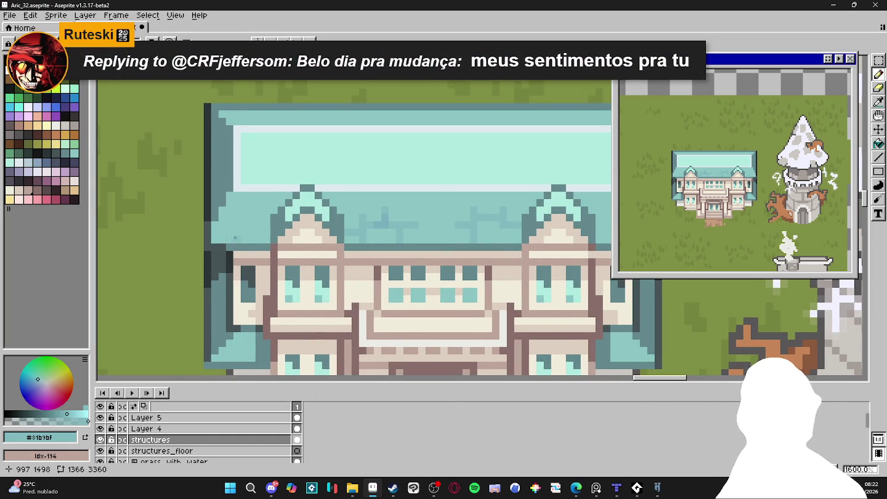
pyautogui.scroll(1, 236, 237)
pyautogui.moveTo(209, 227); pyautogui.dragTo(242, 230)
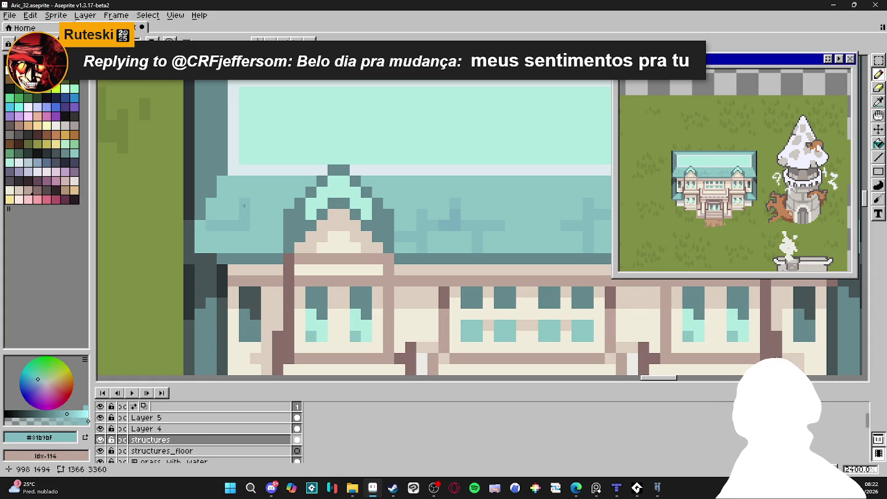
pyautogui.moveTo(267, 203)
pyautogui.mouseDown()
pyautogui.moveTo(237, 209)
pyautogui.moveTo(224, 192)
pyautogui.mouseUp()
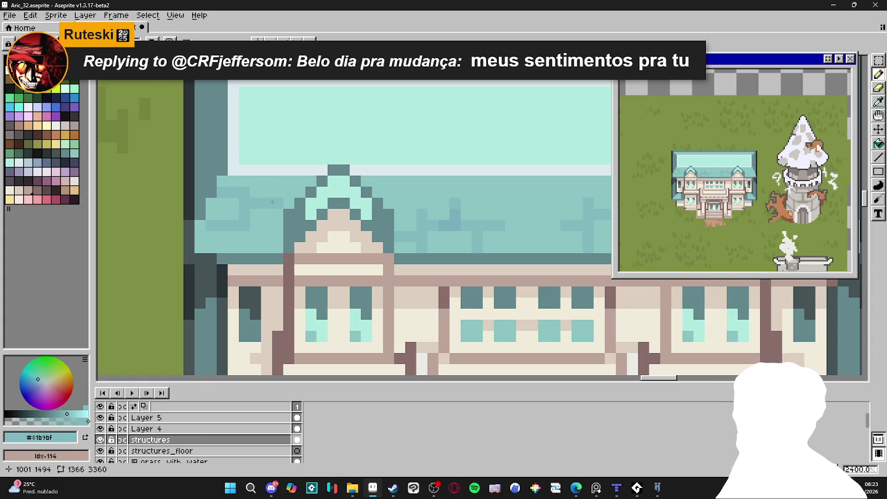
pyautogui.click(287, 202)
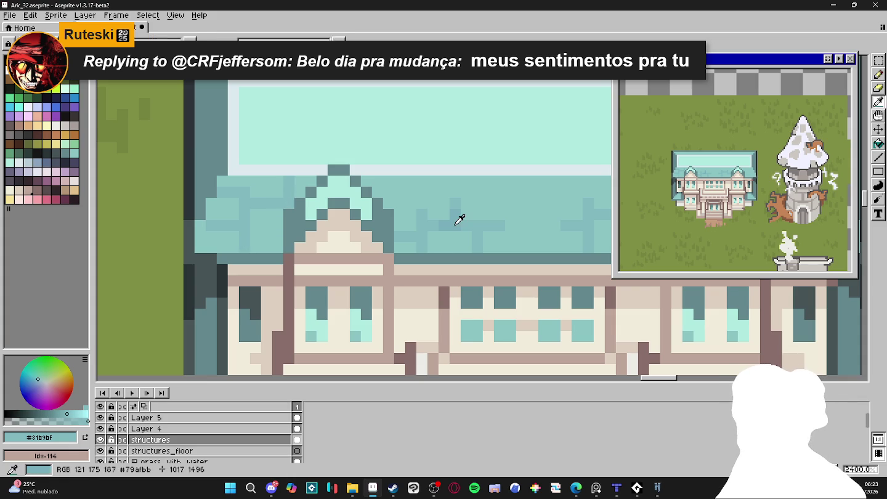
pyautogui.keyDown('alt'); pyautogui.click(244, 233); pyautogui.keyUp('alt')
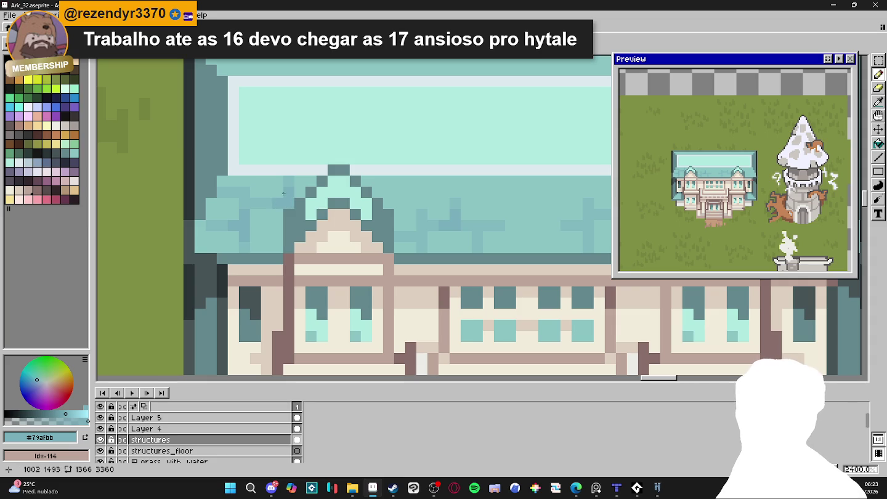
# Sample the mid roof teal and draw a straight horizontal tile line on the right roof.
pyautogui.hscroll(1, 425, 225)
pyautogui.hscroll(2, 441, 224)
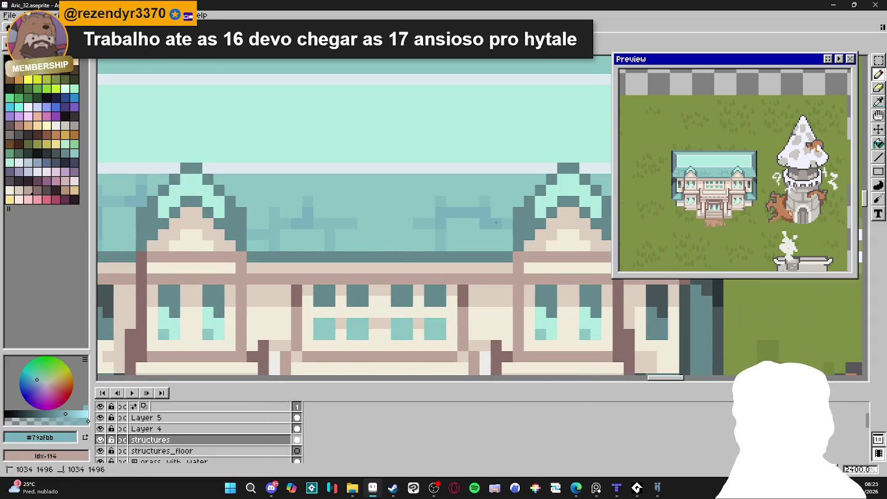
pyautogui.moveTo(449, 229); pyautogui.dragTo(405, 226)
pyautogui.hscroll(1, 405, 226)
pyautogui.hscroll(1, 425, 228)
pyautogui.press('i')
pyautogui.click(374, 219)
pyautogui.press('l')
pyautogui.moveTo(491, 219); pyautogui.dragTo(564, 219)
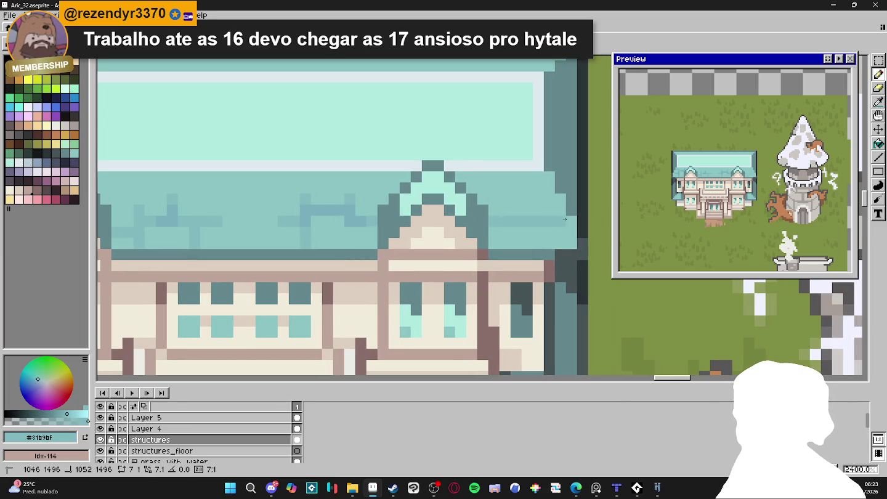
# Draw a darker vertical tile seam on the right roof, softening its top with lighter teal.
pyautogui.keyDown('alt'); pyautogui.click(360, 229); pyautogui.keyUp('alt')
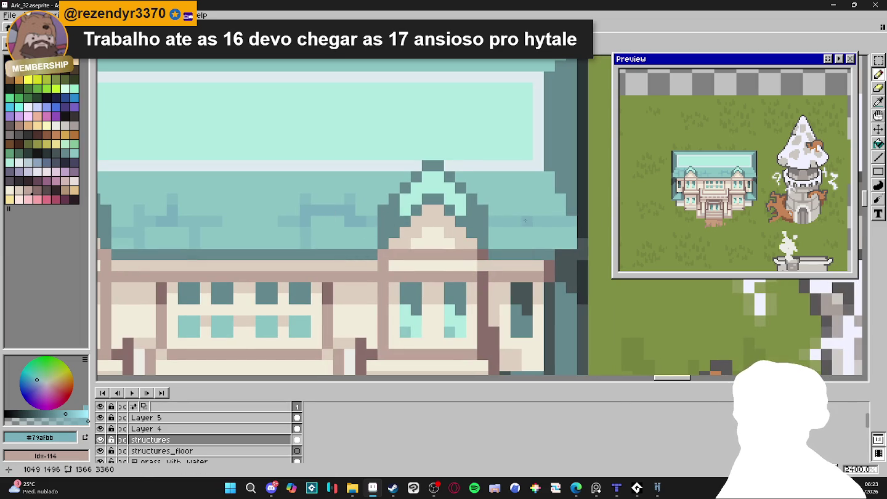
pyautogui.keyDown('alt'); pyautogui.click(560, 216); pyautogui.keyUp('alt')
pyautogui.moveTo(527, 217)
pyautogui.mouseDown()
pyautogui.moveTo(525, 177)
pyautogui.moveTo(528, 219)
pyautogui.mouseUp()
pyautogui.keyDown('alt'); pyautogui.click(524, 205); pyautogui.keyUp('alt')
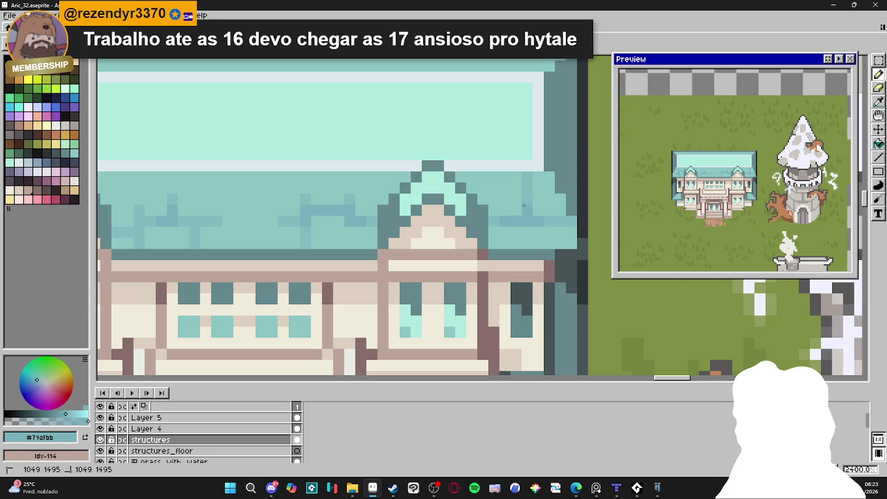
pyautogui.keyDown('alt'); pyautogui.click(528, 183); pyautogui.keyUp('alt')
pyautogui.moveTo(529, 182); pyautogui.dragTo(528, 203)
pyautogui.keyDown('alt'); pyautogui.click(537, 222); pyautogui.keyUp('alt')
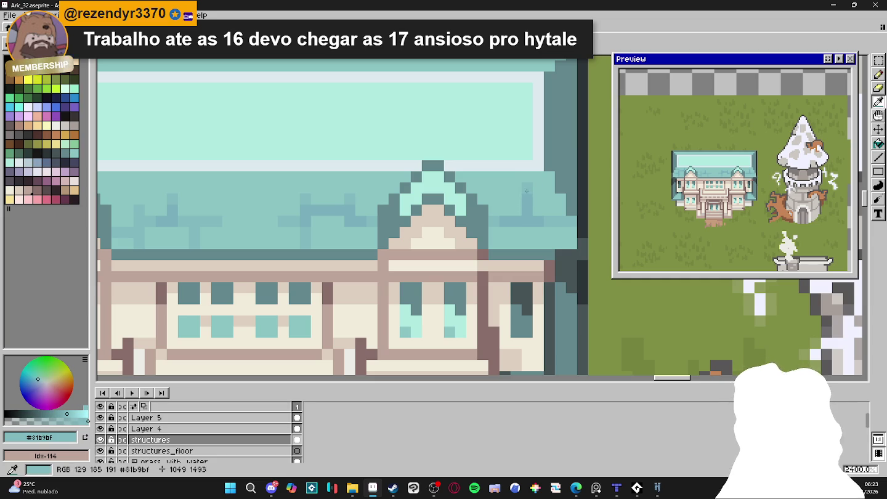
# Compare the roof teals and paint a short darker seam near the roof's centre.
pyautogui.keyDown('alt'); pyautogui.click(543, 220); pyautogui.keyUp('alt')
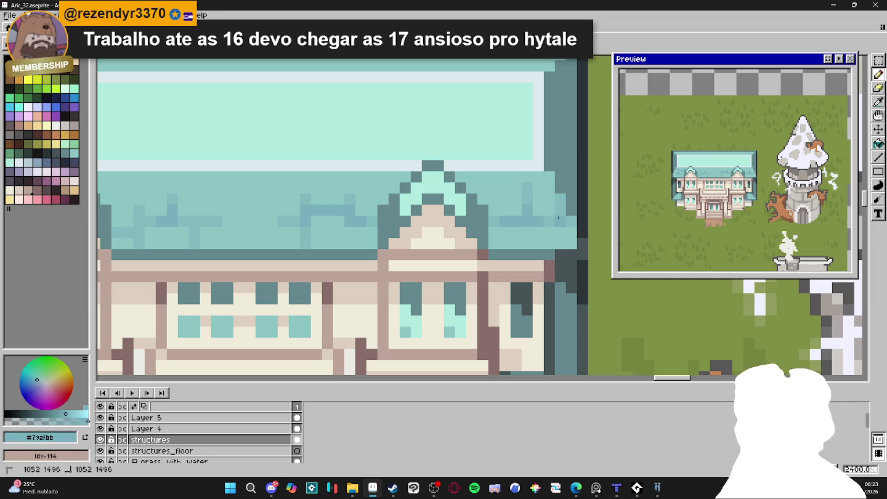
pyautogui.keyDown('alt'); pyautogui.click(551, 215); pyautogui.keyUp('alt')
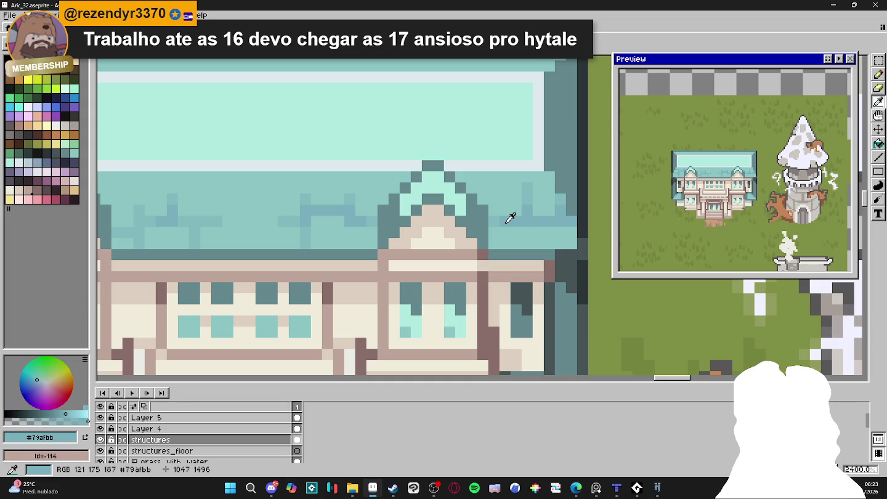
pyautogui.keyDown('alt'); pyautogui.click(525, 216); pyautogui.keyUp('alt')
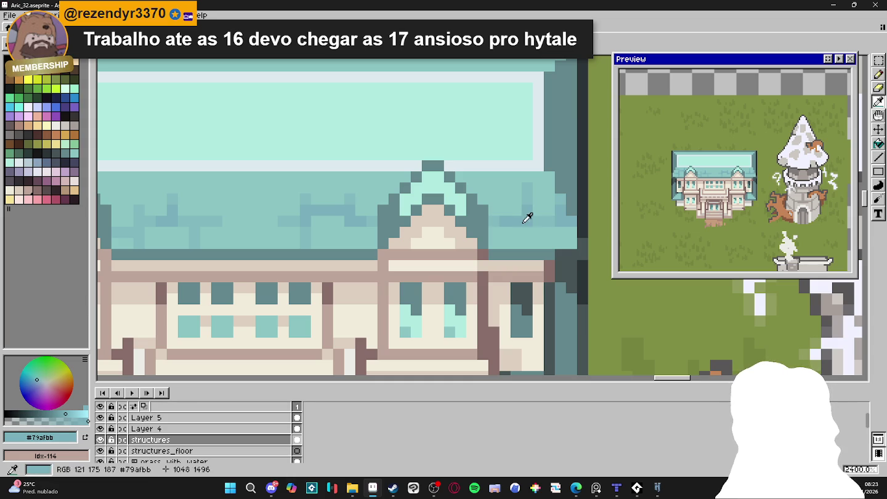
pyautogui.keyDown('alt'); pyautogui.click(549, 213); pyautogui.keyUp('alt')
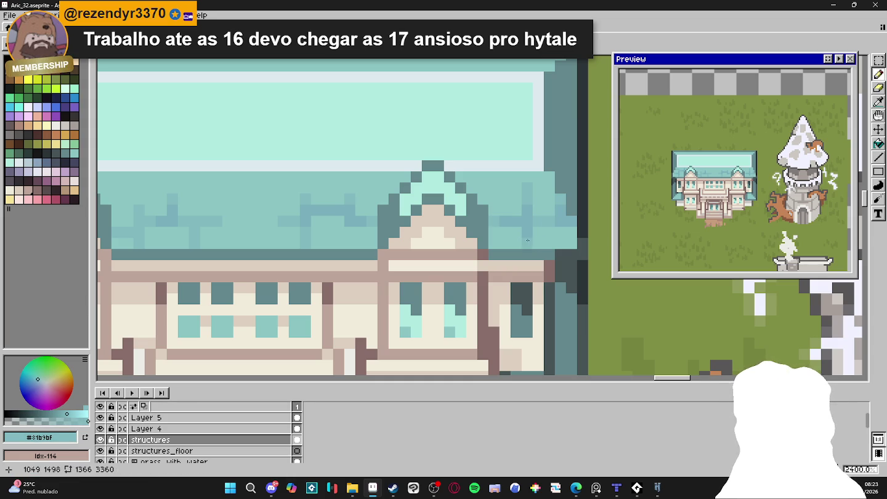
pyautogui.keyDown('alt'); pyautogui.click(531, 231); pyautogui.keyUp('alt')
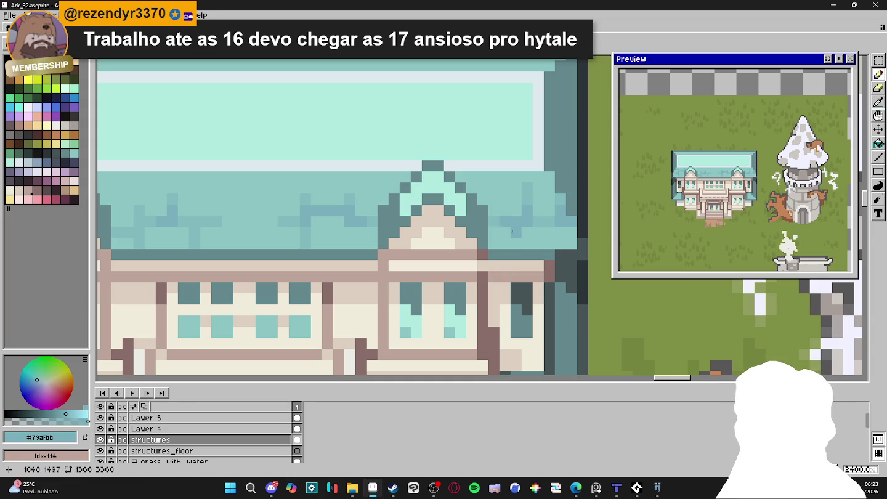
pyautogui.keyDown('alt'); pyautogui.click(545, 210); pyautogui.keyUp('alt')
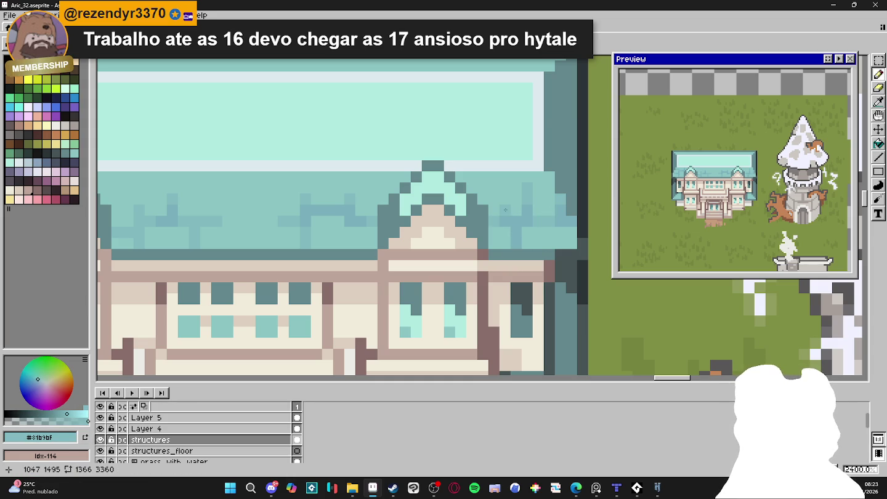
pyautogui.scroll(-2, 508, 212)
pyautogui.scroll(-1, 509, 213)
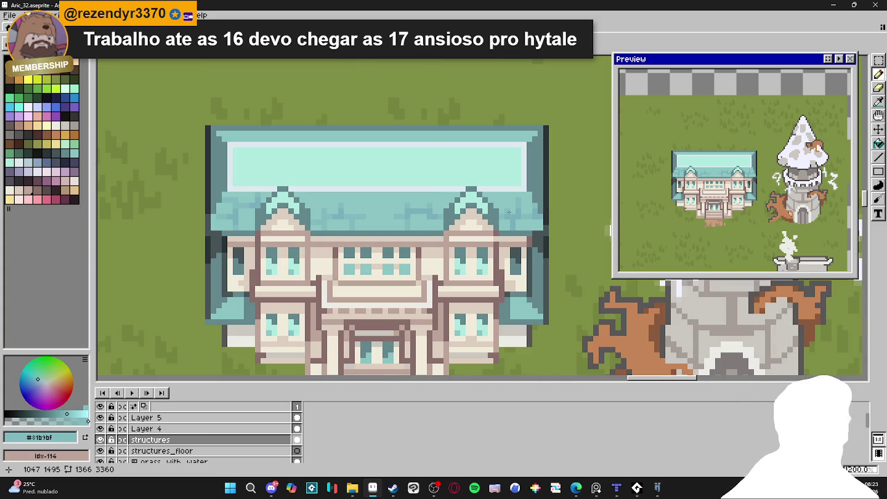
pyautogui.scroll(3, 371, 203)
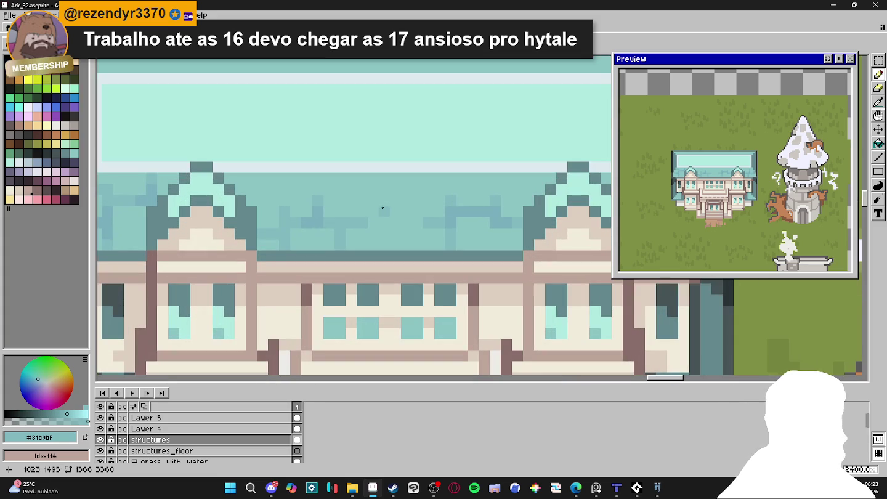
pyautogui.moveTo(372, 203); pyautogui.dragTo(376, 190)
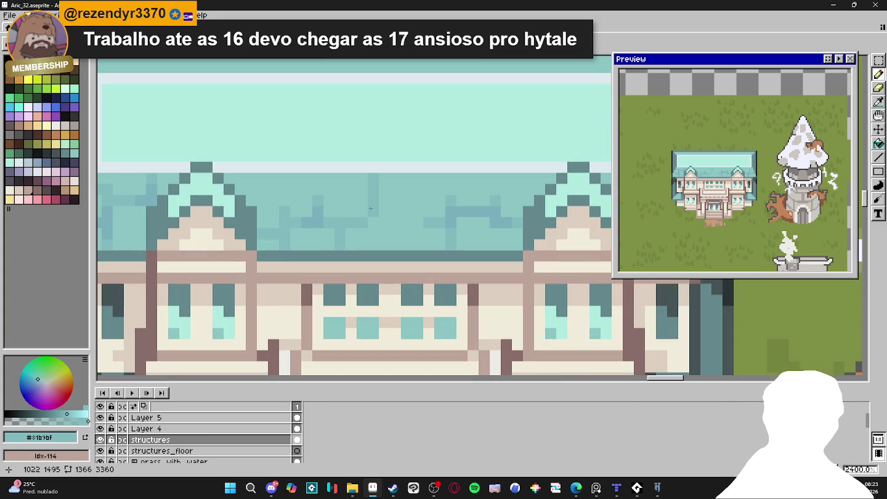
# Undo the latest dark texture strokes on the roof.
pyautogui.scroll(-3, 384, 199)
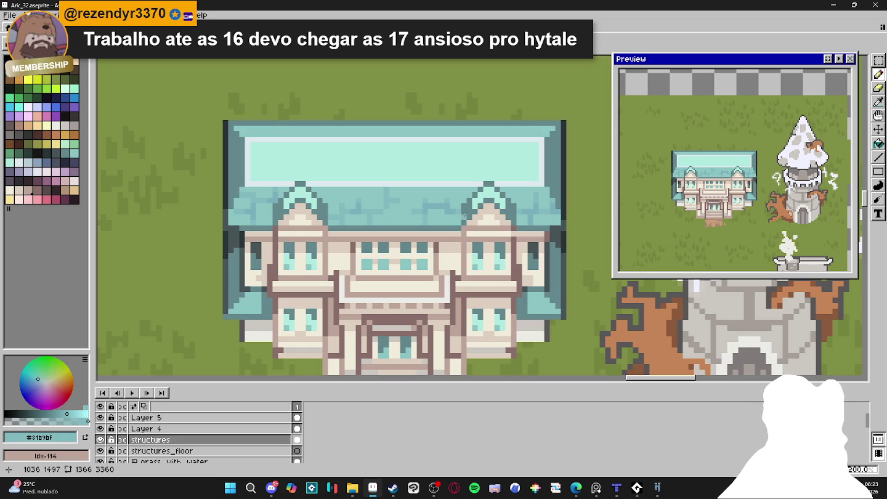
pyautogui.moveTo(425, 218); pyautogui.dragTo(434, 219)
pyautogui.hotkey('ctrl', 'z')
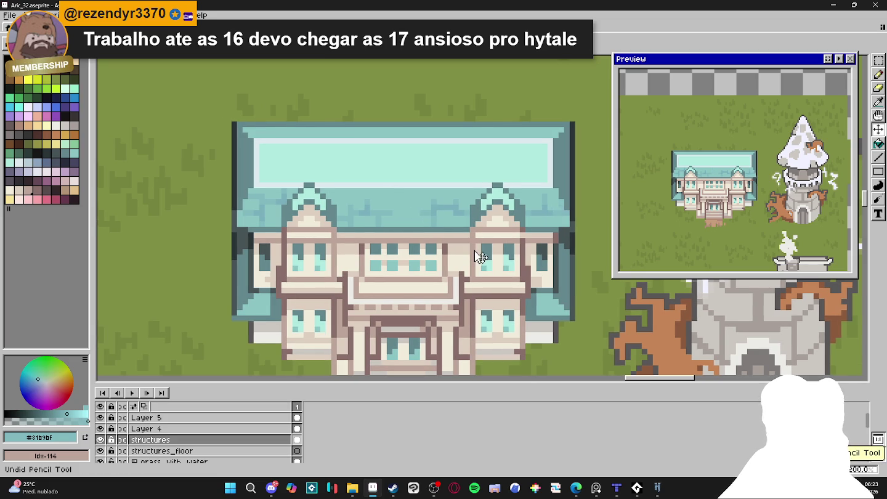
pyautogui.hotkey('ctrl', 'z')
pyautogui.hotkey('ctrl', 'z')
pyautogui.hotkey('ctrl', 'z')
pyautogui.hotkey('ctrl', 'z')
pyautogui.hotkey('ctrl', 'z')
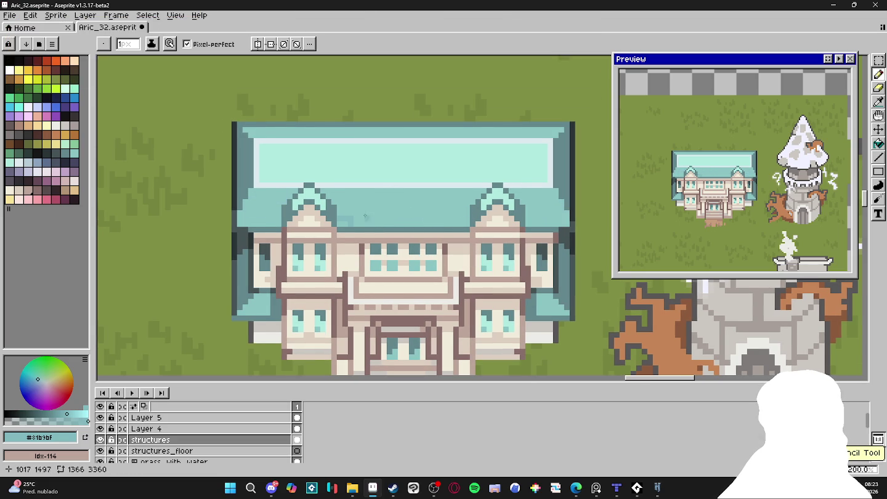
# Draw one straight darker teal band across the roof, discarding the stray lower strips.
pyautogui.scroll(3, 362, 220)
pyautogui.moveTo(208, 184); pyautogui.dragTo(161, 189)
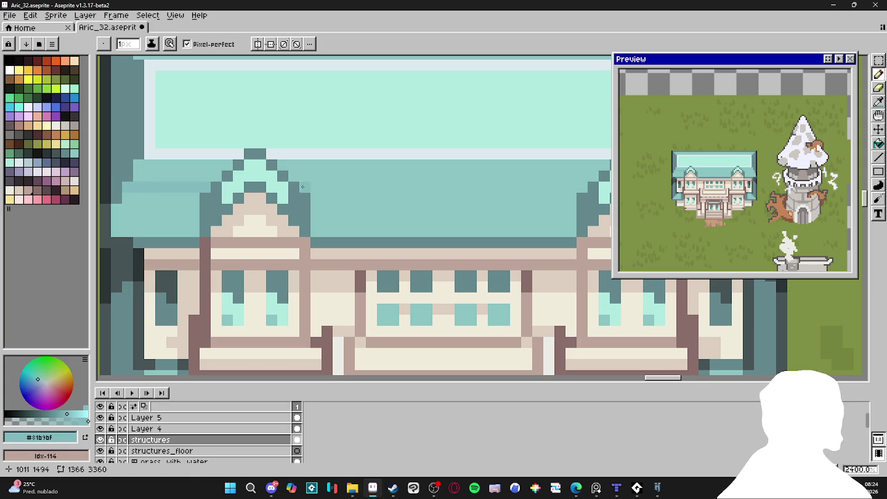
pyautogui.hscroll(2, 405, 188)
pyautogui.moveTo(210, 191)
pyautogui.mouseDown()
pyautogui.moveTo(481, 188)
pyautogui.moveTo(533, 199)
pyautogui.mouseUp()
pyautogui.hscroll(3, 480, 188)
pyautogui.hscroll(-3, 316, 197)
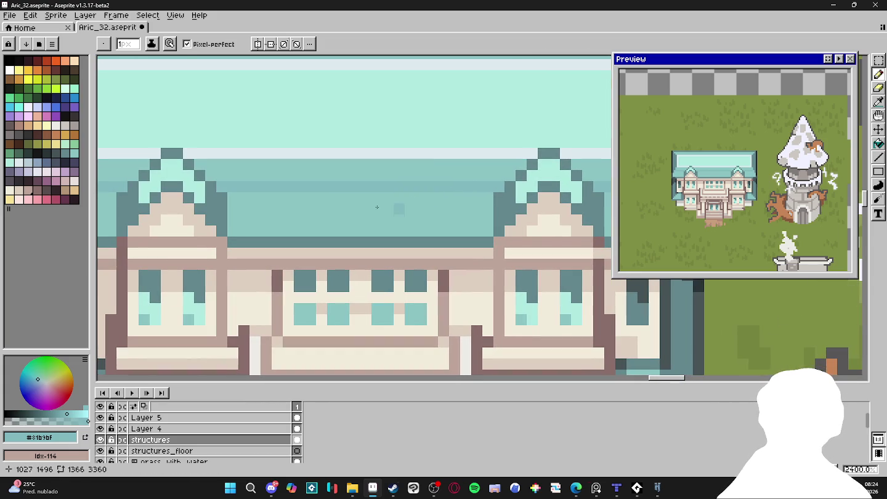
pyautogui.moveTo(234, 222); pyautogui.dragTo(489, 216)
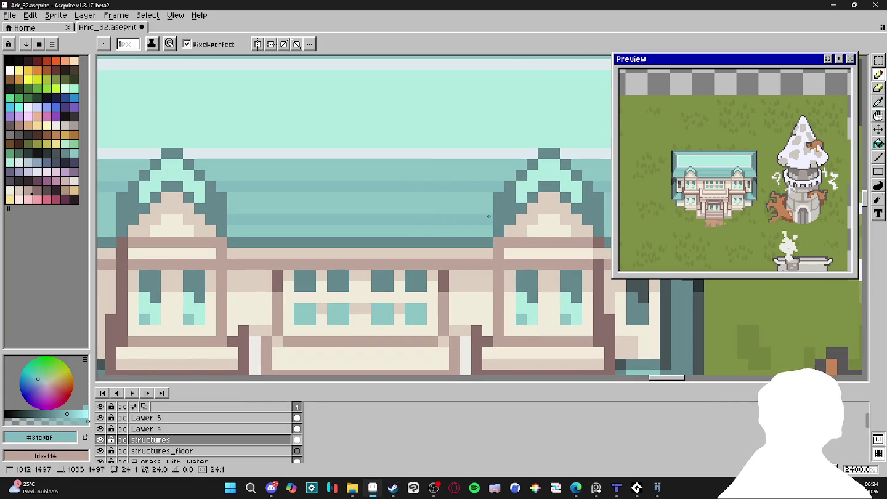
pyautogui.hotkey('ctrl', 'z')
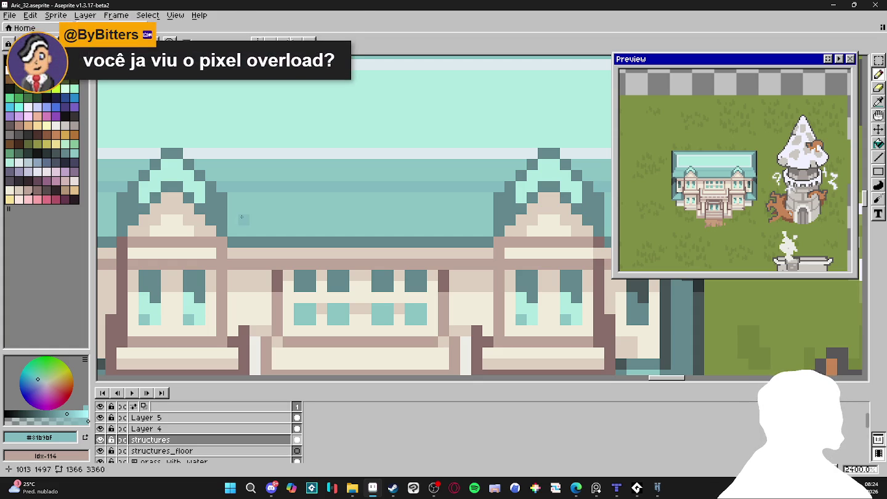
pyautogui.hotkey('ctrl', 'z')
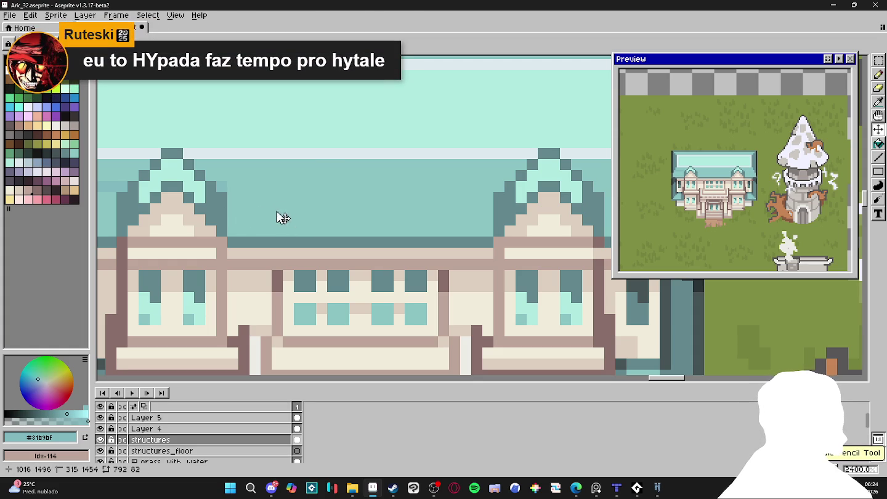
pyautogui.keyDown('shift'); pyautogui.click(481, 195); pyautogui.keyUp('shift')
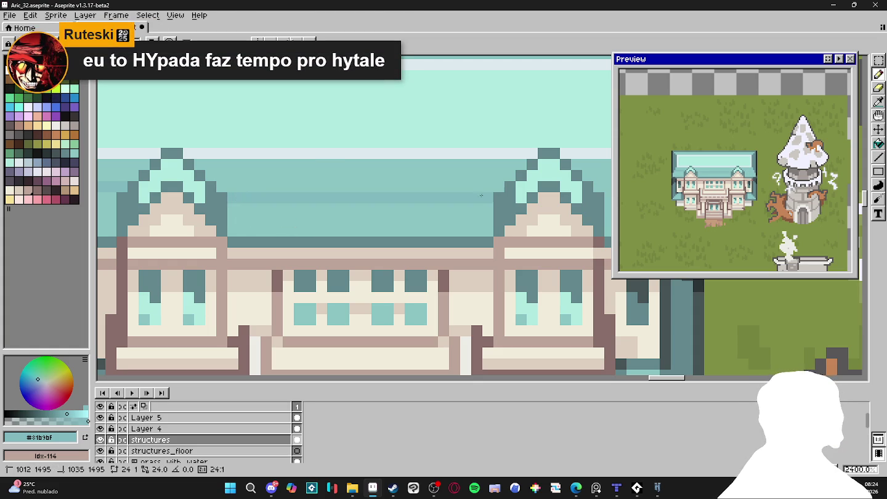
# Pan to the roof's left side and sample its lighter and darker teals.
pyautogui.moveTo(489, 196)
pyautogui.mouseDown()
pyautogui.moveTo(297, 223)
pyautogui.moveTo(361, 211)
pyautogui.mouseUp()
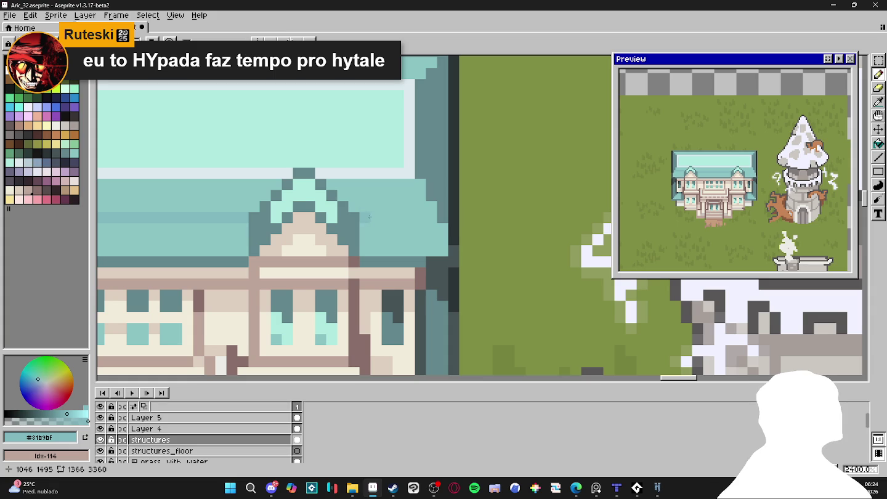
pyautogui.hscroll(-3, 292, 243)
pyautogui.hscroll(-3, 291, 243)
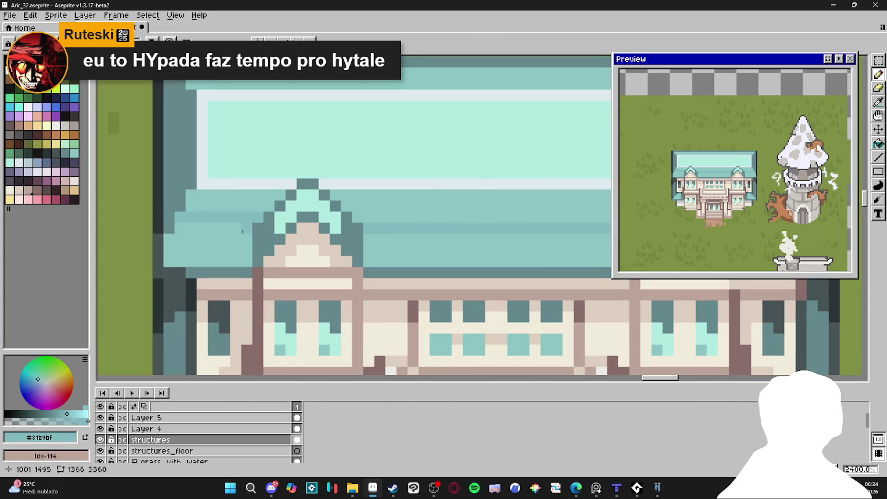
pyautogui.keyDown('alt'); pyautogui.click(247, 190); pyautogui.keyUp('alt')
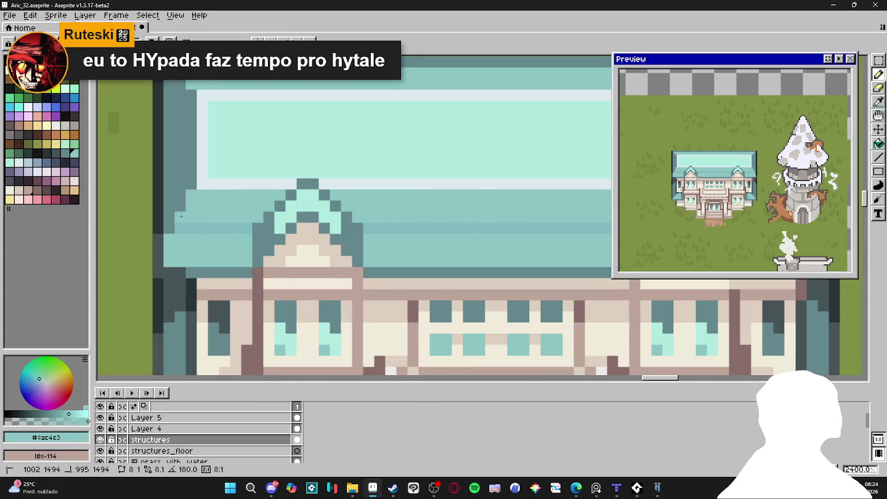
pyautogui.keyDown('alt'); pyautogui.click(258, 228); pyautogui.keyUp('alt')
# Survey the full length of the roof, then pick a darker teal for the seams.
pyautogui.hscroll(1, 389, 241)
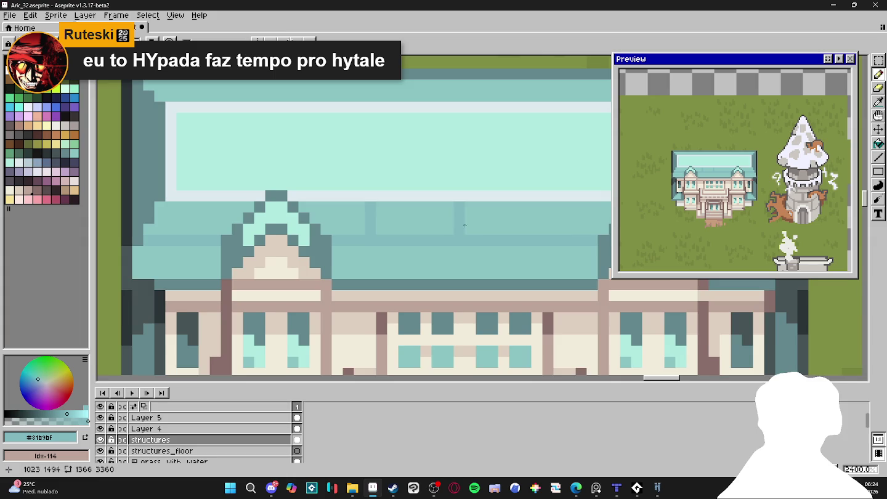
pyautogui.hscroll(1, 486, 222)
pyautogui.hscroll(1, 504, 230)
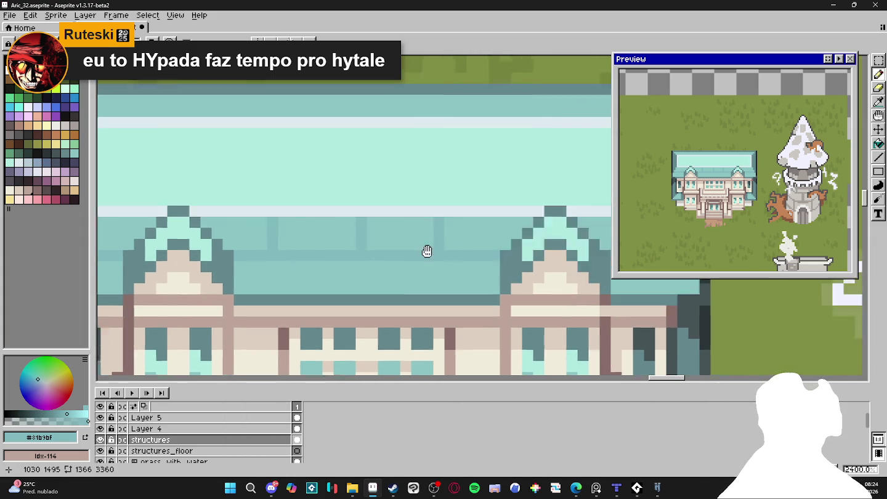
pyautogui.hscroll(3, 529, 238)
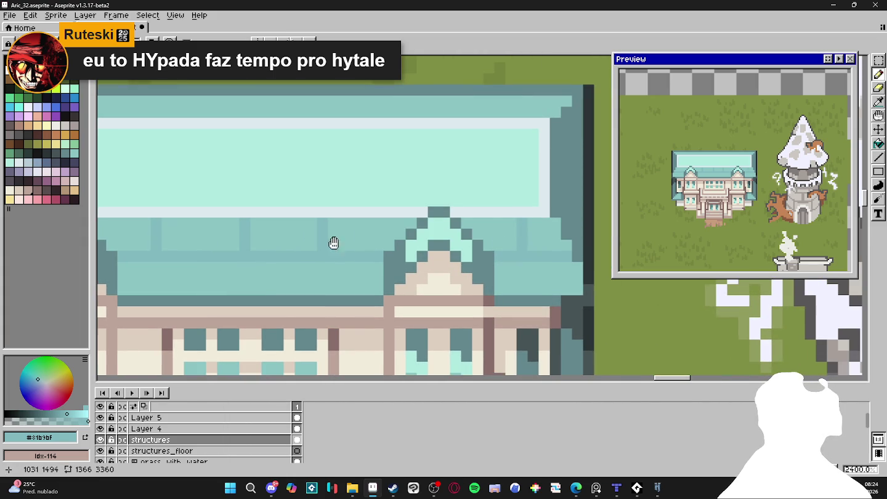
pyautogui.hscroll(-10, 333, 241)
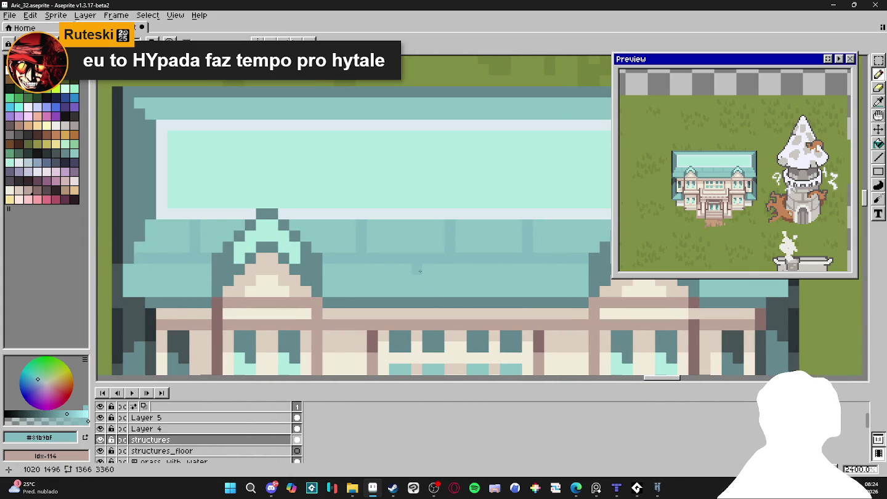
pyautogui.hscroll(1, 404, 287)
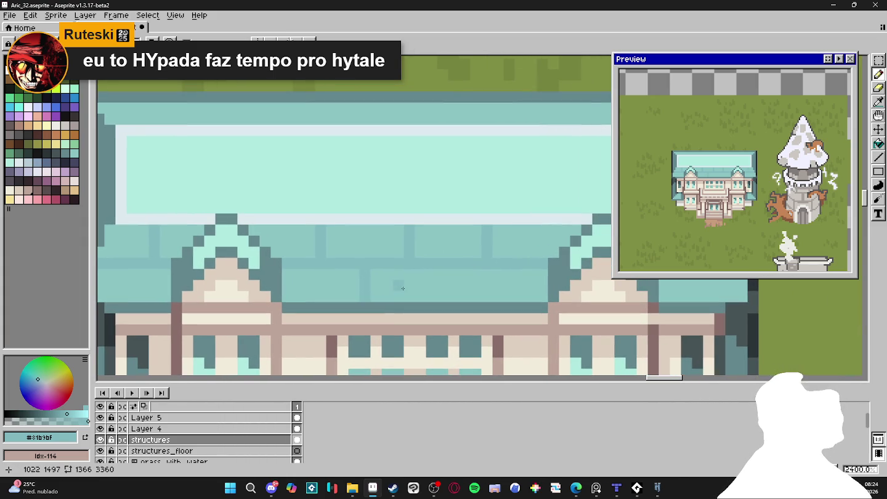
pyautogui.hscroll(1, 447, 287)
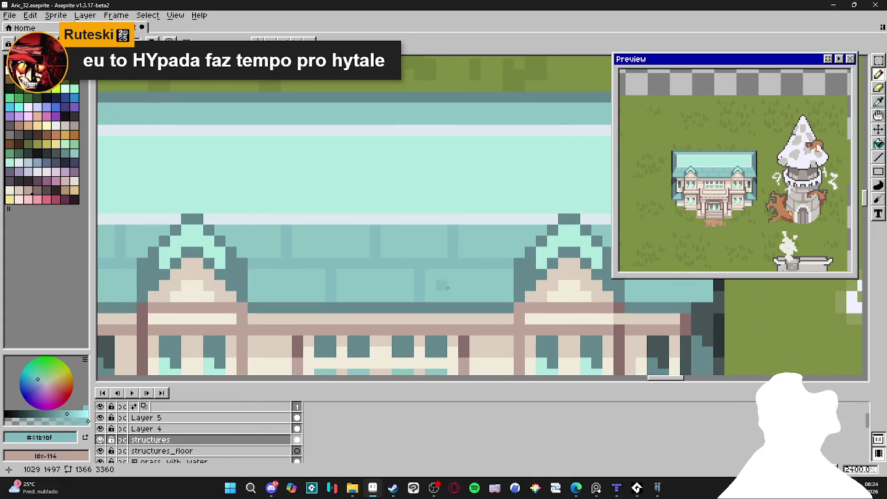
pyautogui.hscroll(1, 468, 290)
pyautogui.hscroll(1, 469, 287)
pyautogui.hscroll(4, 470, 287)
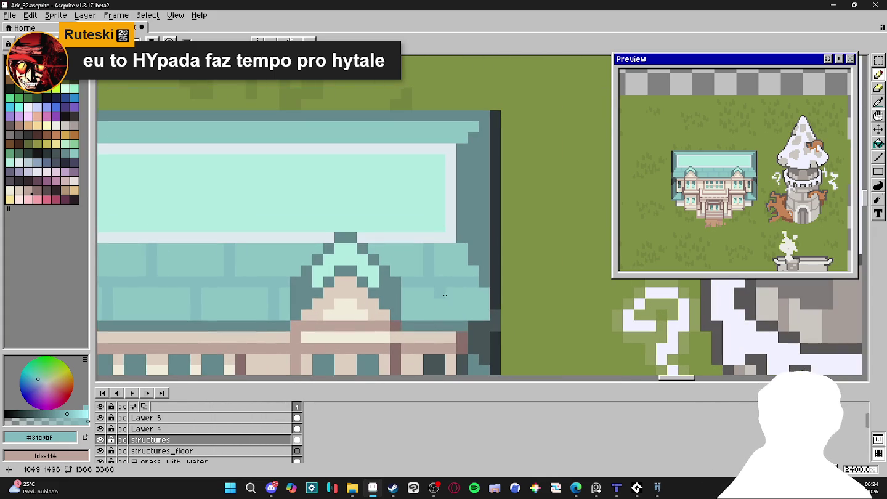
pyautogui.hscroll(-1, 401, 314)
pyautogui.hscroll(-6, 301, 306)
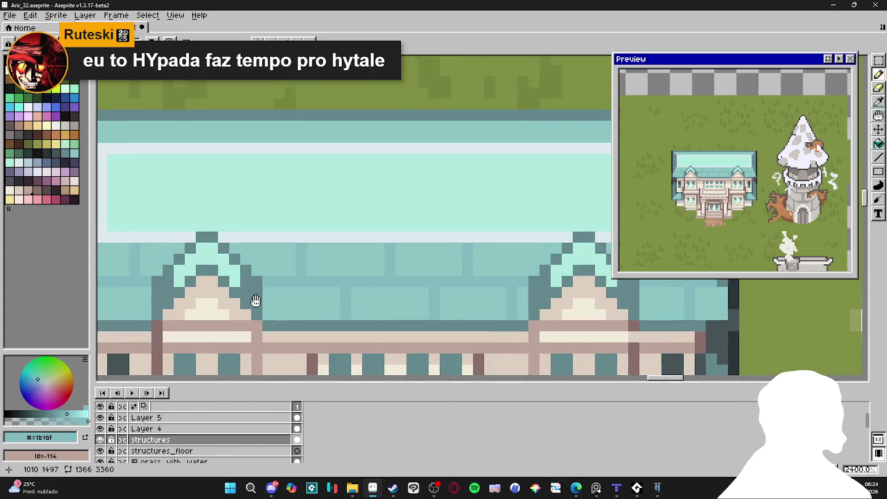
pyautogui.hscroll(-3, 321, 299)
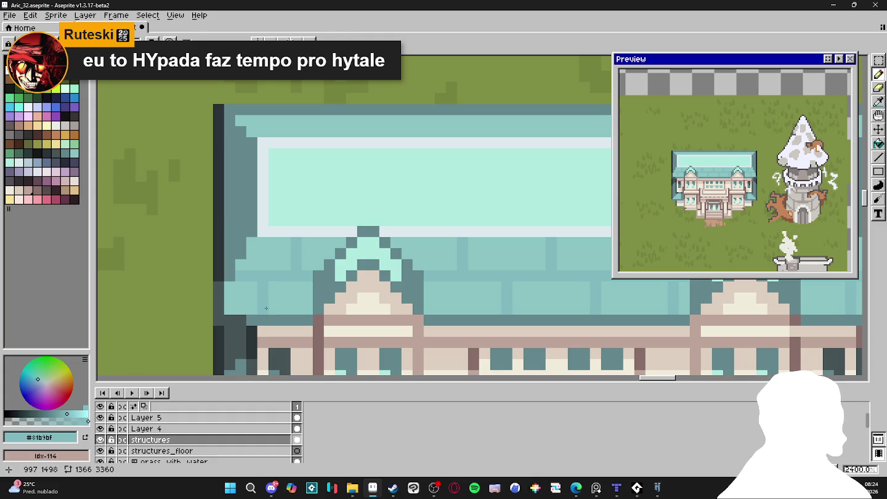
pyautogui.keyDown('alt'); pyautogui.click(261, 285); pyautogui.keyUp('alt')
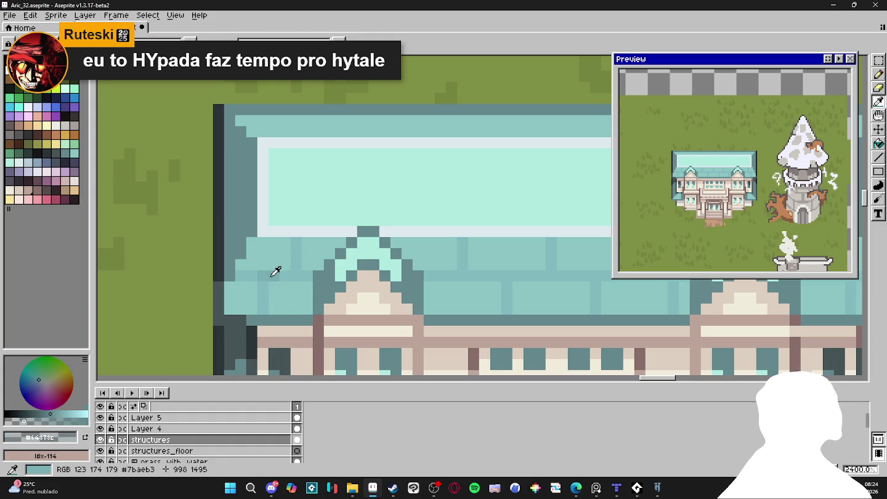
# Pick #7baeb3 and paint tile seams across the roof through to its right section.
pyautogui.keyDown('alt'); pyautogui.click(242, 274); pyautogui.keyUp('alt')
pyautogui.moveTo(297, 276)
pyautogui.mouseDown()
pyautogui.moveTo(295, 268)
pyautogui.moveTo(530, 282)
pyautogui.moveTo(520, 283)
pyautogui.mouseUp()
pyautogui.hscroll(2, 486, 280)
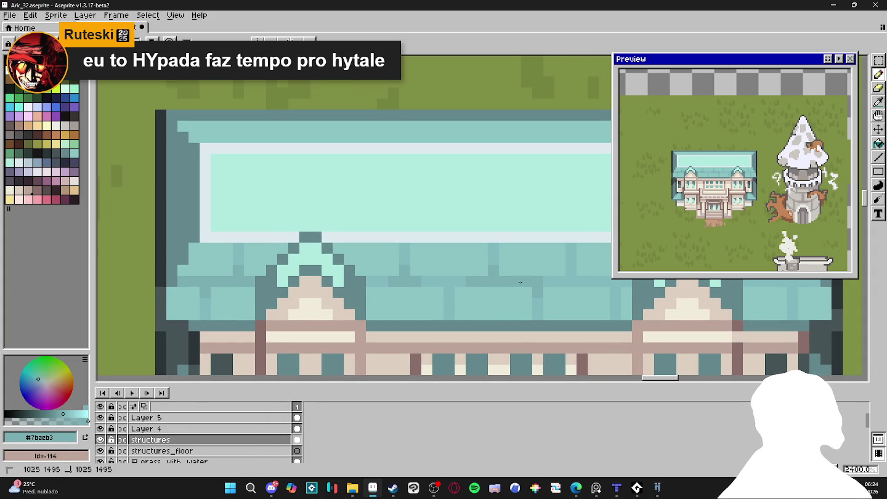
pyautogui.hscroll(2, 546, 283)
pyautogui.hscroll(4, 481, 295)
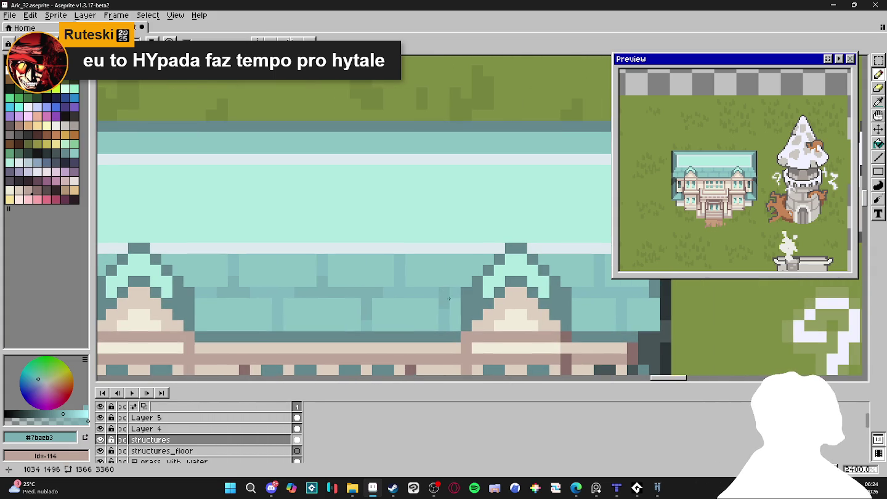
pyautogui.hscroll(2, 369, 299)
pyautogui.hscroll(2, 370, 299)
pyautogui.moveTo(463, 294); pyautogui.dragTo(513, 289)
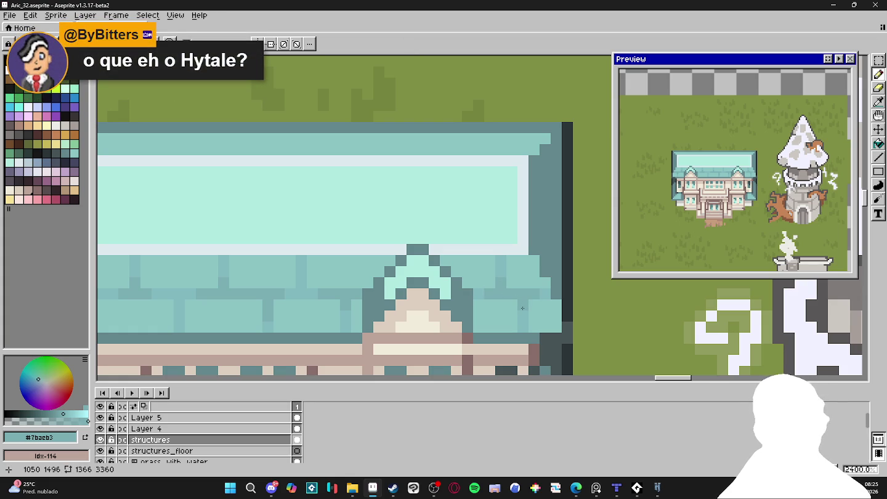
pyautogui.scroll(-2, 519, 308)
pyautogui.scroll(-2, 493, 318)
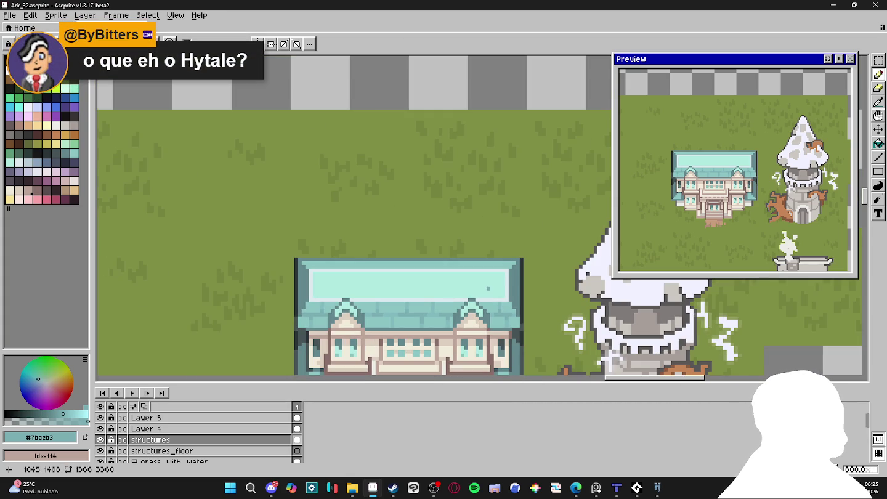
# Paint two #64878c dark teal pixels on the roof tiles.
pyautogui.scroll(4, 447, 300)
pyautogui.keyDown('alt'); pyautogui.click(352, 329); pyautogui.keyUp('alt')
pyautogui.click(351, 319)
pyautogui.click(363, 318)
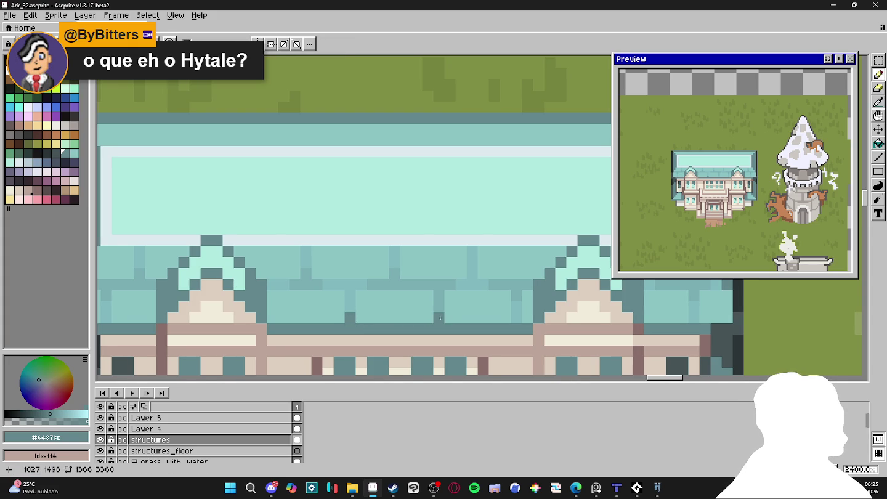
# Try a #7baeb3 teal line across the roof tiles, then undo it.
pyautogui.keyDown('alt'); pyautogui.click(417, 265); pyautogui.keyUp('alt')
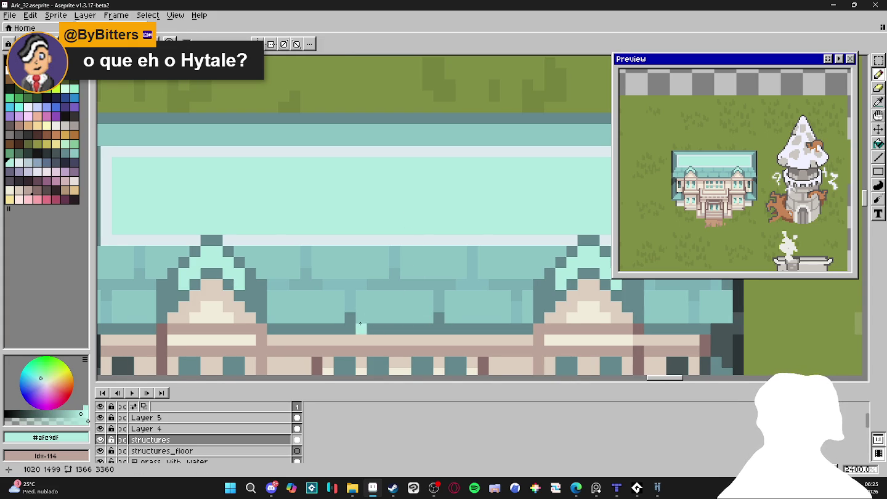
pyautogui.keyDown('alt'); pyautogui.click(388, 276); pyautogui.keyUp('alt')
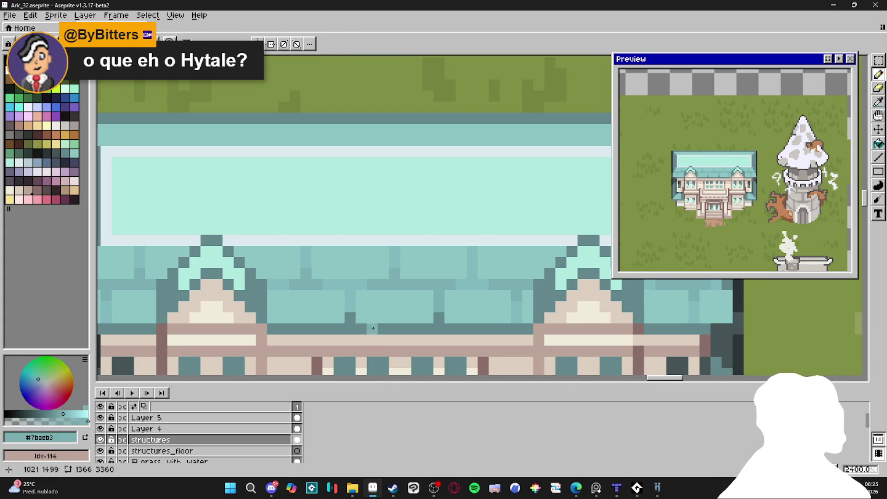
pyautogui.moveTo(363, 317); pyautogui.dragTo(423, 319)
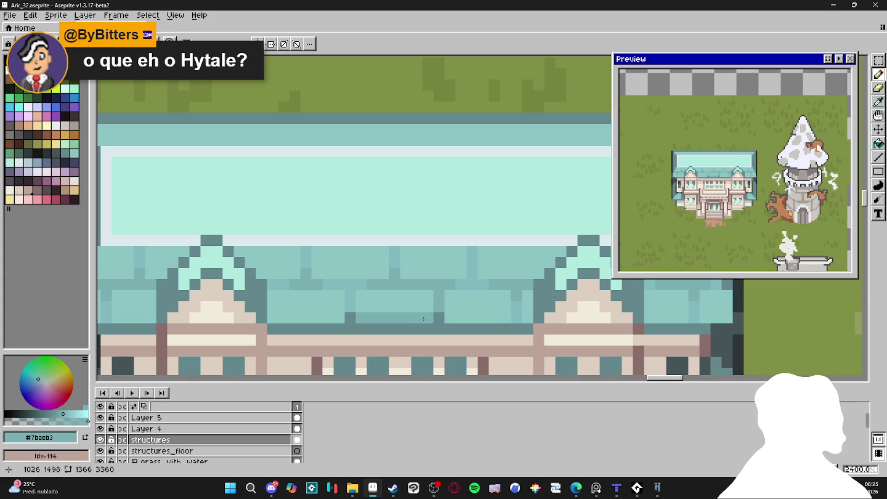
pyautogui.hotkey('ctrl', 'z')
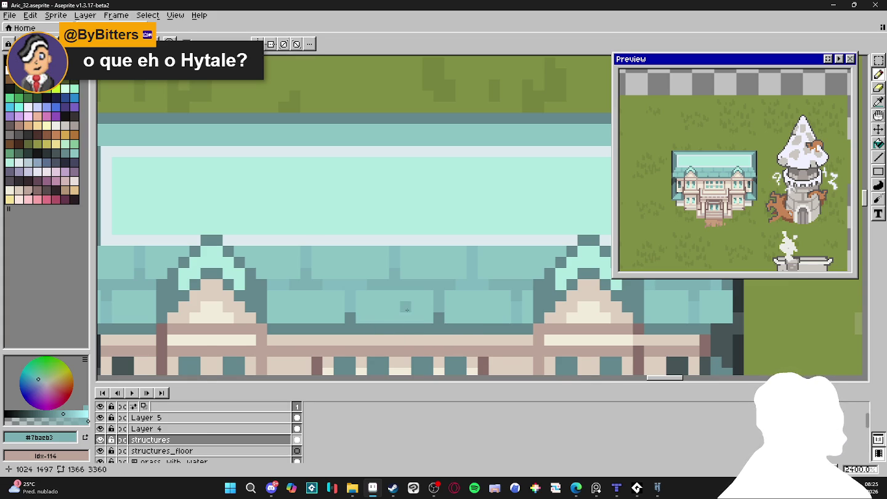
# Zoom out and pan to view the mansion beside the mushroom tower.
pyautogui.scroll(-2, 423, 315)
pyautogui.scroll(-1, 423, 315)
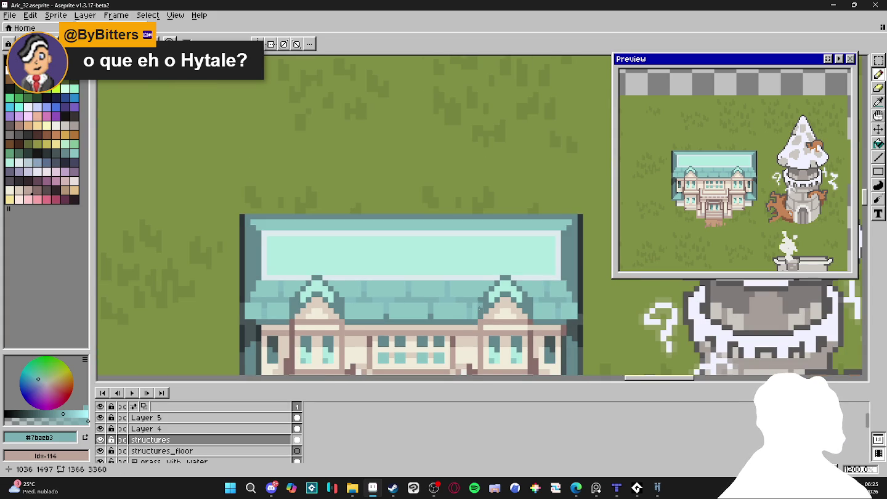
pyautogui.moveTo(480, 307); pyautogui.dragTo(493, 290)
pyautogui.scroll(-1, 524, 295)
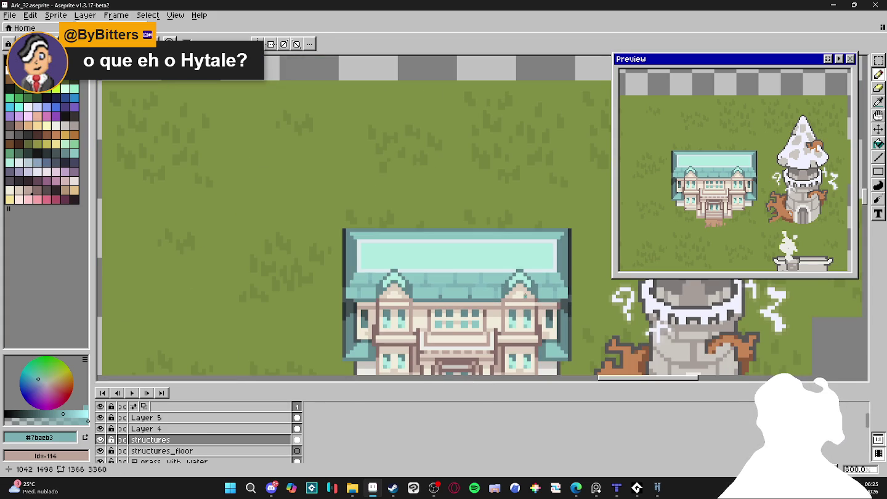
pyautogui.scroll(-1, 498, 312)
pyautogui.moveTo(507, 321); pyautogui.dragTo(482, 308)
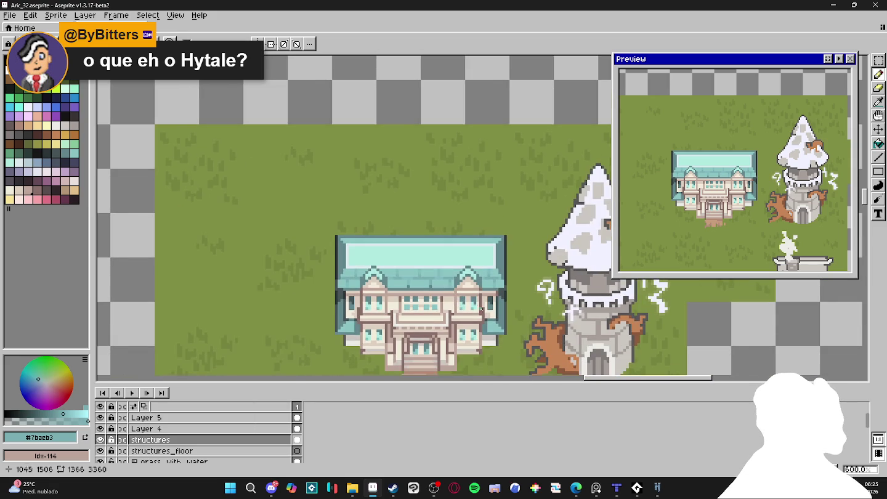
pyautogui.scroll(-3, 511, 324)
pyautogui.scroll(2, 518, 373)
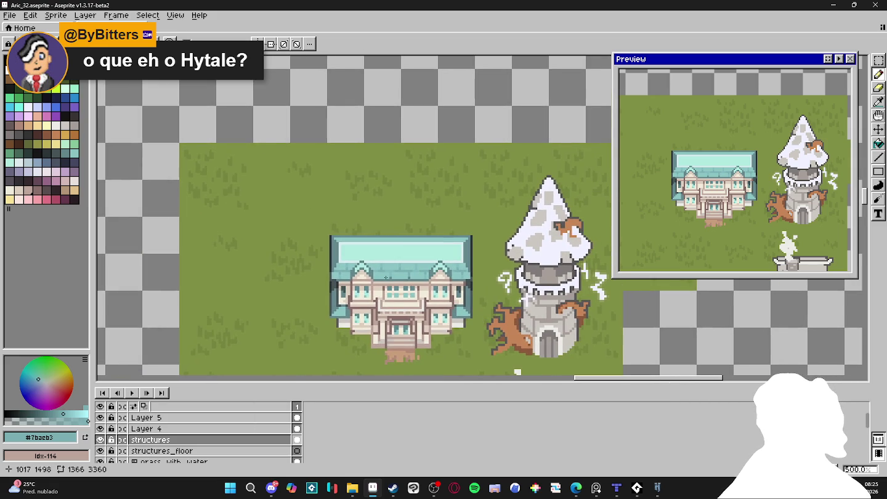
pyautogui.scroll(3, 387, 278)
pyautogui.scroll(2, 386, 277)
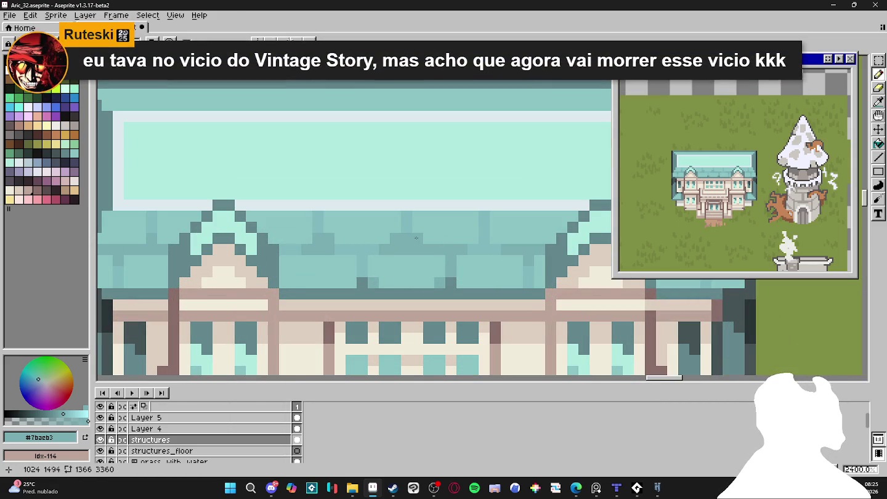
pyautogui.hscroll(2, 493, 269)
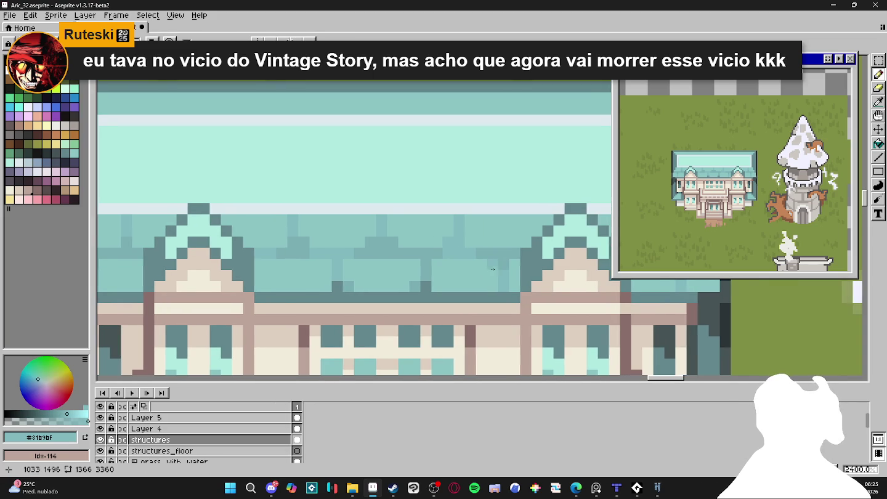
pyautogui.hscroll(1, 474, 247)
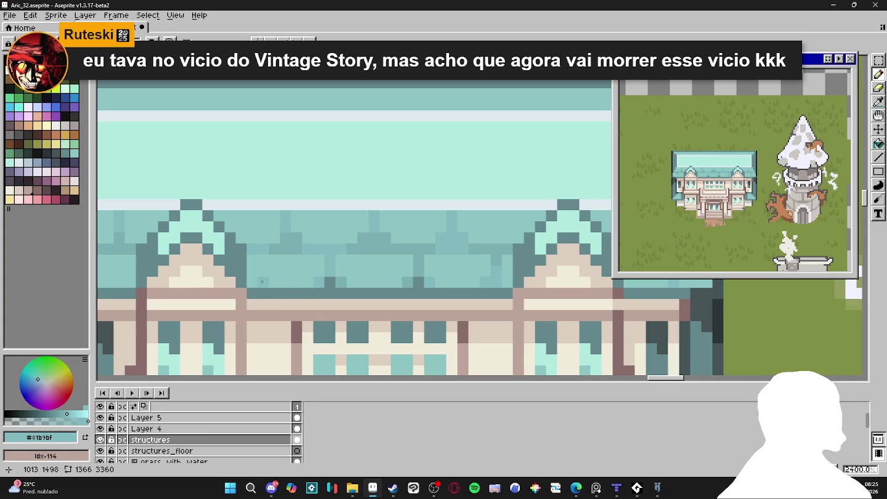
pyautogui.hscroll(-5, 219, 282)
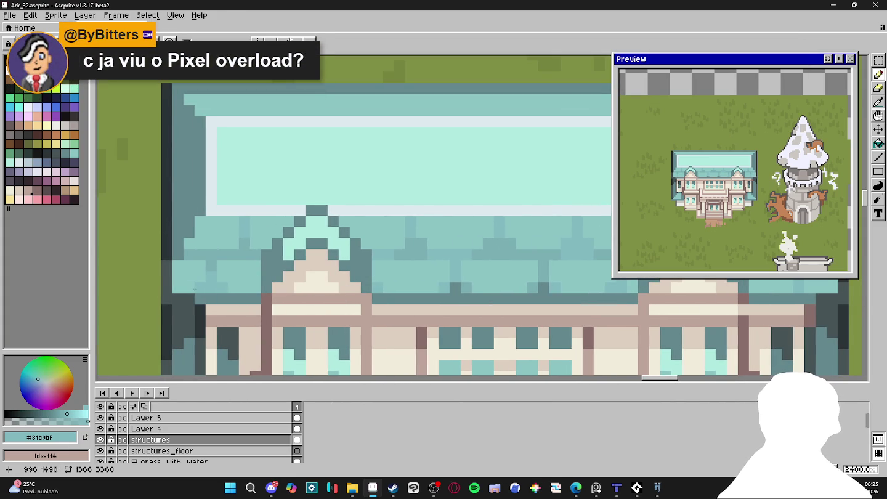
pyautogui.scroll(-3, 373, 278)
pyautogui.scroll(-3, 373, 278)
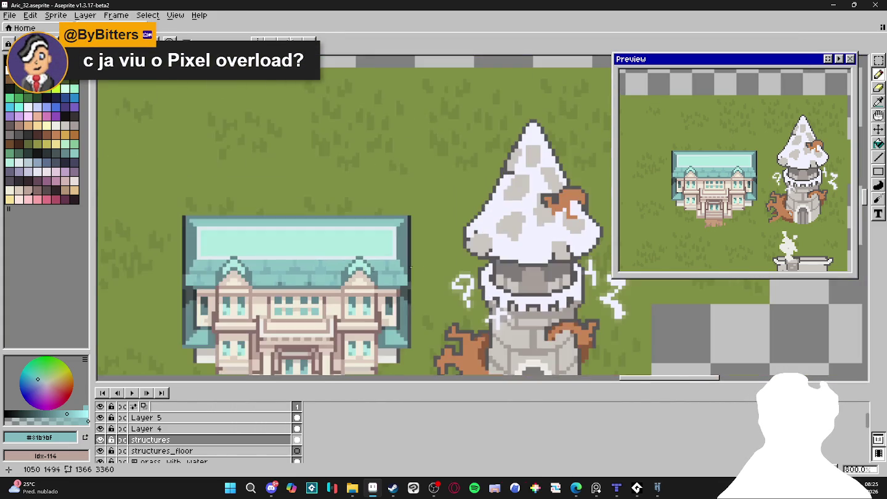
pyautogui.scroll(4, 404, 265)
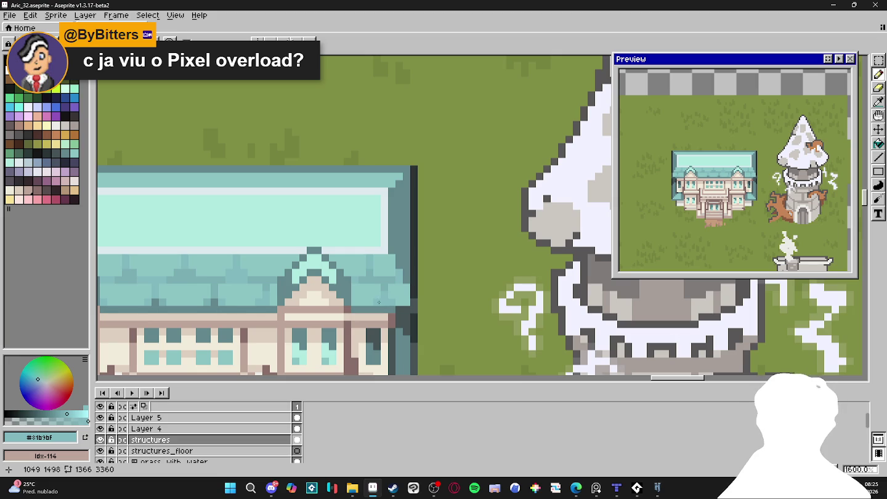
pyautogui.hscroll(-2, 314, 300)
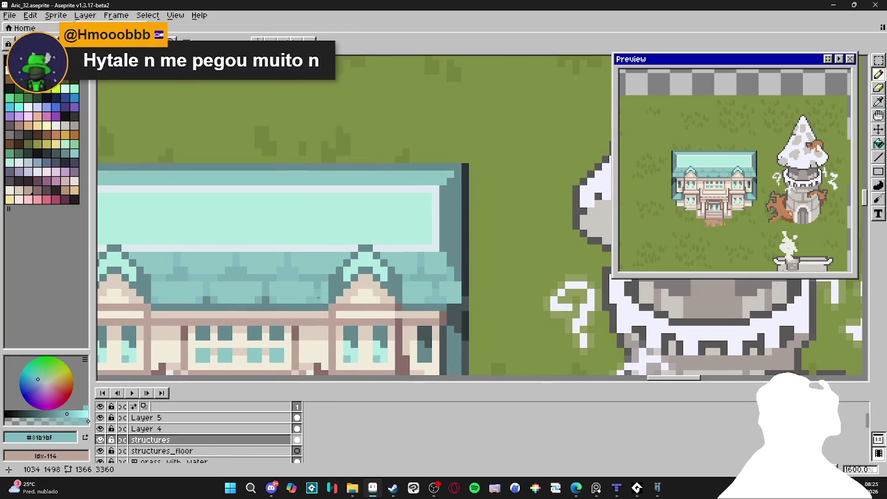
pyautogui.scroll(-2, 329, 294)
pyautogui.scroll(-1, 364, 305)
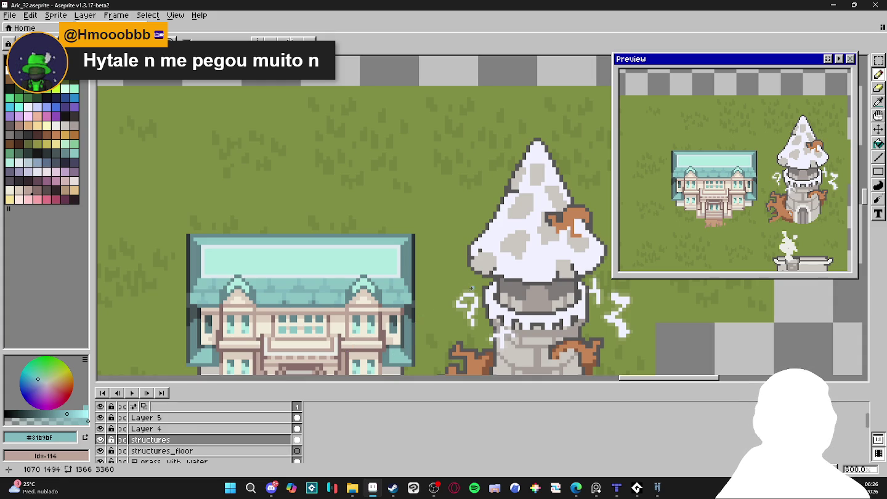
# Draw two short #64878c tile dividers along the roof's top edge.
pyautogui.scroll(2, 280, 245)
pyautogui.keyDown('alt'); pyautogui.click(165, 228); pyautogui.keyUp('alt')
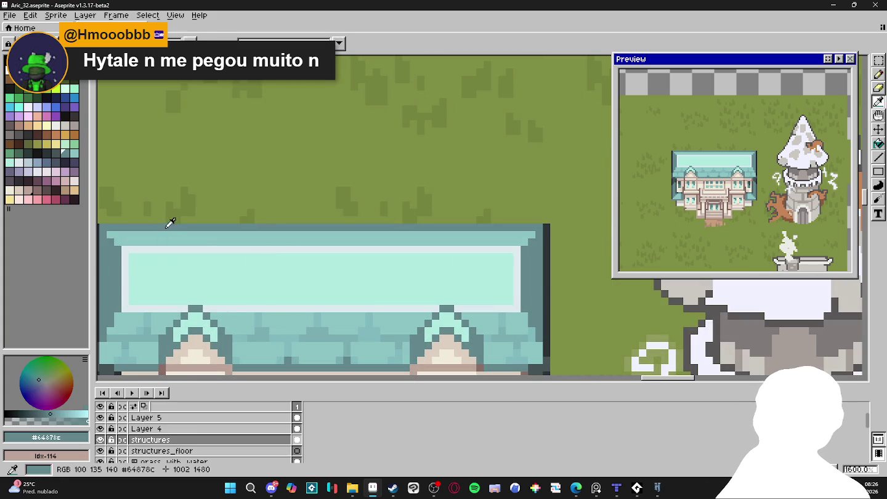
pyautogui.moveTo(147, 241); pyautogui.dragTo(147, 234)
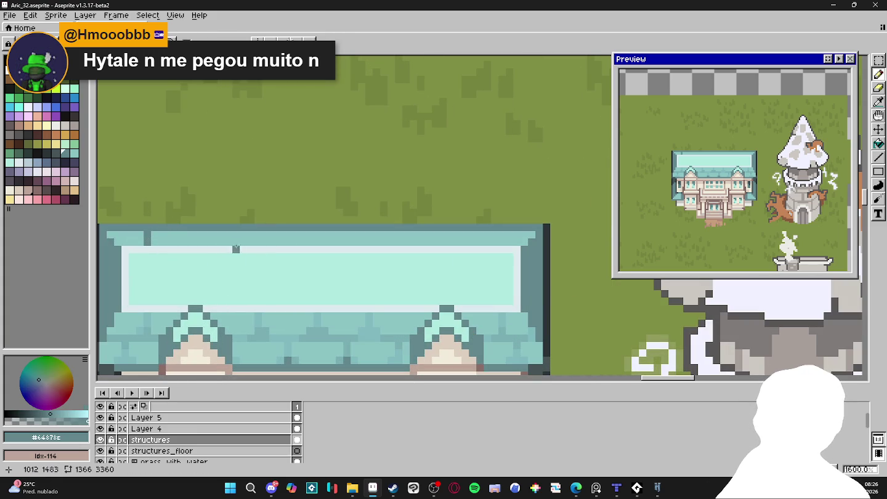
pyautogui.moveTo(199, 242); pyautogui.dragTo(199, 234)
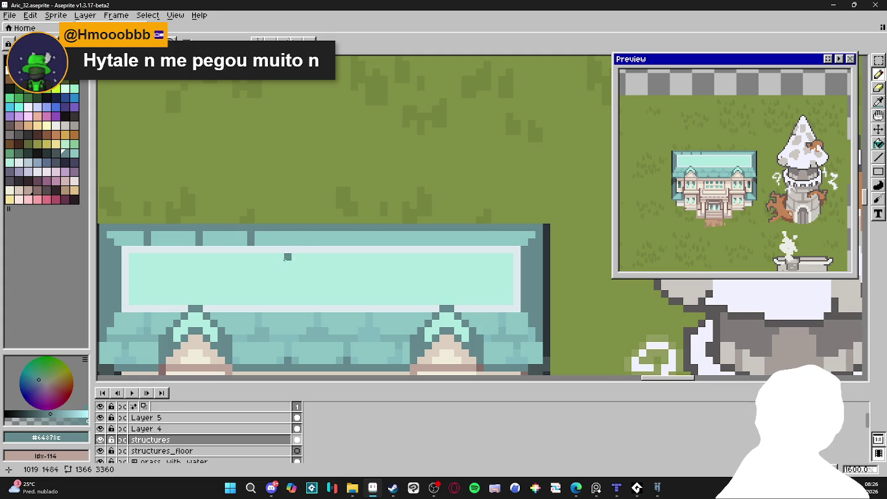
pyautogui.moveTo(288, 258); pyautogui.dragTo(348, 236)
# Eyedrop the lighter #81b9bf roof teal and return to the Pencil.
pyautogui.press('i')
pyautogui.click(209, 295)
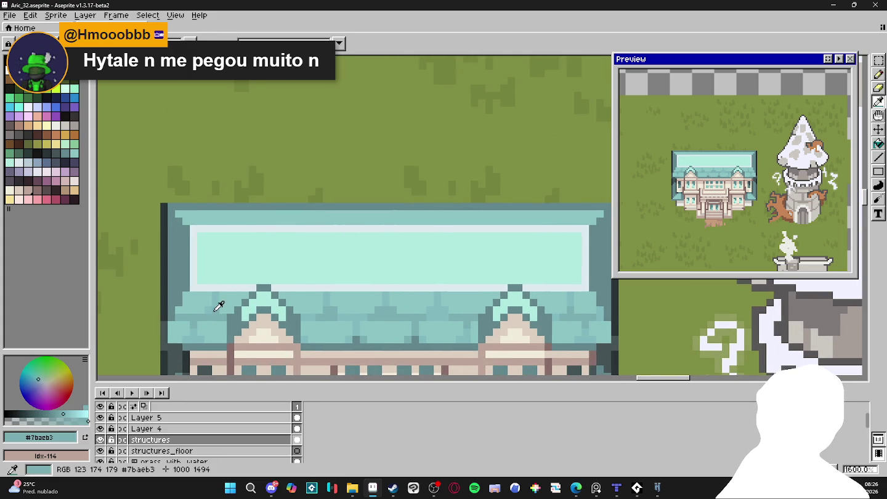
pyautogui.click(221, 215)
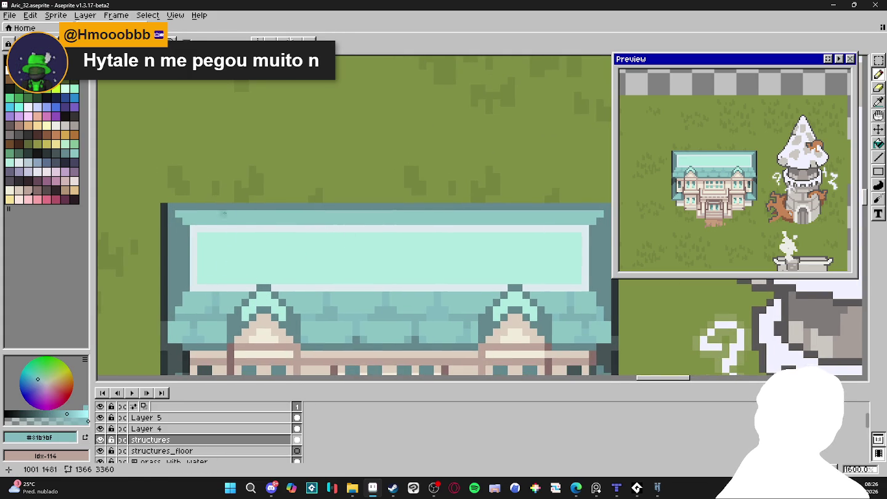
pyautogui.press('b')
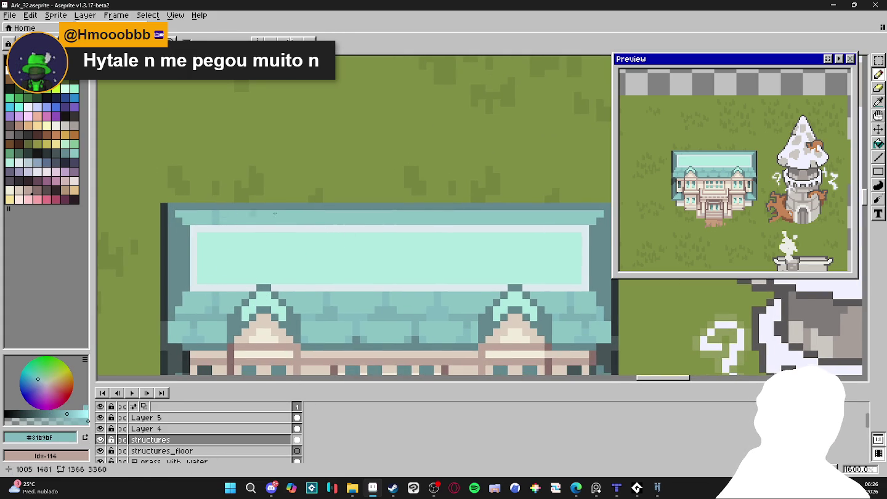
pyautogui.press('b')
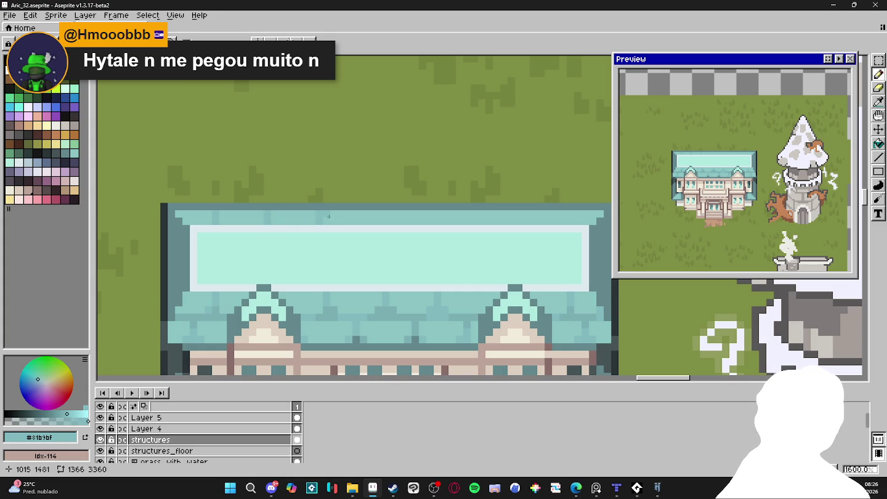
# Zoom out and centre the whole map in view.
pyautogui.hscroll(2, 406, 224)
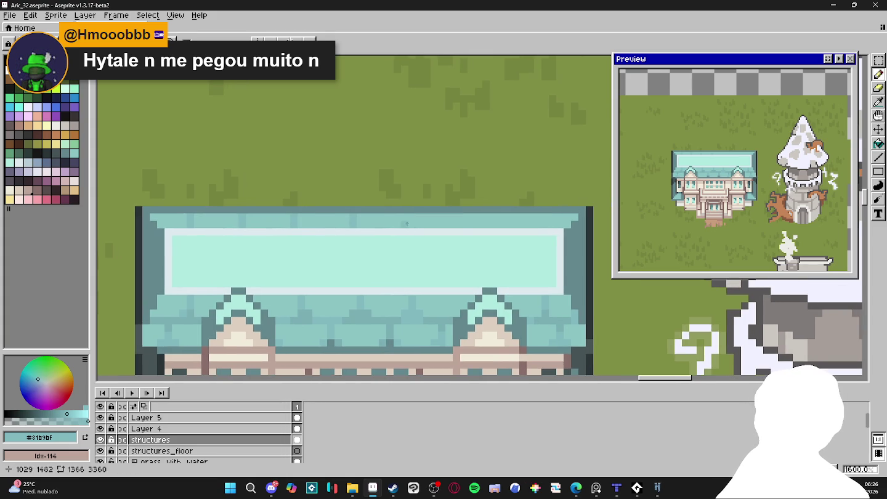
pyautogui.hscroll(2, 434, 226)
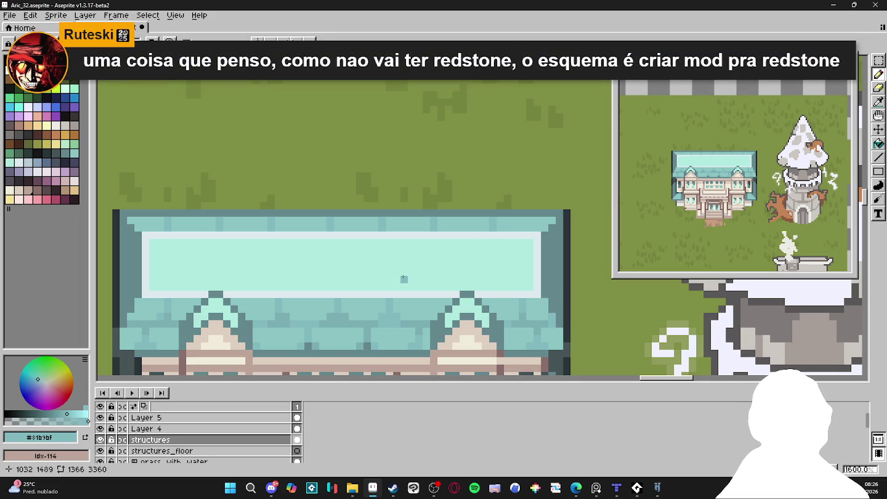
pyautogui.scroll(-1, 377, 318)
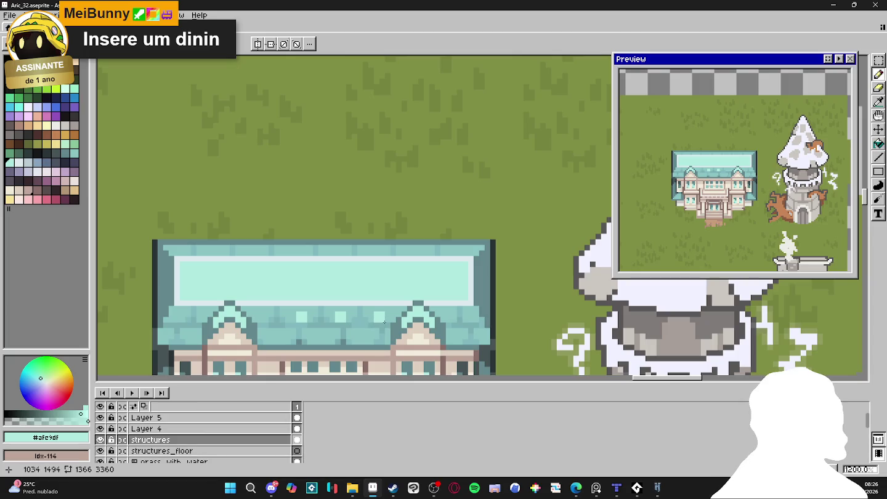
pyautogui.press('b')
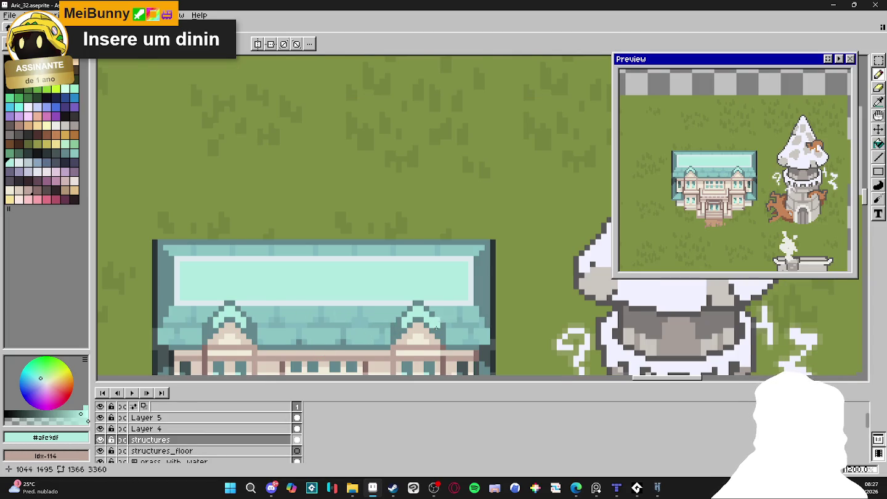
pyautogui.scroll(-2, 382, 340)
pyautogui.scroll(-2, 470, 325)
pyautogui.moveTo(448, 318); pyautogui.dragTo(429, 291)
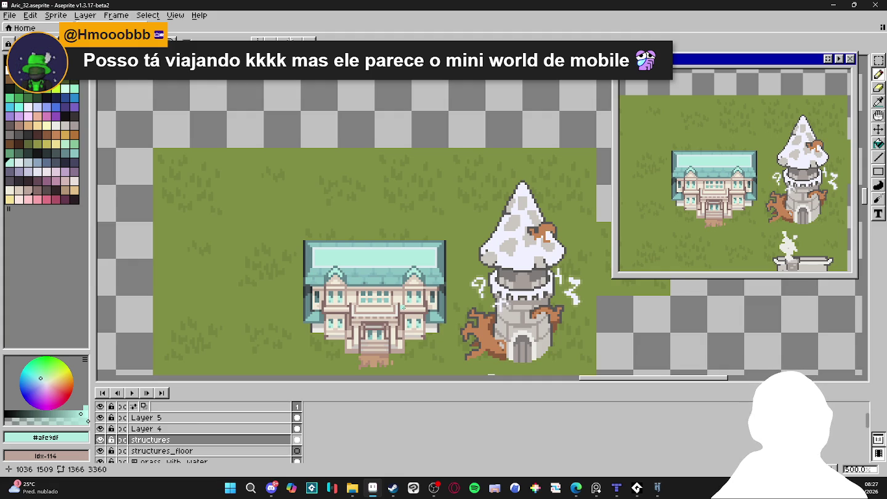
pyautogui.hotkey('alt', 'Tab')
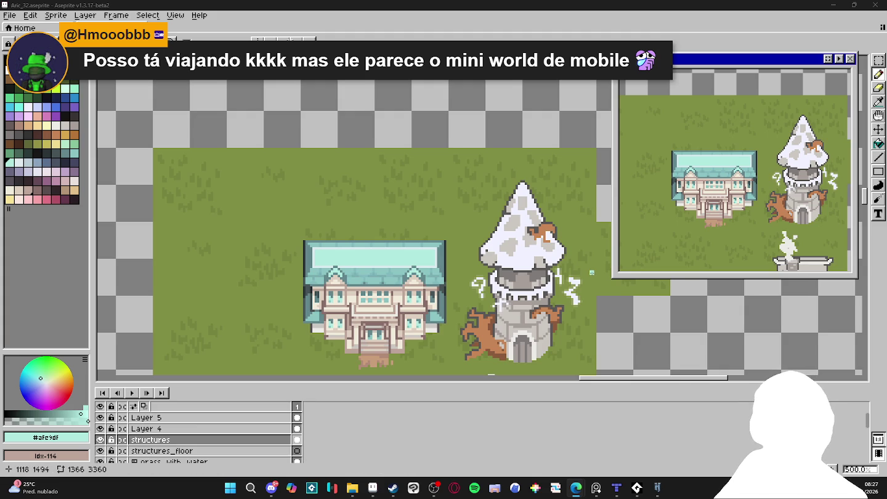
pyautogui.scroll(4, 364, 274)
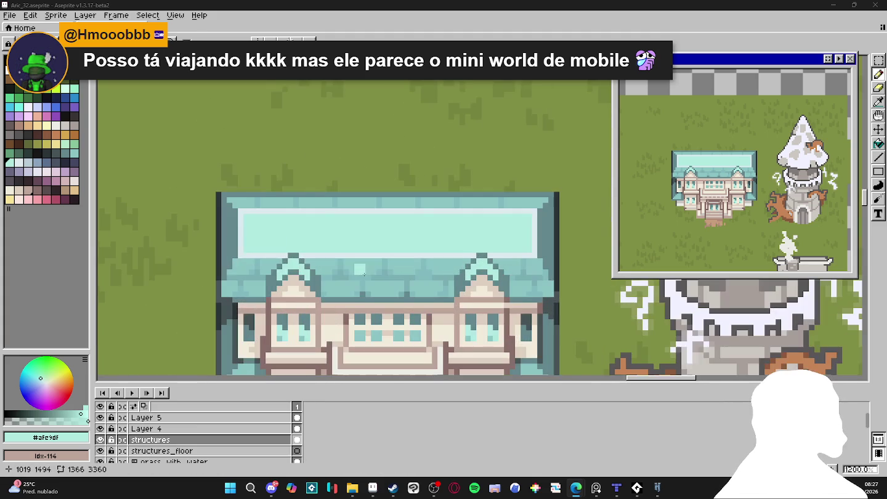
# Try painting the roof panel's light bottom border teal, then undo it.
pyautogui.keyDown('alt'); pyautogui.click(360, 269); pyautogui.keyUp('alt')
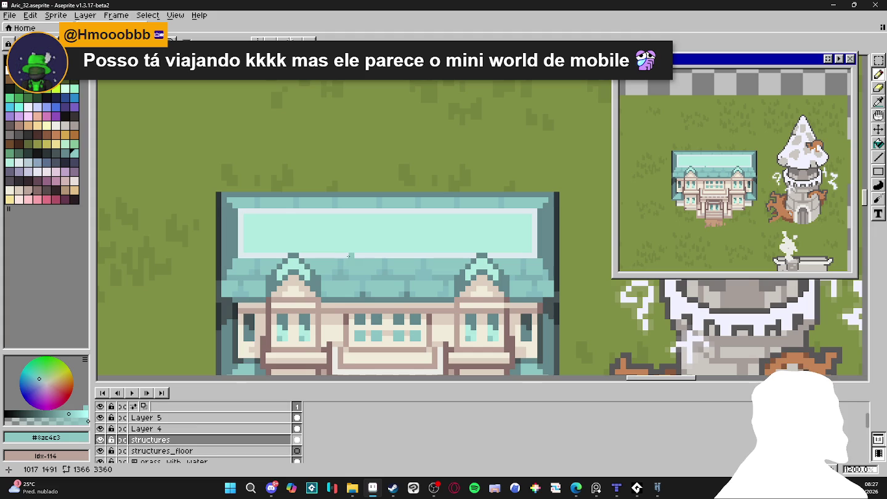
pyautogui.moveTo(349, 255); pyautogui.dragTo(465, 254)
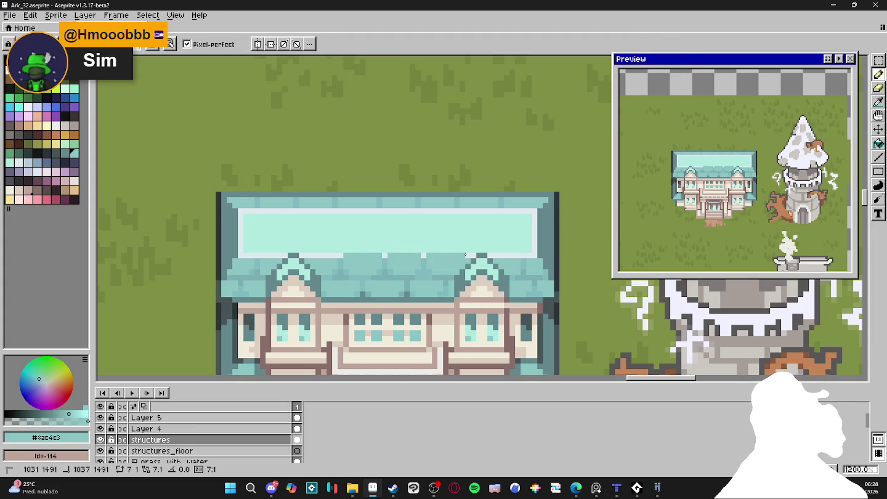
pyautogui.hotkey('ctrl', 'z')
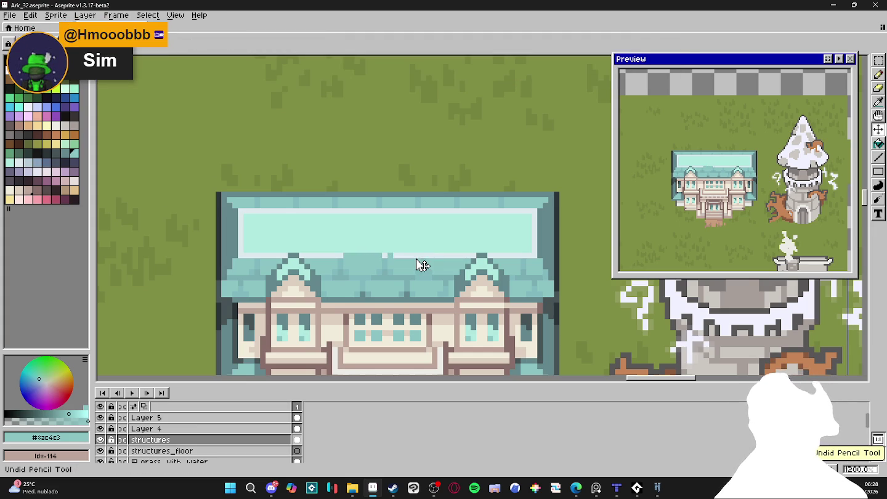
pyautogui.hotkey('ctrl', 'z')
pyautogui.hotkey('ctrl', 'z')
pyautogui.hotkey('ctrl', 'z')
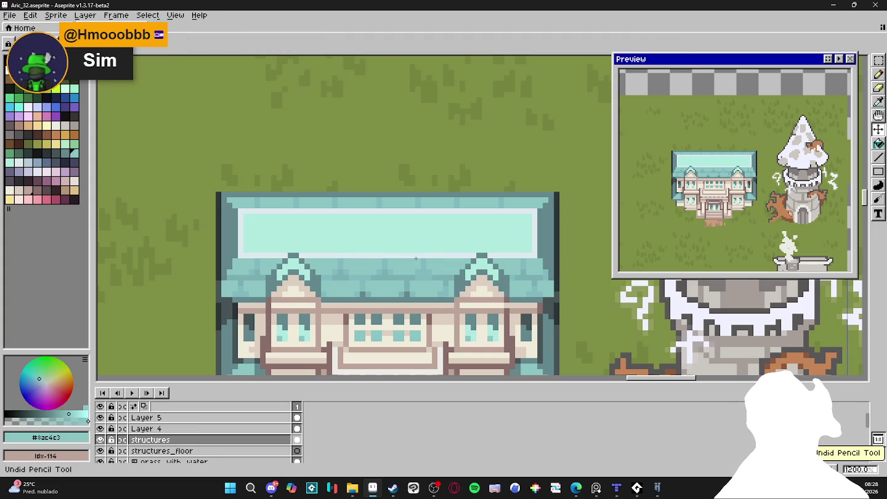
# Sample the darker teal from the roof and save the file.
pyautogui.scroll(1, 262, 259)
pyautogui.press('alt')
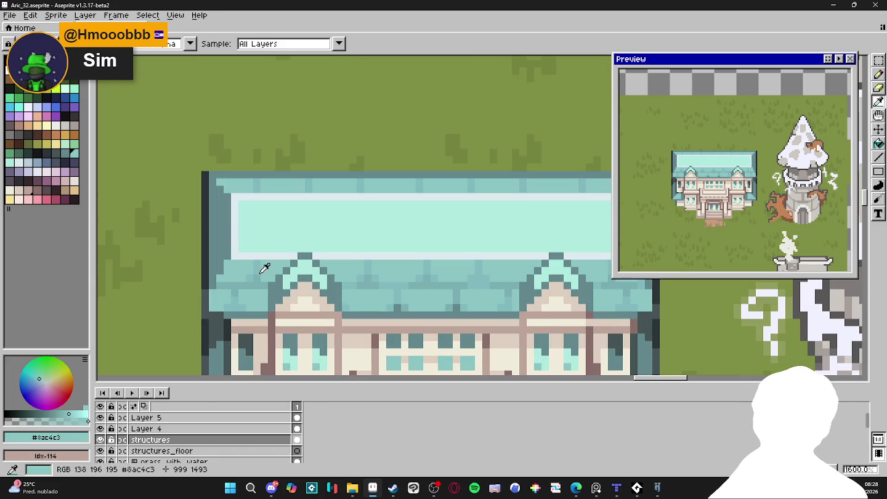
pyautogui.click(263, 267)
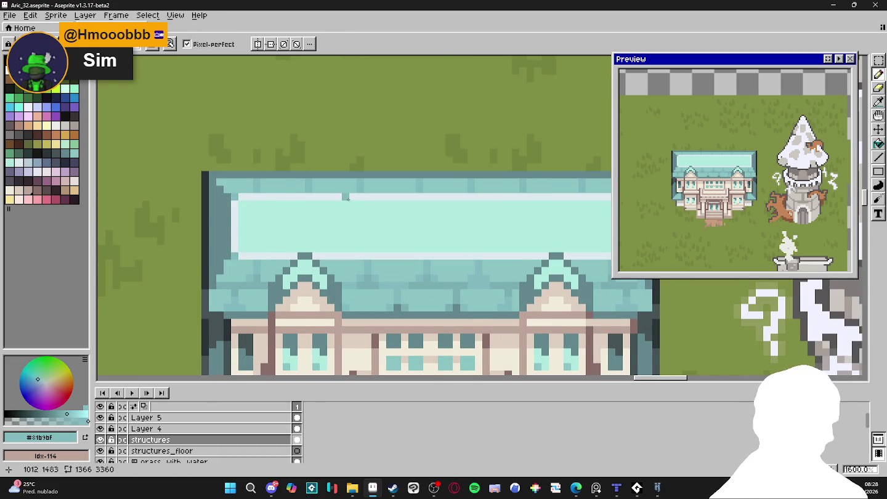
pyautogui.scroll(-1, 349, 203)
pyautogui.scroll(1, 507, 207)
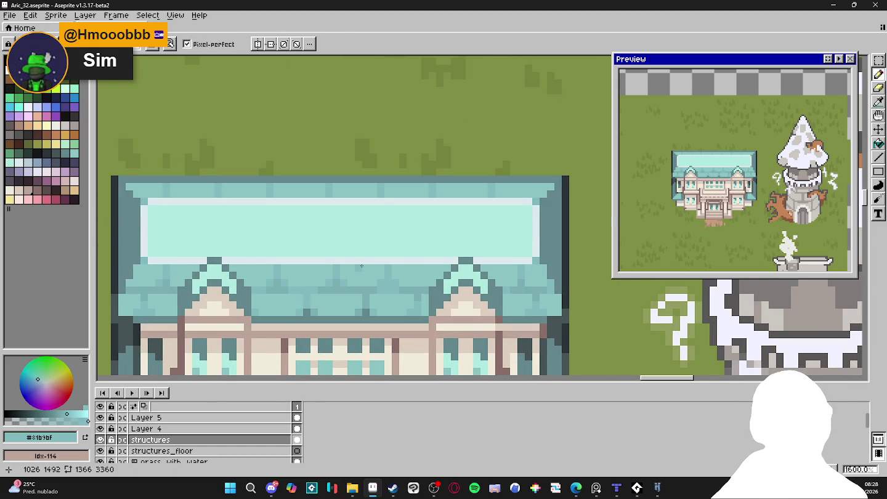
pyautogui.scroll(-1, 362, 266)
pyautogui.hotkey('ctrl', 's')
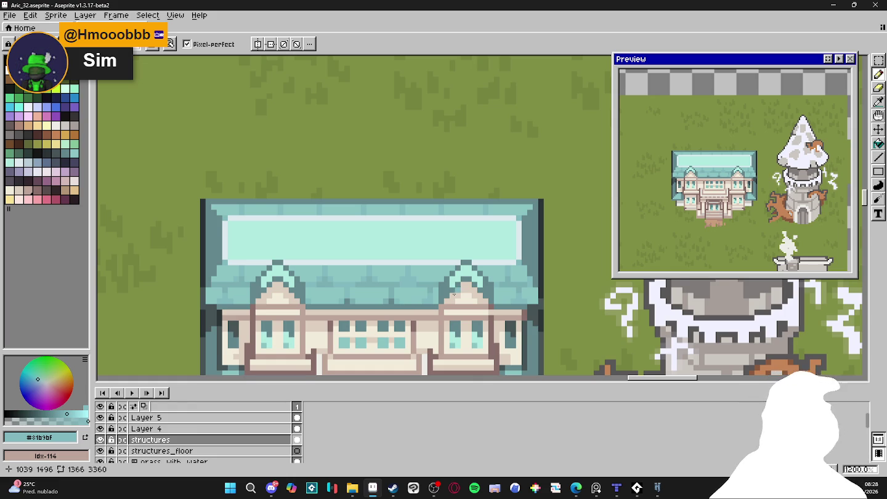
# Fill the lower roof band with darker teal and paint a few lighter #8ac4c3 tile pixels.
pyautogui.hotkey('ctrl', 'z')
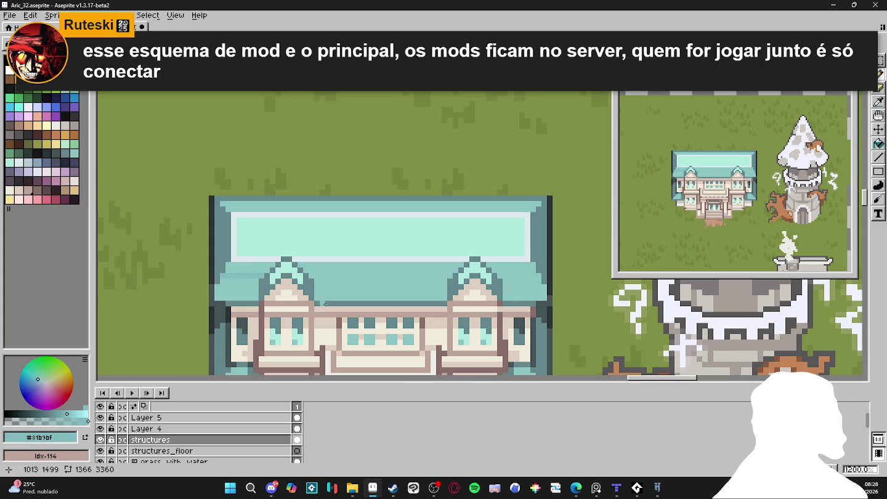
pyautogui.press('g')
pyautogui.click(273, 281)
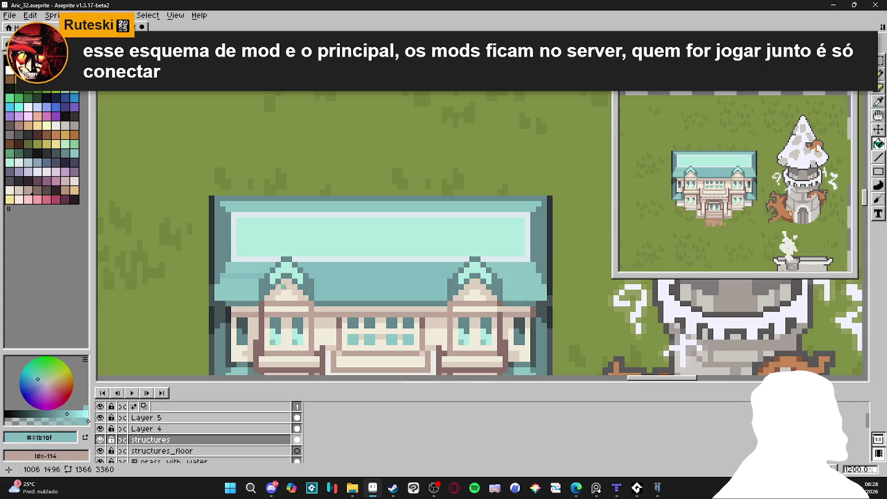
pyautogui.keyDown('alt'); pyautogui.click(463, 201); pyautogui.keyUp('alt')
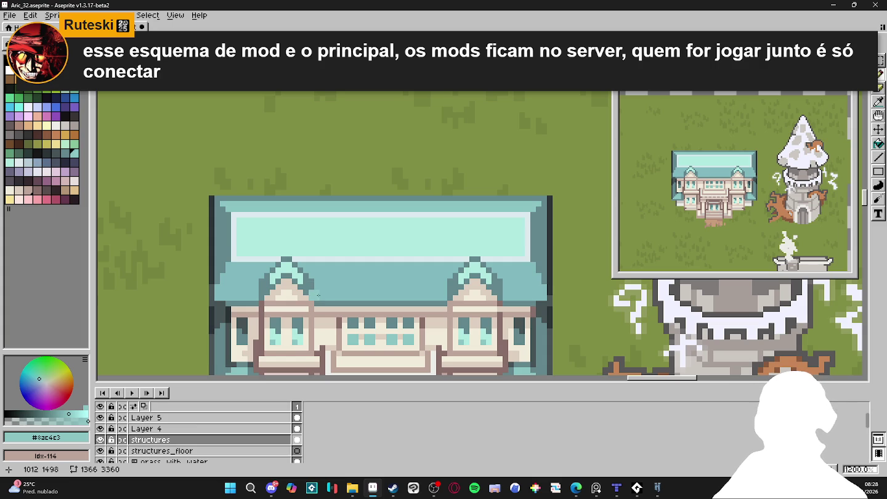
pyautogui.moveTo(321, 297)
pyautogui.mouseDown()
pyautogui.moveTo(439, 299)
pyautogui.moveTo(419, 279)
pyautogui.moveTo(391, 283)
pyautogui.mouseUp()
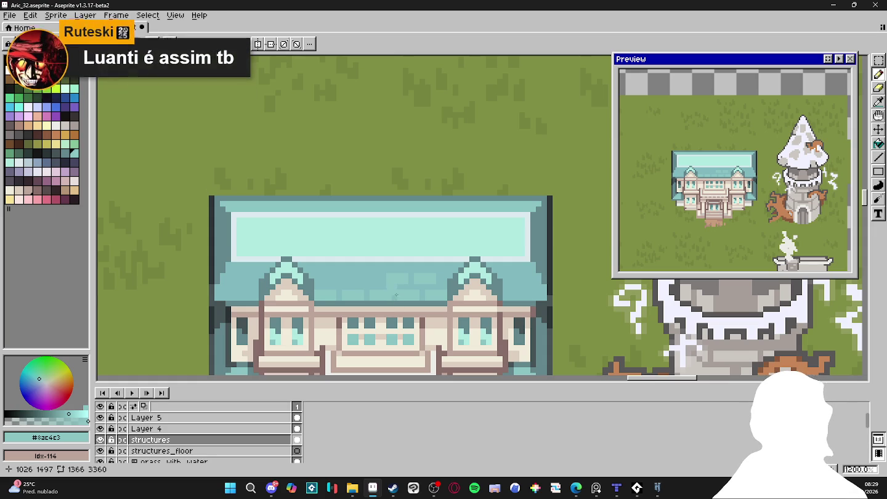
# Pencil a row of six lighter teal tiles across the lower roof and start a second row above.
pyautogui.press('v')
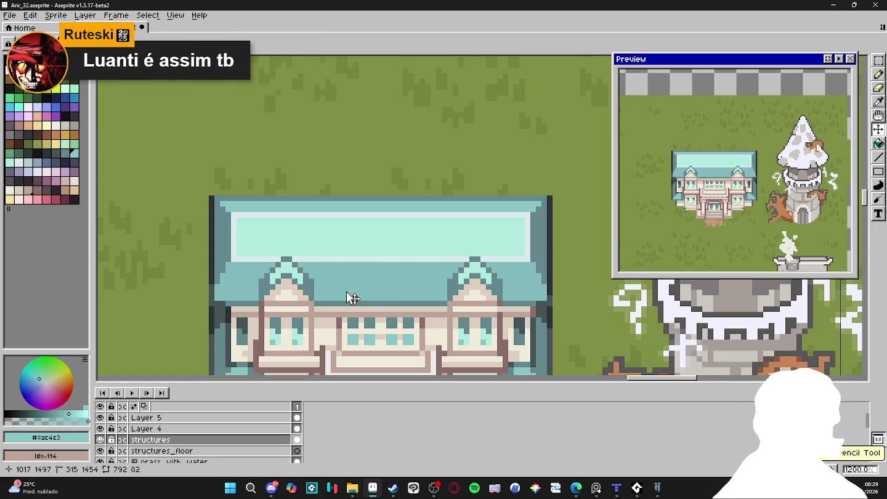
pyautogui.press('b')
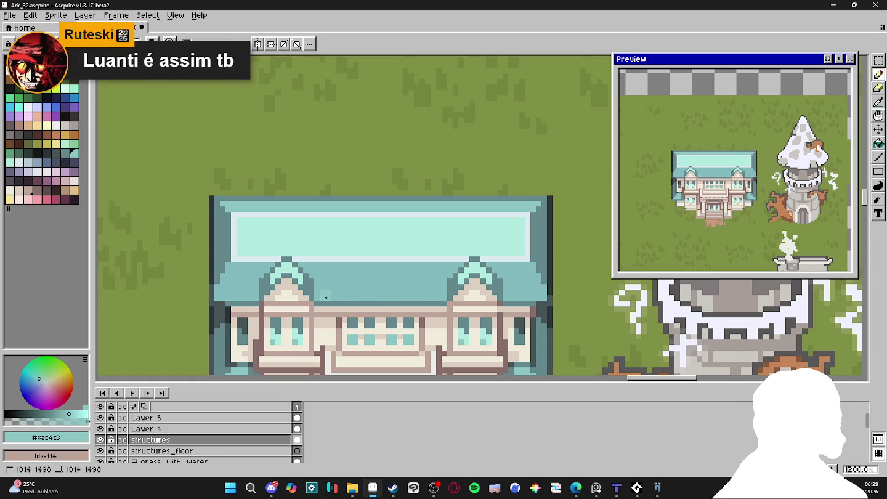
pyautogui.click(347, 299)
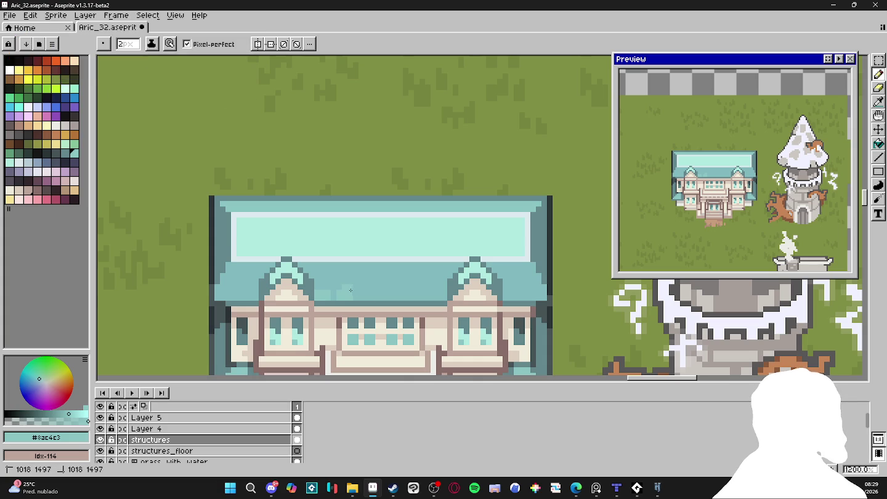
pyautogui.click(366, 298)
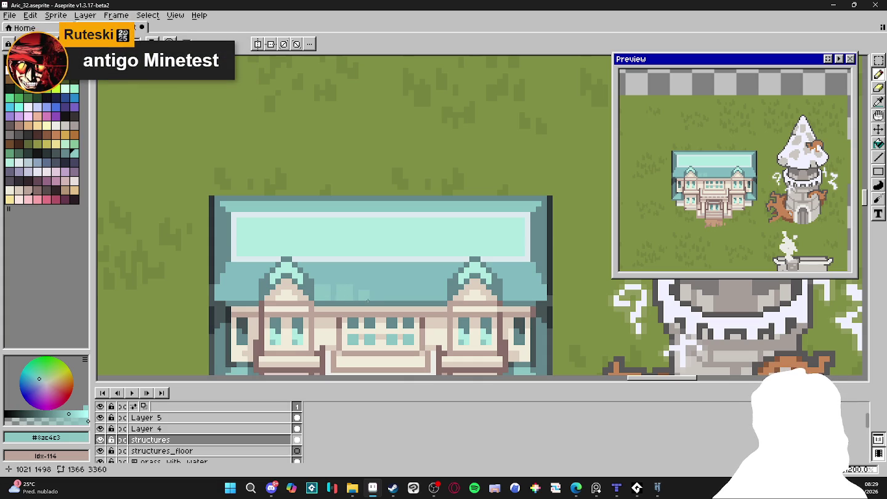
pyautogui.click(386, 296)
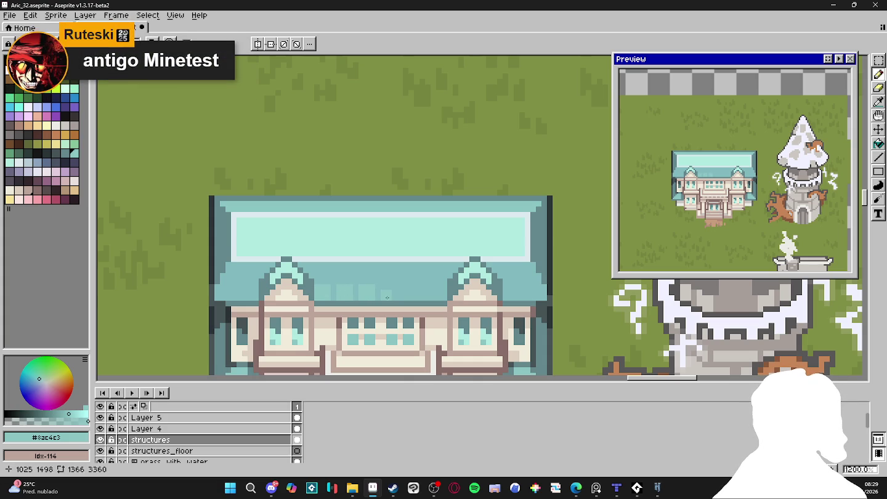
pyautogui.click(405, 296)
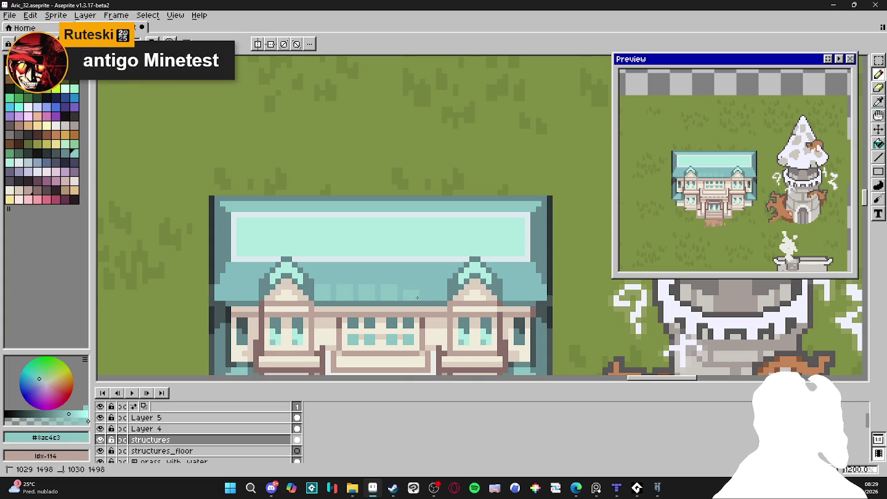
pyautogui.click(413, 296)
pyautogui.click(431, 295)
pyautogui.click(422, 273)
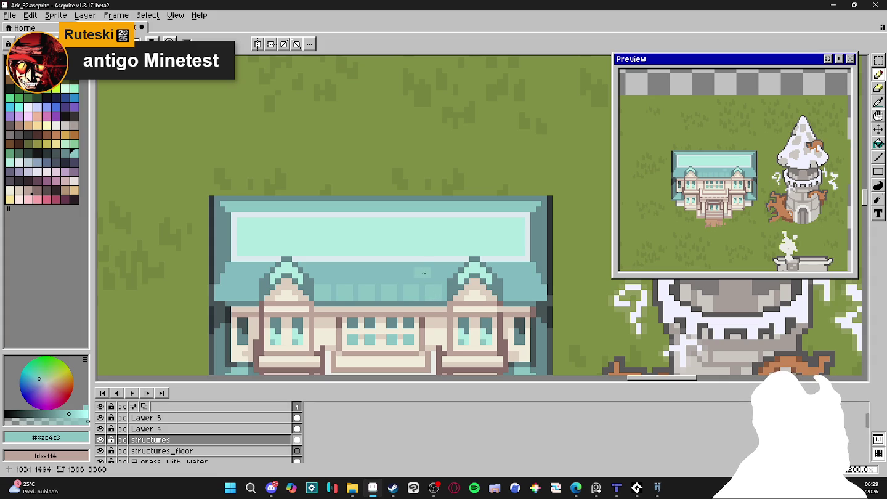
pyautogui.click(403, 275)
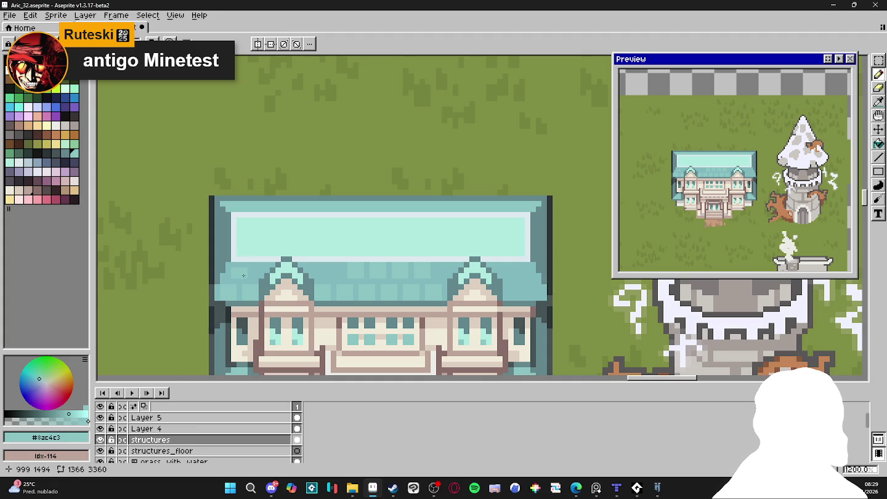
# Add a dark teal pixel on the roof's lower edge, then set the colour back to roof teal.
pyautogui.press('v')
pyautogui.press('m')
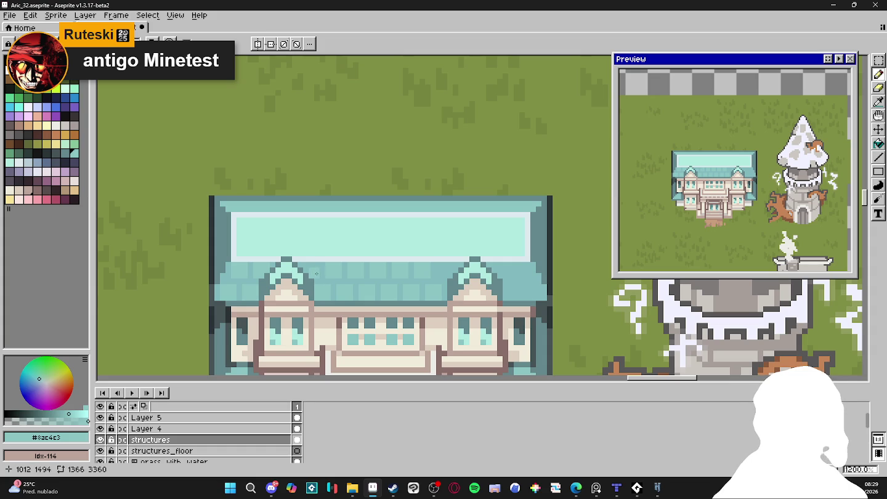
pyautogui.click(307, 267)
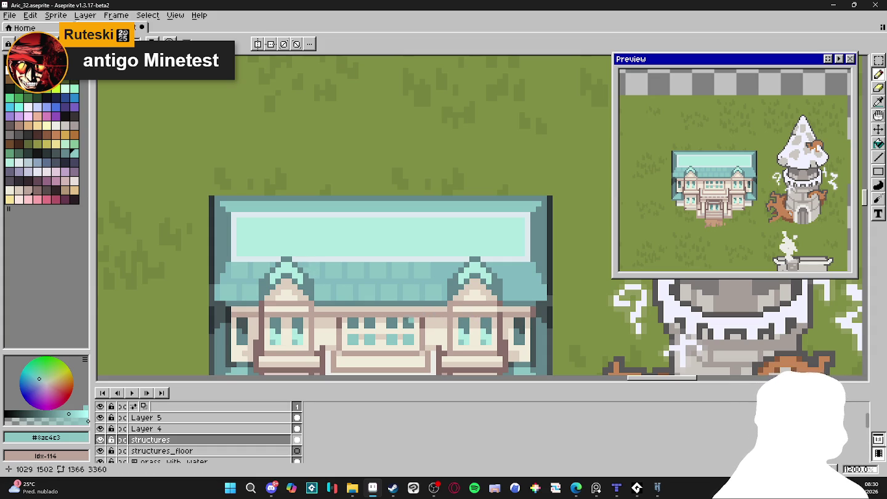
pyautogui.scroll(1, 401, 301)
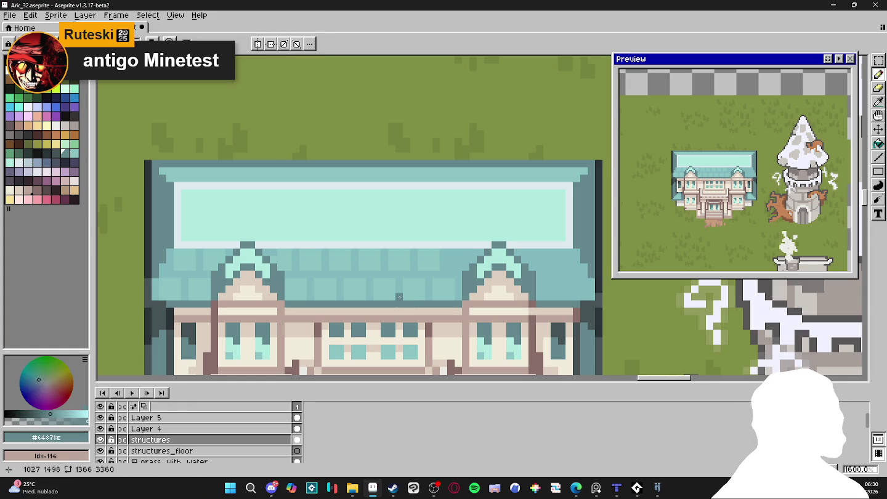
pyautogui.click(340, 296)
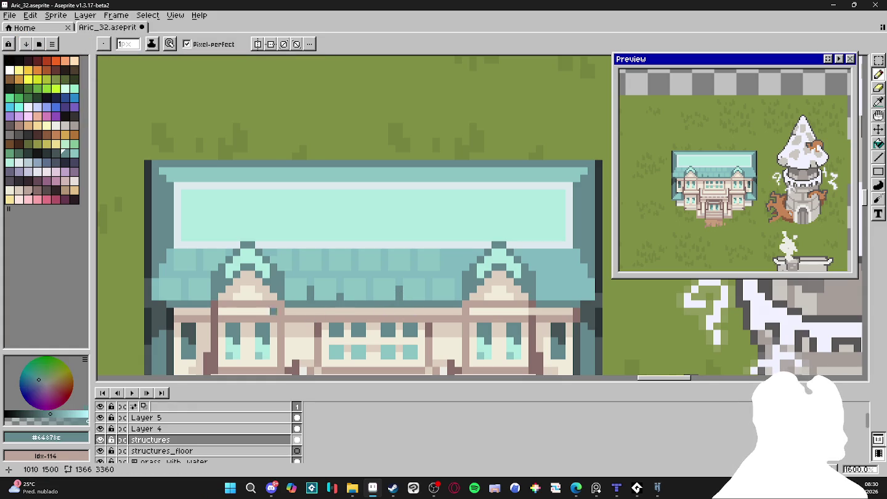
pyautogui.click(65, 414)
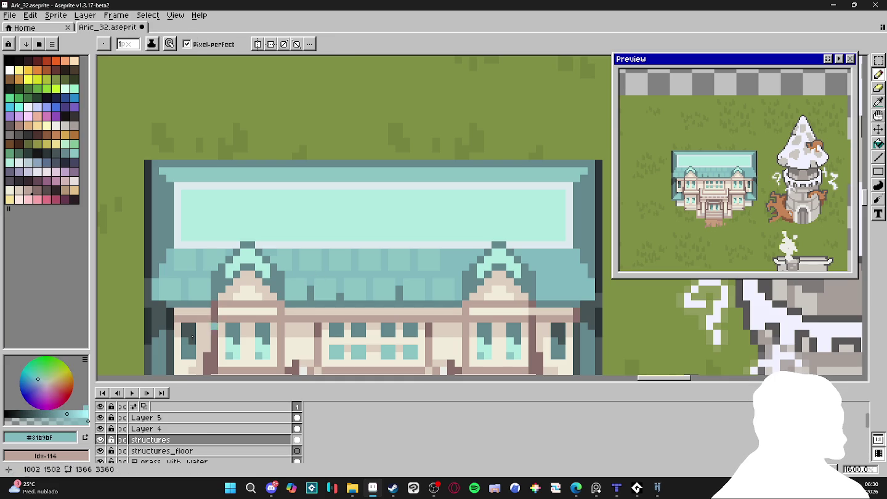
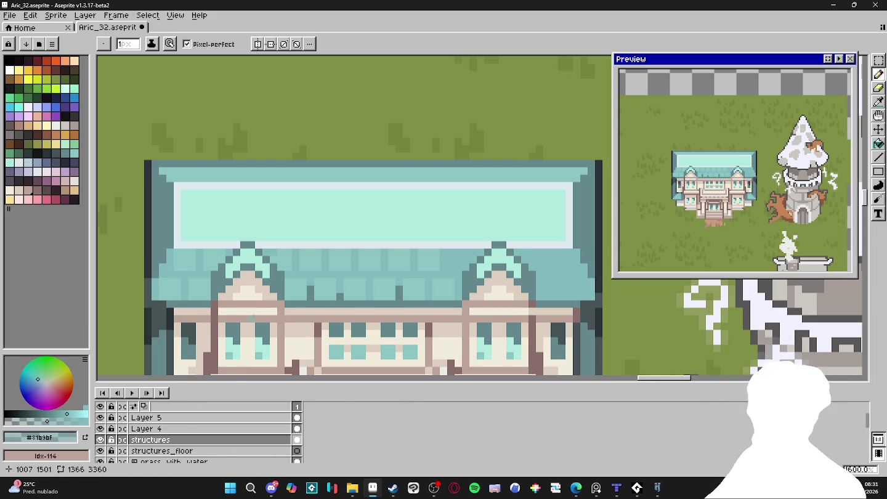
# Sample the building's cream wall colour and the roof teals from the canvas.
pyautogui.scroll(-2, 251, 317)
pyautogui.scroll(1, 308, 308)
pyautogui.scroll(1, 346, 305)
pyautogui.keyDown('alt'); pyautogui.click(357, 304); pyautogui.keyUp('alt')
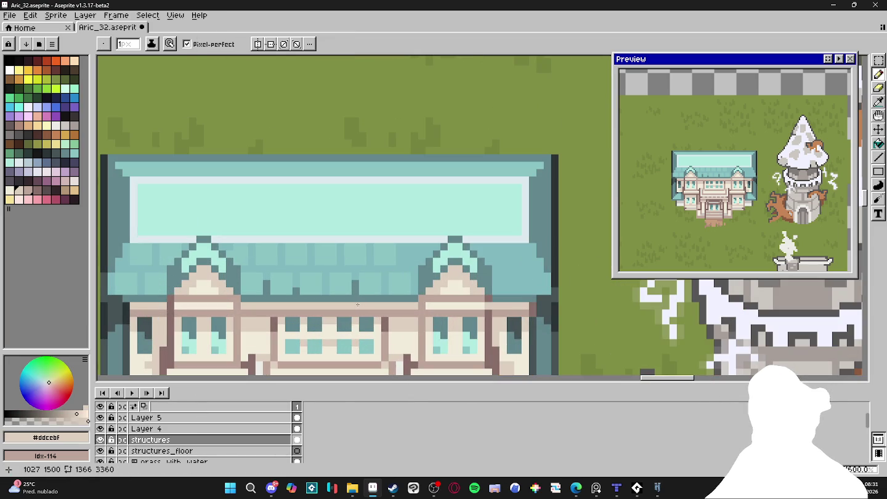
pyautogui.moveTo(324, 296); pyautogui.dragTo(334, 299)
pyautogui.scroll(1, 339, 299)
pyautogui.keyDown('alt'); pyautogui.click(372, 264); pyautogui.keyUp('alt')
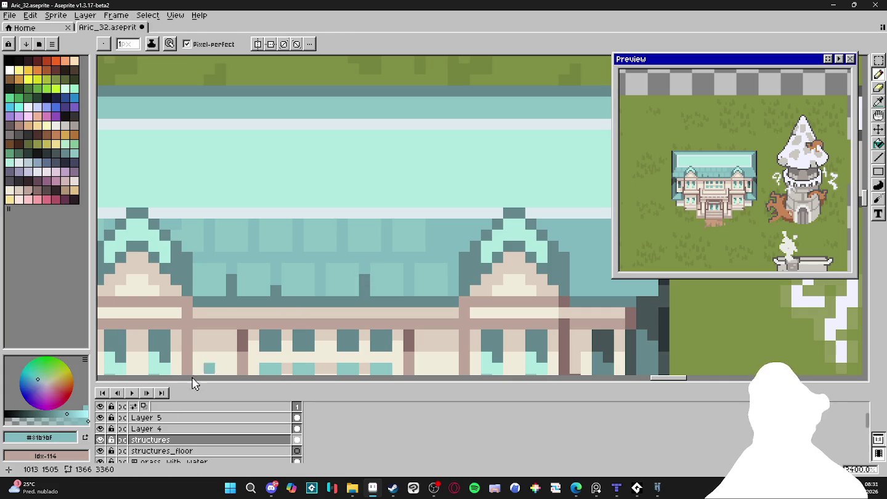
pyautogui.keyDown('alt'); pyautogui.click(364, 288); pyautogui.keyUp('alt')
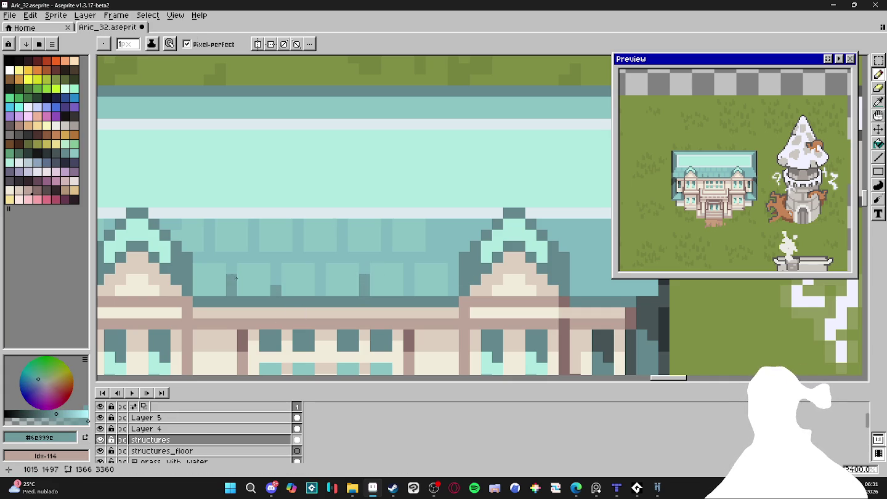
pyautogui.scroll(-1, 297, 283)
pyautogui.hscroll(1, 346, 285)
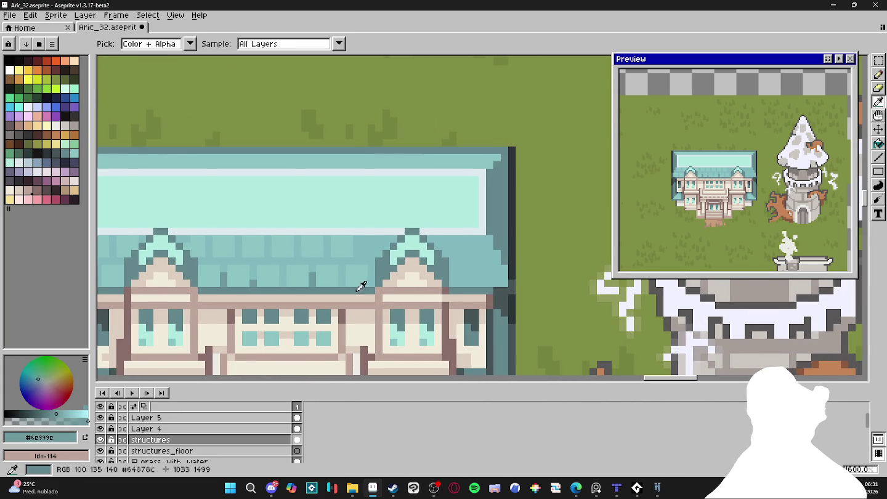
pyautogui.keyDown('alt'); pyautogui.click(361, 277); pyautogui.keyUp('alt')
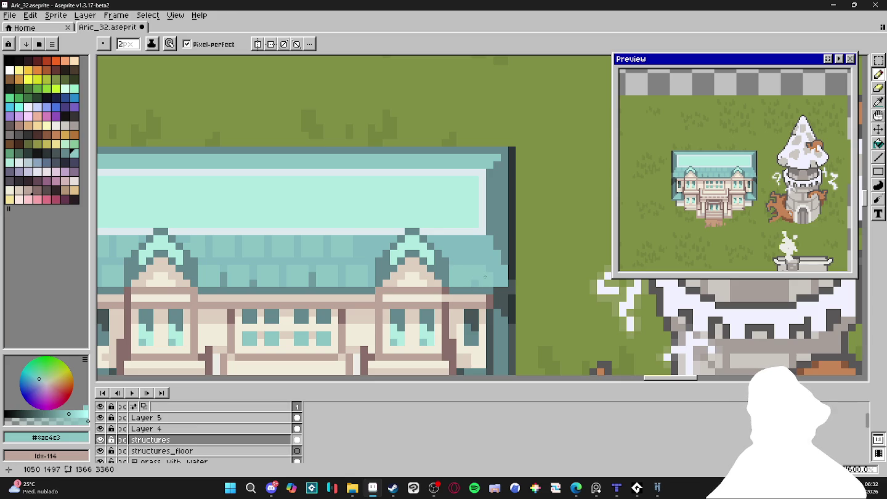
# Compare the darker and lighter roof teals, settling on the mid roof teal.
pyautogui.press('alt')
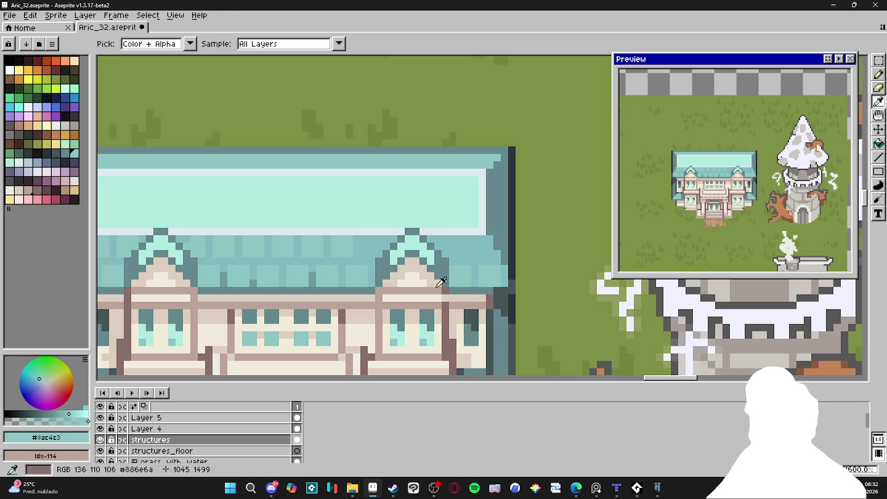
pyautogui.keyDown('alt'); pyautogui.click(322, 279); pyautogui.keyUp('alt')
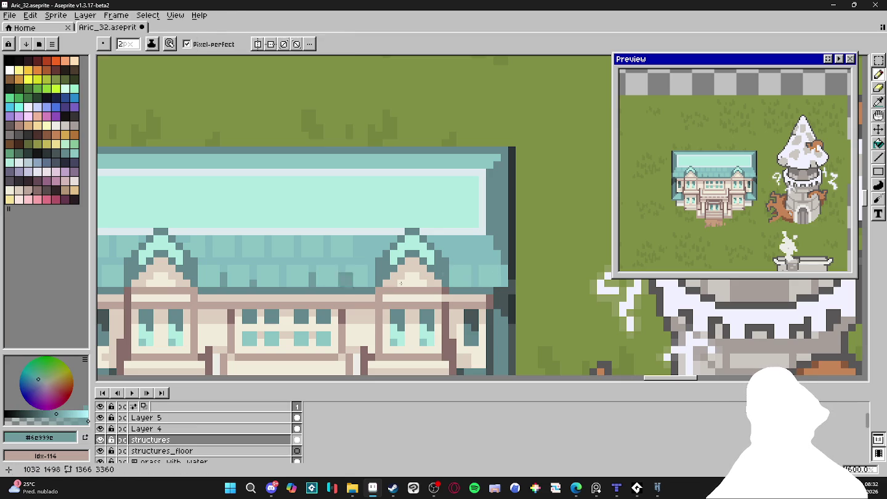
pyautogui.keyDown('alt'); pyautogui.click(475, 268); pyautogui.keyUp('alt')
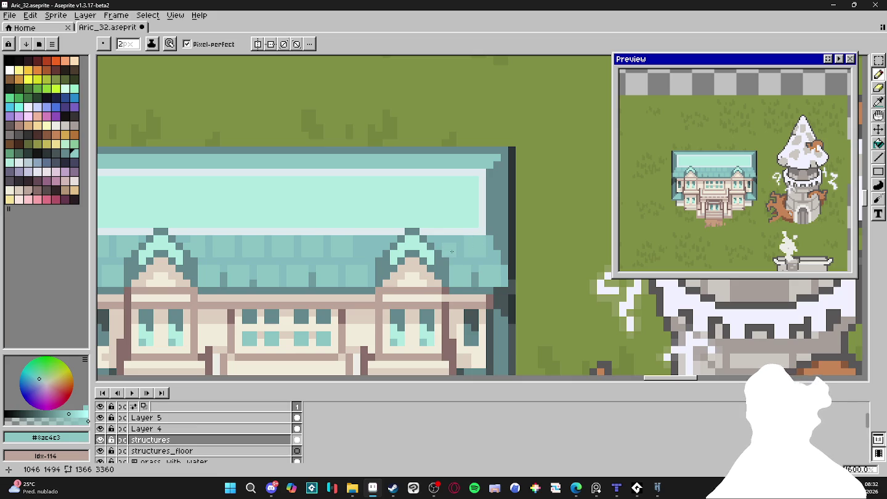
pyautogui.keyDown('alt'); pyautogui.scroll(1, 373, 251); pyautogui.keyUp('alt')
pyautogui.keyDown('alt'); pyautogui.scroll(-1, 375, 252); pyautogui.keyUp('alt')
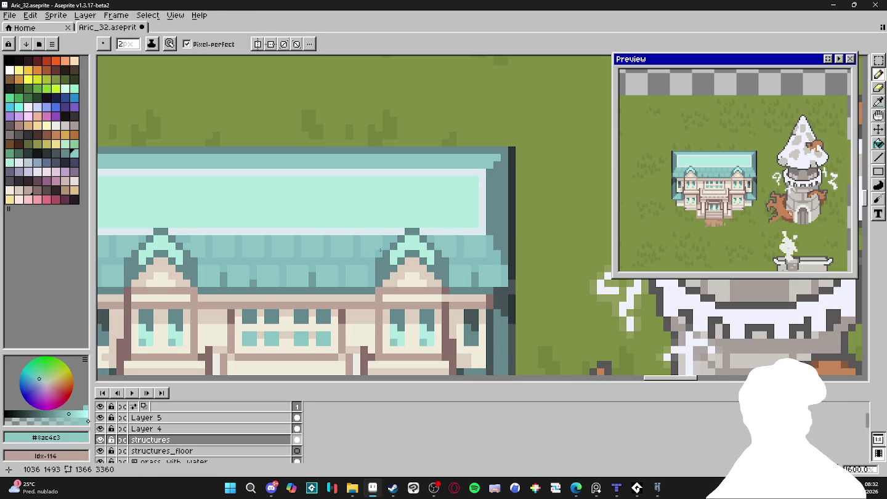
pyautogui.scroll(-1, 419, 265)
pyautogui.moveTo(395, 268); pyautogui.dragTo(484, 283)
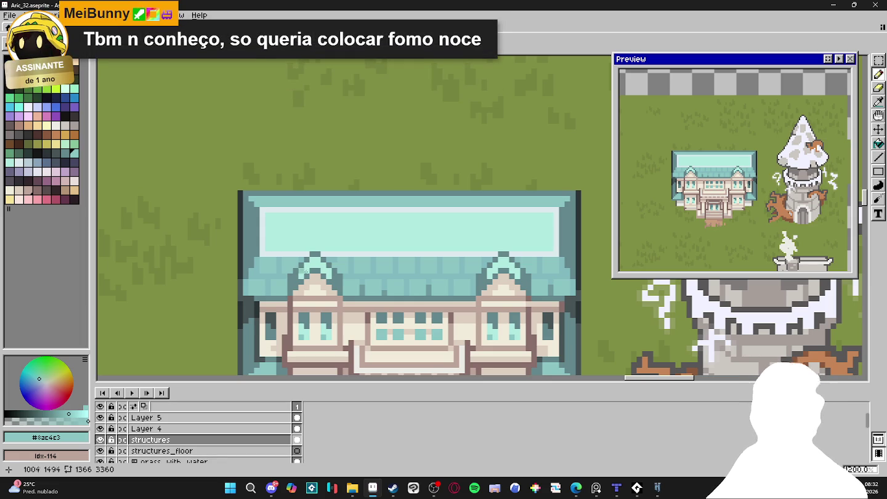
pyautogui.scroll(1, 292, 261)
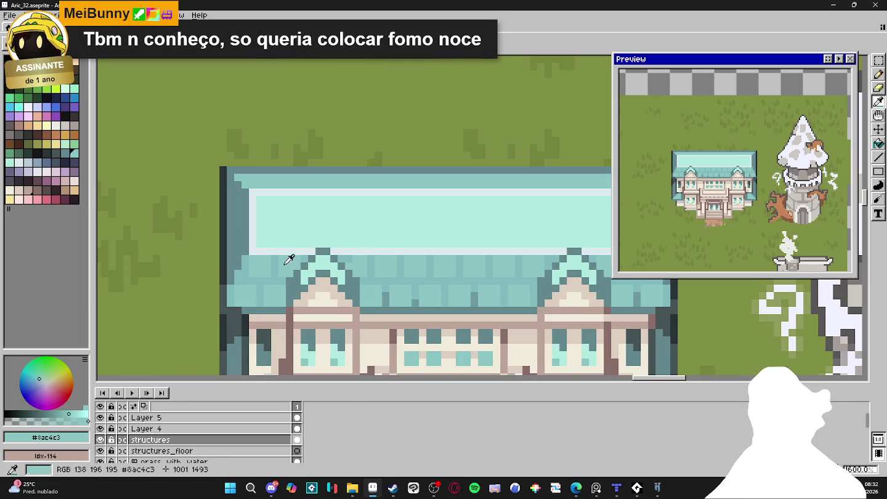
pyautogui.keyDown('alt'); pyautogui.click(273, 168); pyautogui.keyUp('alt')
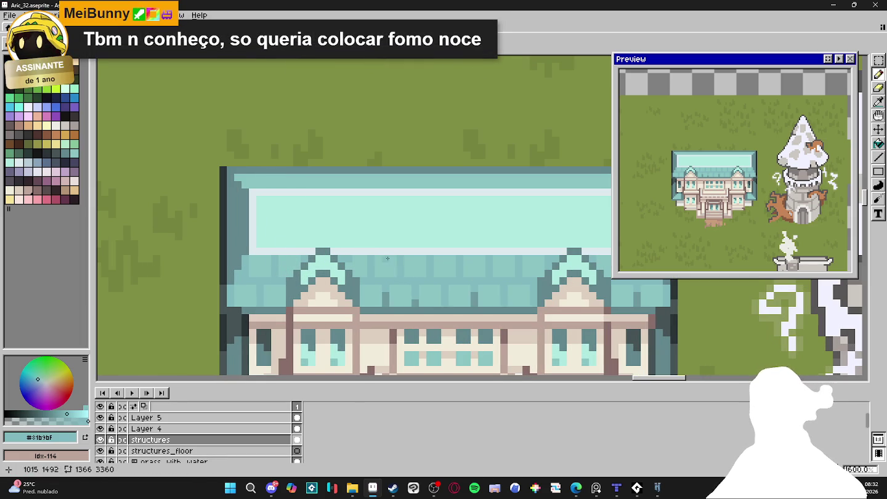
# Magic-wand the pale band along the roof top and bucket-fill it with teal.
pyautogui.press('m')
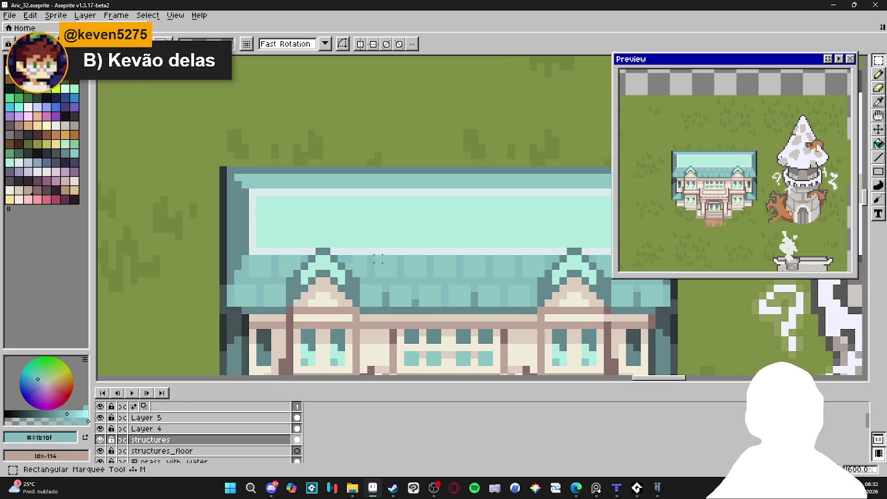
pyautogui.press('w')
pyautogui.click(334, 184)
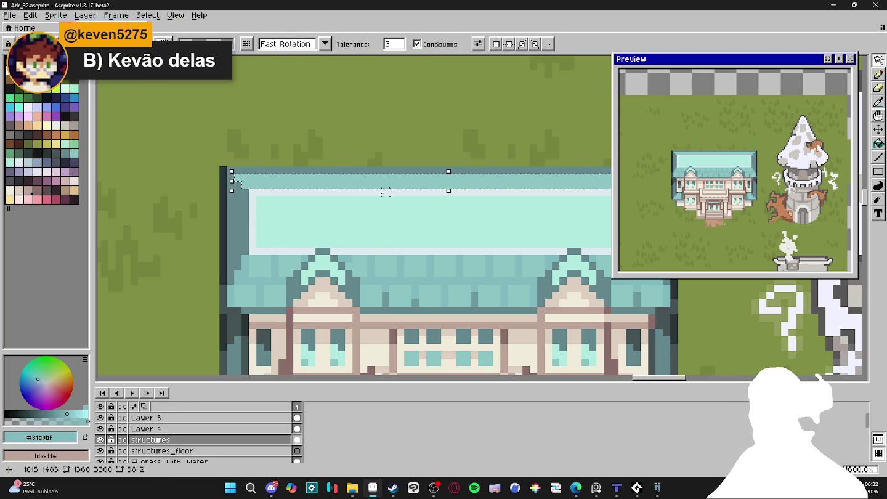
pyautogui.hotkey('ctrl', 'd')
pyautogui.keyDown('alt'); pyautogui.click(261, 186); pyautogui.keyUp('alt')
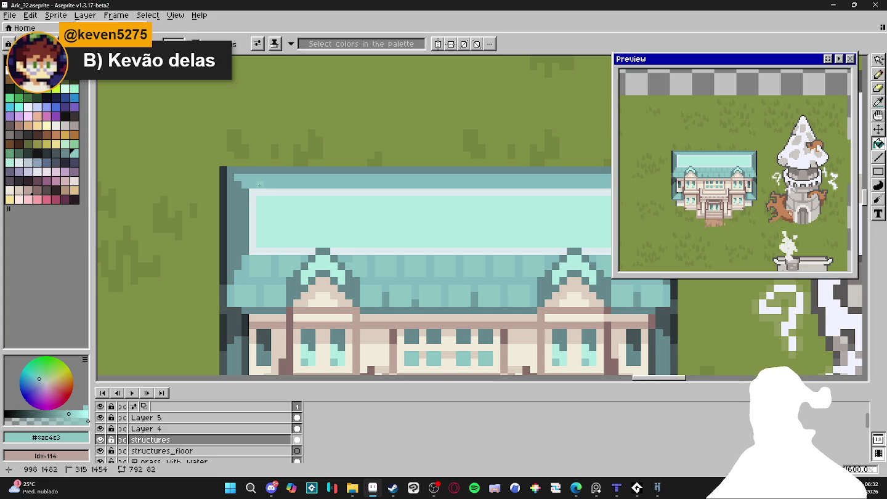
# Return to the Pencil and pan the view right across the roof.
pyautogui.press('b')
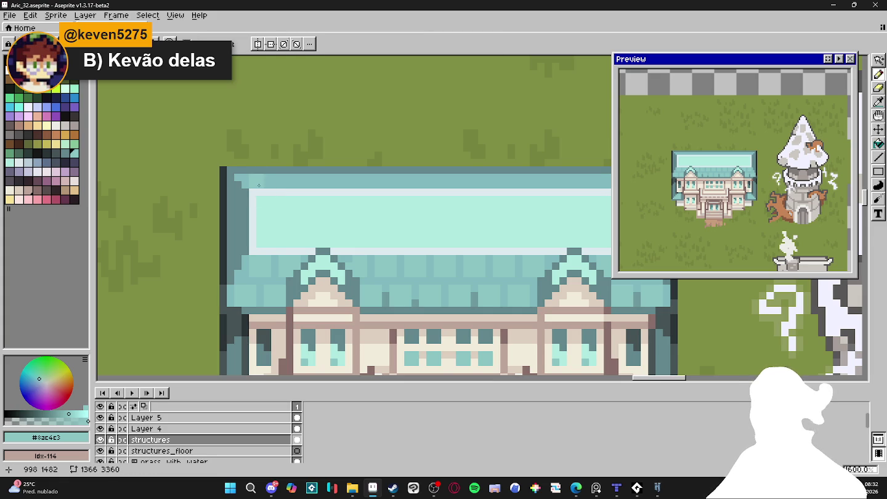
pyautogui.moveTo(319, 186)
pyautogui.mouseDown()
pyautogui.moveTo(308, 191)
pyautogui.moveTo(367, 190)
pyautogui.moveTo(276, 197)
pyautogui.moveTo(247, 191)
pyautogui.moveTo(327, 189)
pyautogui.mouseUp()
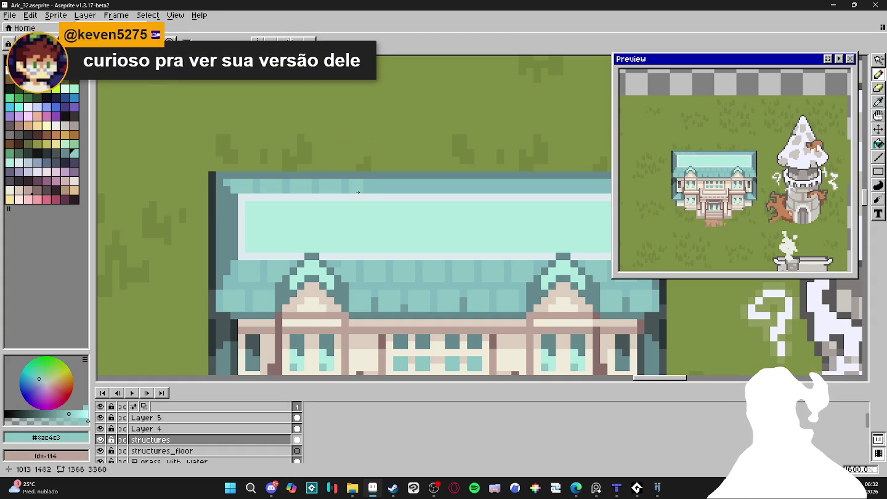
pyautogui.hscroll(1, 365, 191)
pyautogui.hscroll(1, 358, 200)
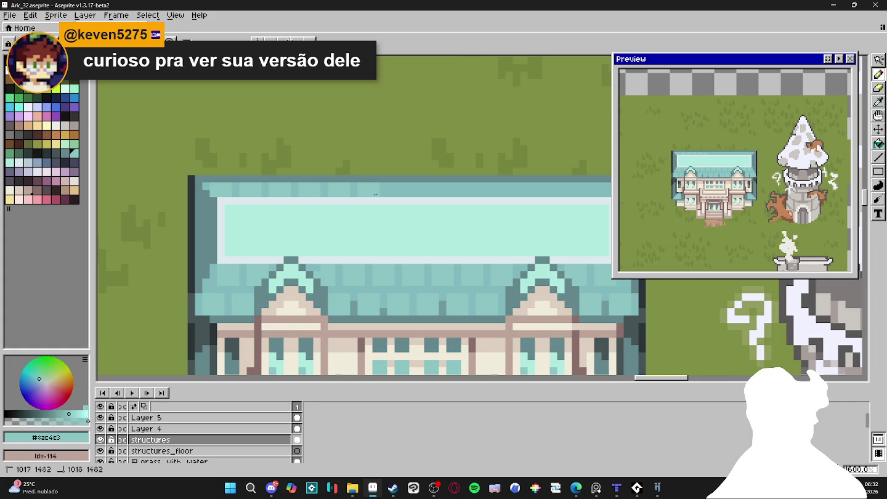
pyautogui.hscroll(1, 406, 196)
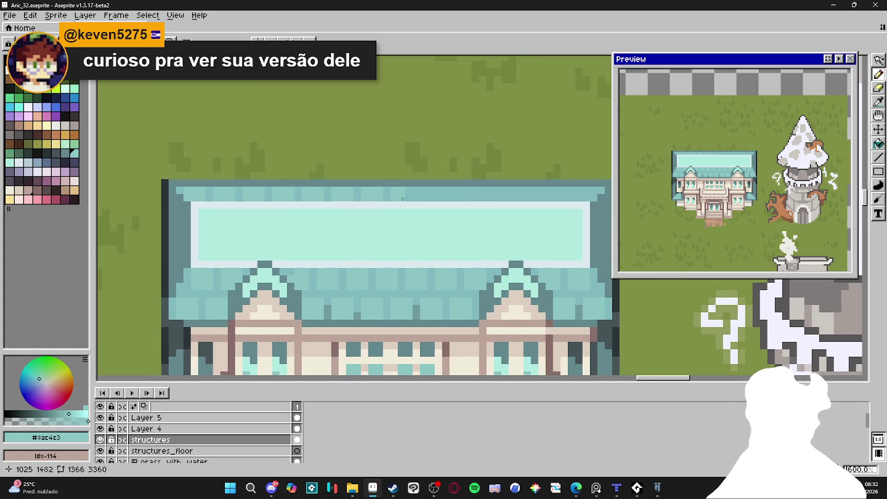
pyautogui.hscroll(1, 430, 201)
pyautogui.hscroll(1, 409, 197)
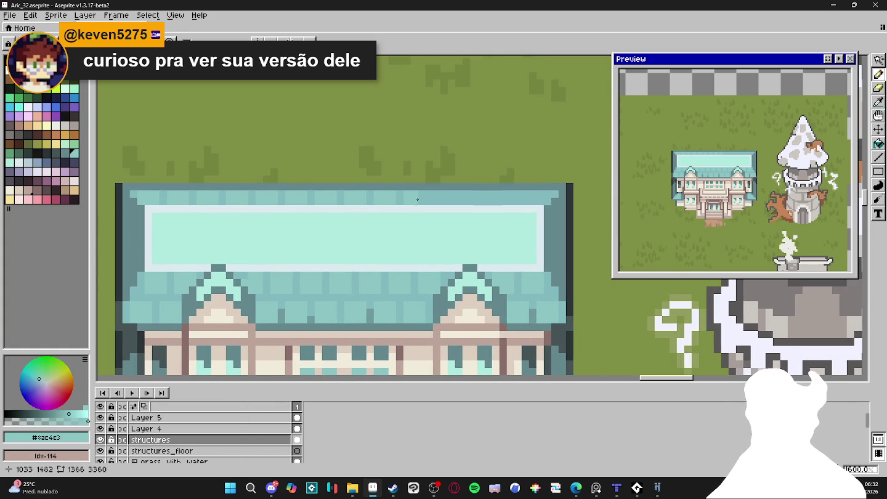
pyautogui.hscroll(1, 426, 202)
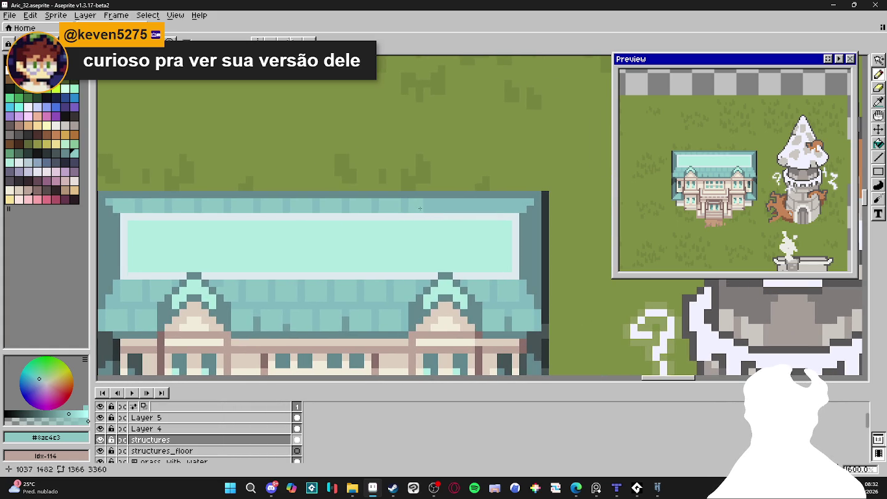
pyautogui.hscroll(1, 425, 208)
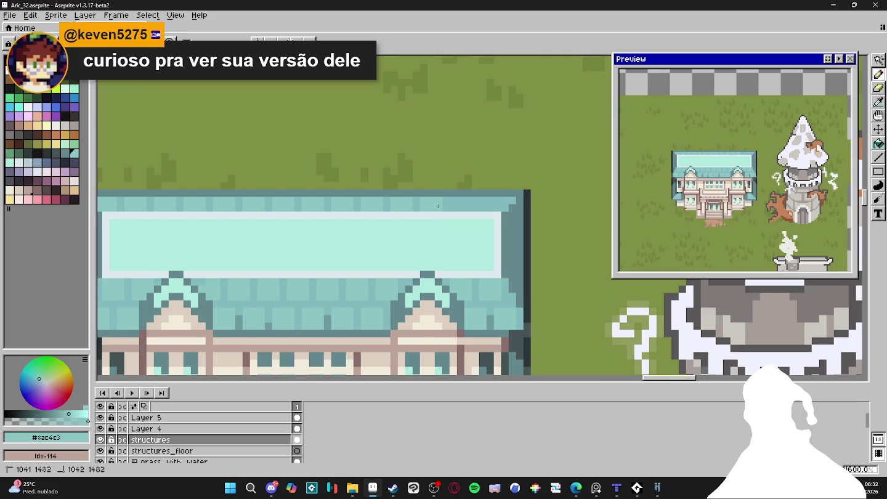
pyautogui.hscroll(1, 438, 206)
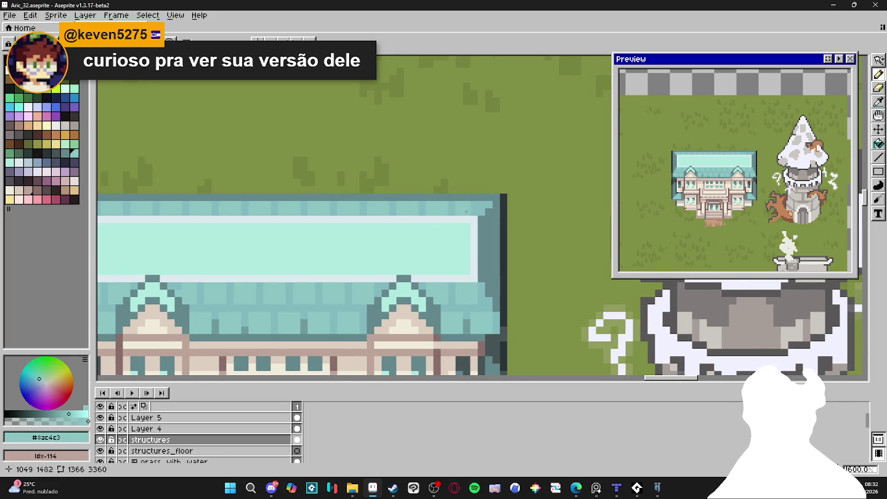
pyautogui.scroll(-4, 472, 212)
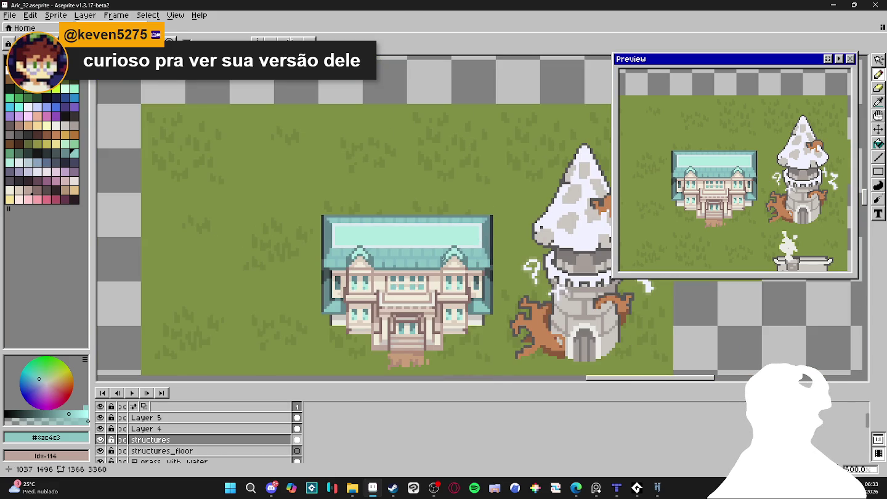
# Save the sprite and recentre the view on the building.
pyautogui.scroll(-1, 340, 220)
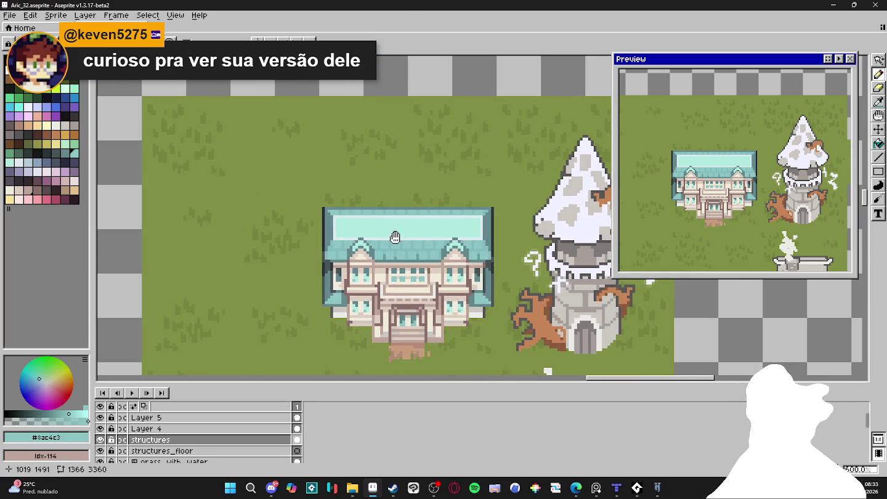
pyautogui.hotkey('ctrl', 's')
pyautogui.moveTo(314, 293); pyautogui.dragTo(331, 284)
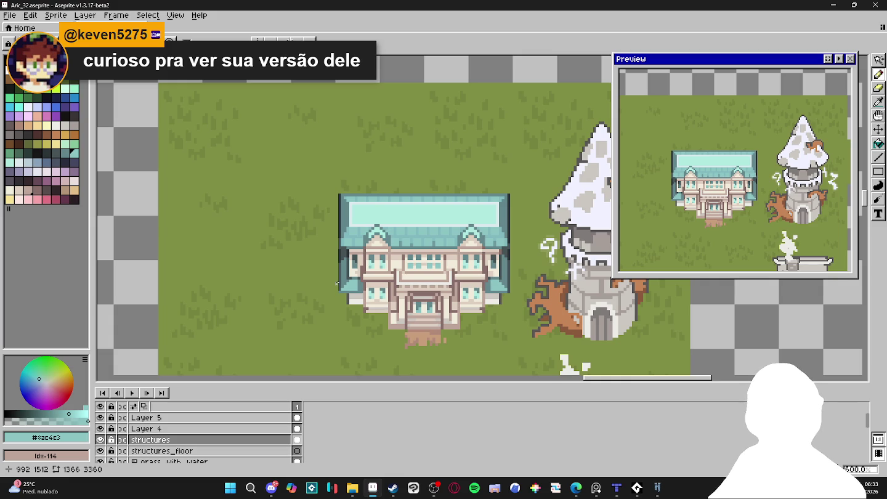
pyautogui.scroll(2, 355, 276)
# Magic-wand a small teal patch on the building's left wing.
pyautogui.press('w')
pyautogui.click(354, 278)
pyautogui.scroll(-1, 355, 277)
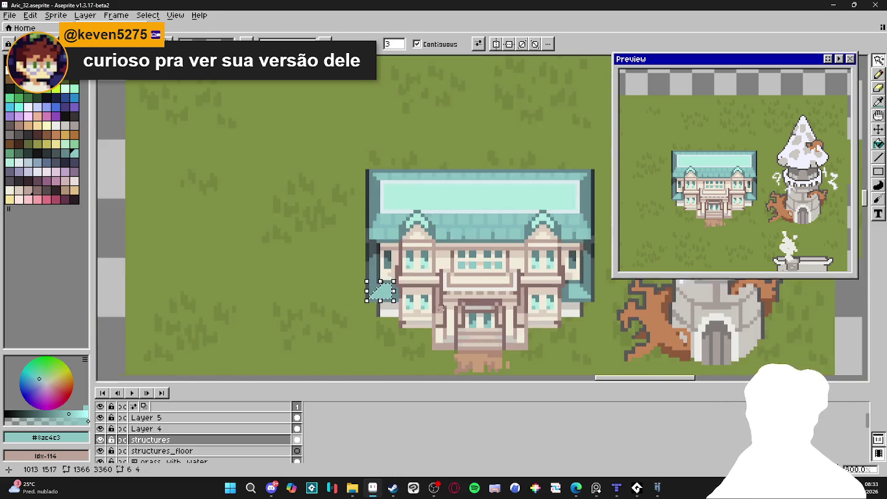
pyautogui.hscroll(1, 521, 308)
# Switch to the Pencil and pick the light teal #8ac4c3.
pyautogui.press('b')
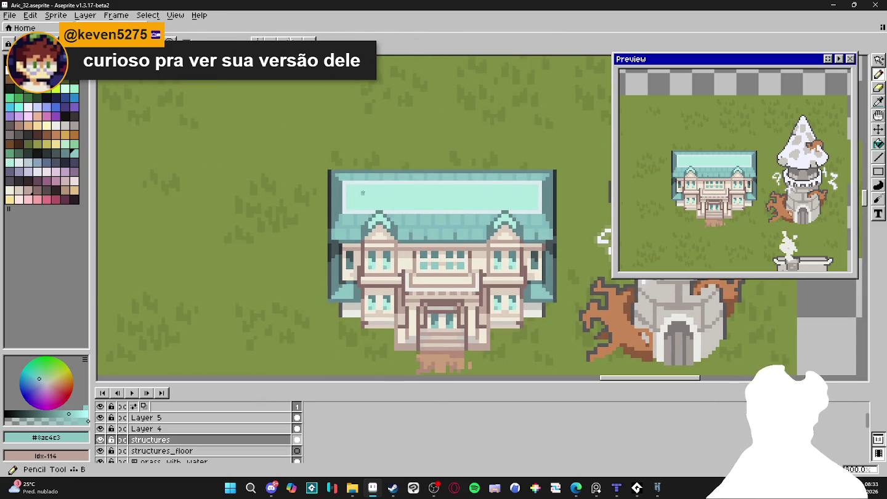
pyautogui.scroll(3, 386, 215)
pyautogui.keyDown('alt'); pyautogui.click(386, 215); pyautogui.keyUp('alt')
pyautogui.scroll(-2, 407, 185)
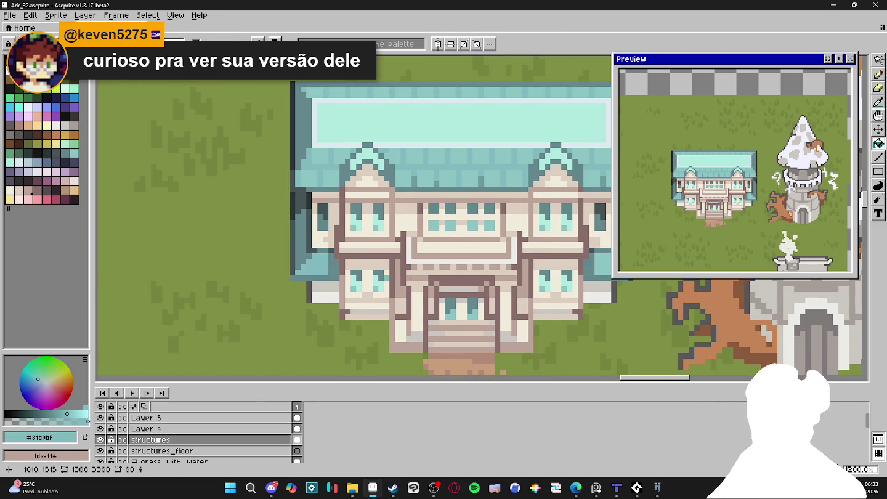
pyautogui.hscroll(2, 438, 152)
pyautogui.keyDown('alt'); pyautogui.click(279, 273); pyautogui.keyUp('alt')
pyautogui.scroll(2, 279, 273)
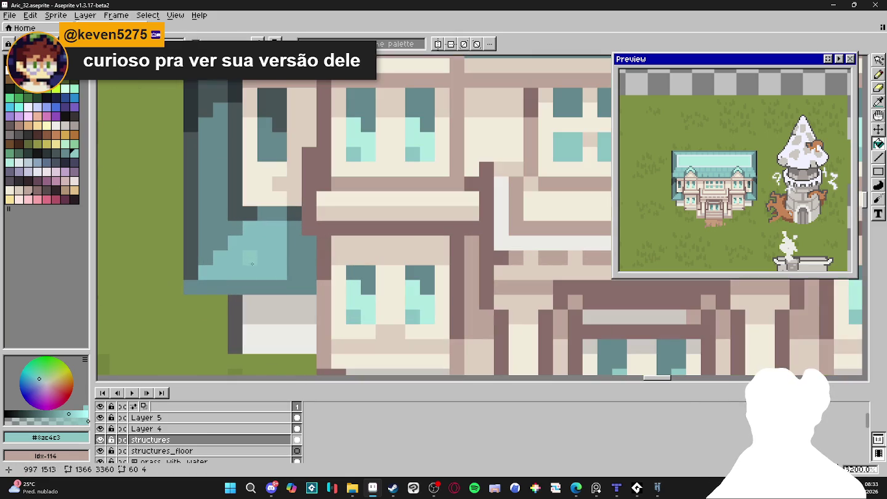
# Paint light teal pixels into the lower-left roof shading, undoing a misplaced block.
pyautogui.click(271, 264)
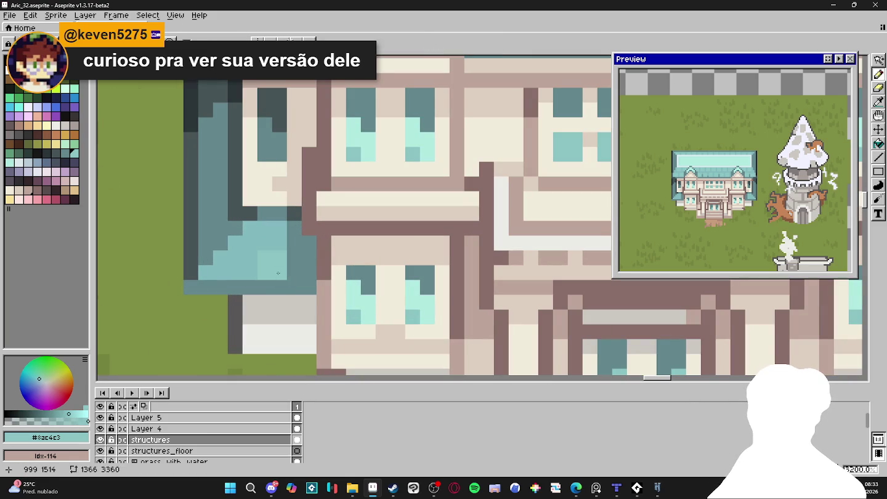
pyautogui.click(228, 265)
pyautogui.hotkey('ctrl', 'z')
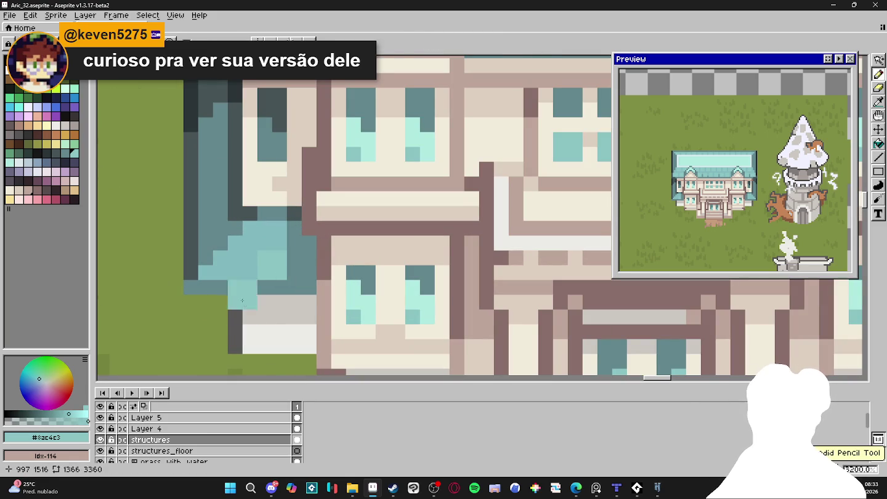
pyautogui.press('w')
pyautogui.click(240, 273)
pyautogui.press('b')
pyautogui.click(251, 245)
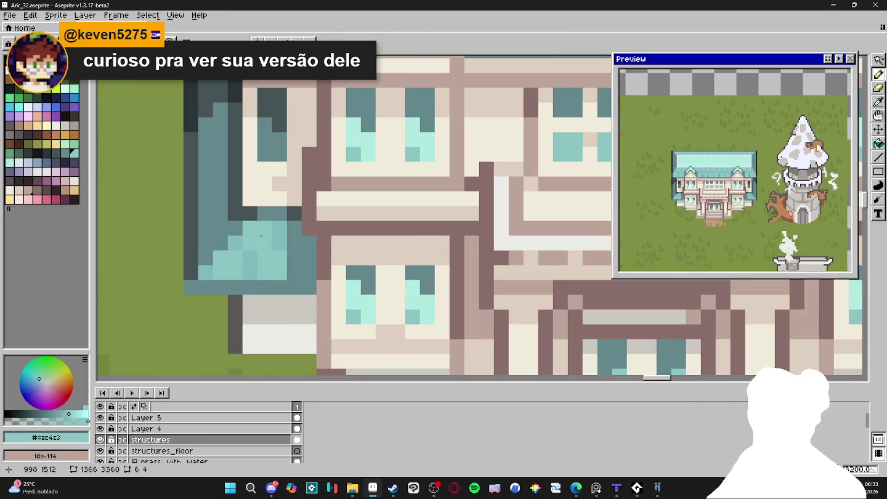
# Magic-wand the connected teal area, then a large same-coloured map region.
pyautogui.scroll(-5, 260, 231)
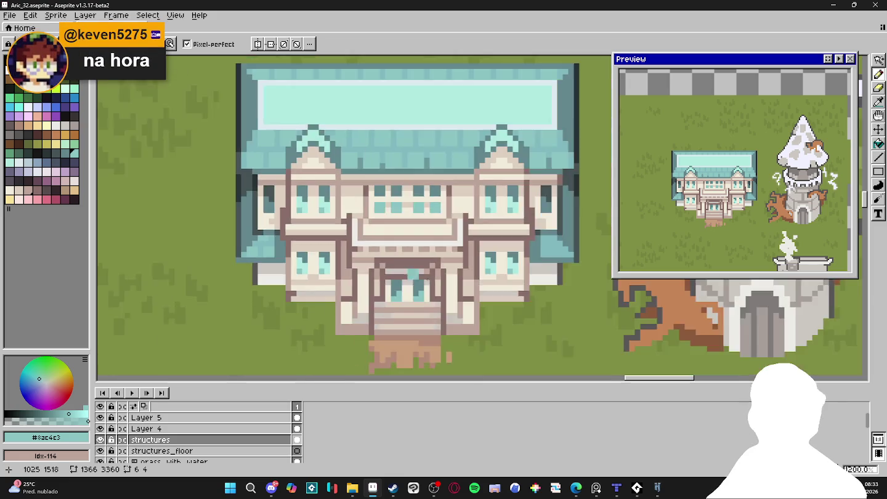
pyautogui.scroll(2, 514, 310)
pyautogui.scroll(2, 514, 310)
pyautogui.press('w')
pyautogui.click(493, 287)
pyautogui.press('b')
pyautogui.scroll(-3, 511, 279)
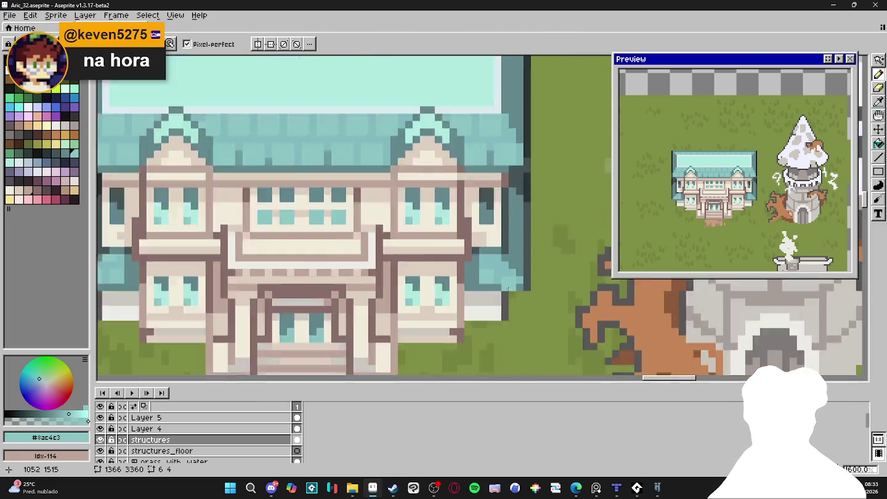
pyautogui.scroll(-2, 395, 302)
pyautogui.press('w')
pyautogui.click(395, 305)
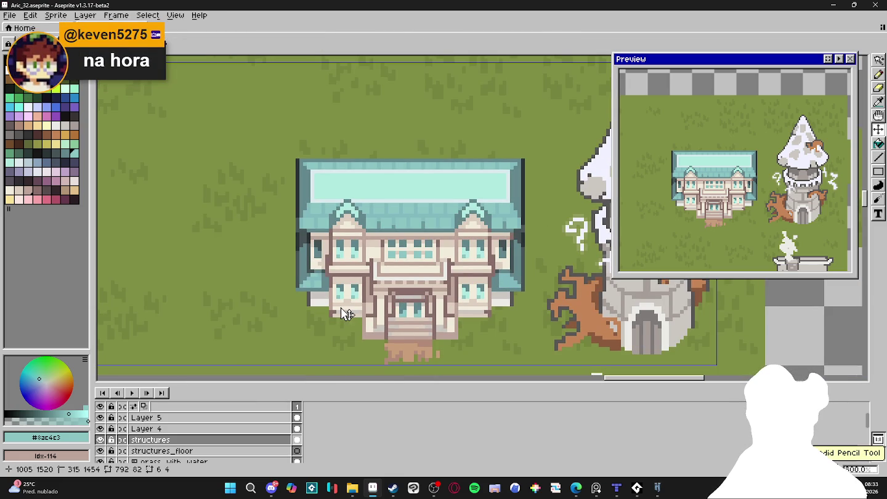
# Drop the selection, return to the Pencil, and zoom in and out over the roof.
pyautogui.press('b')
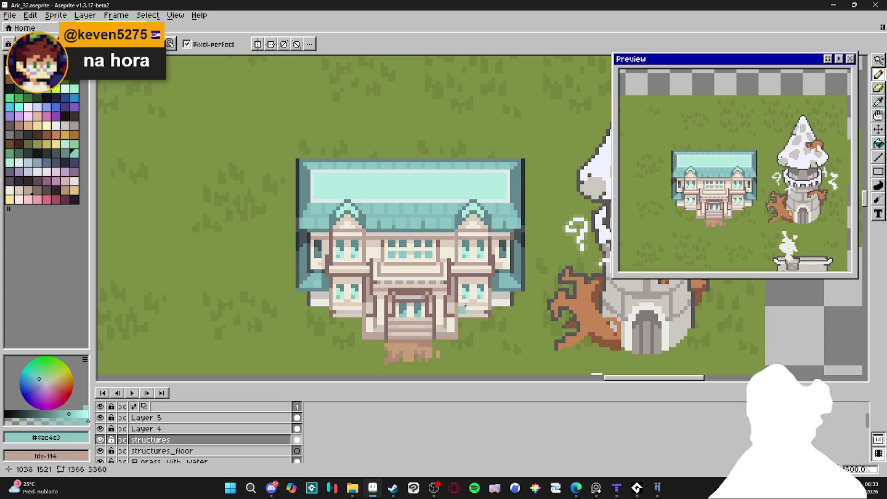
pyautogui.scroll(3, 381, 226)
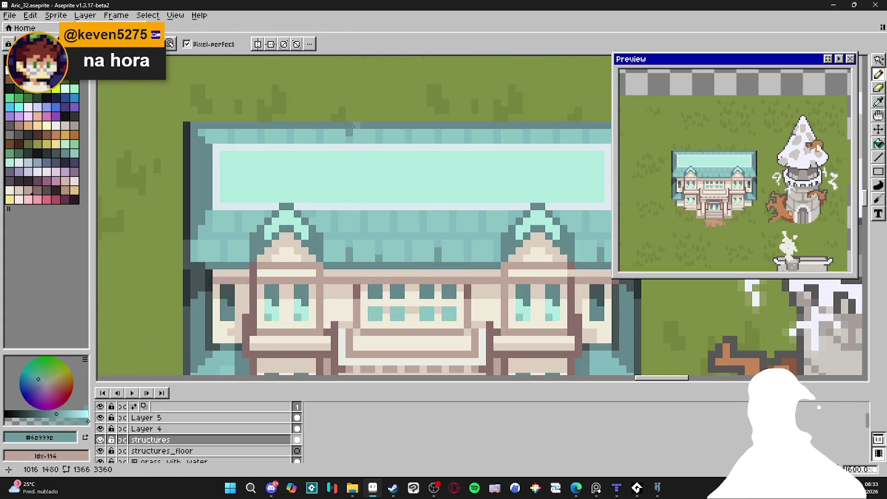
pyautogui.scroll(-2, 356, 126)
pyautogui.scroll(2, 395, 167)
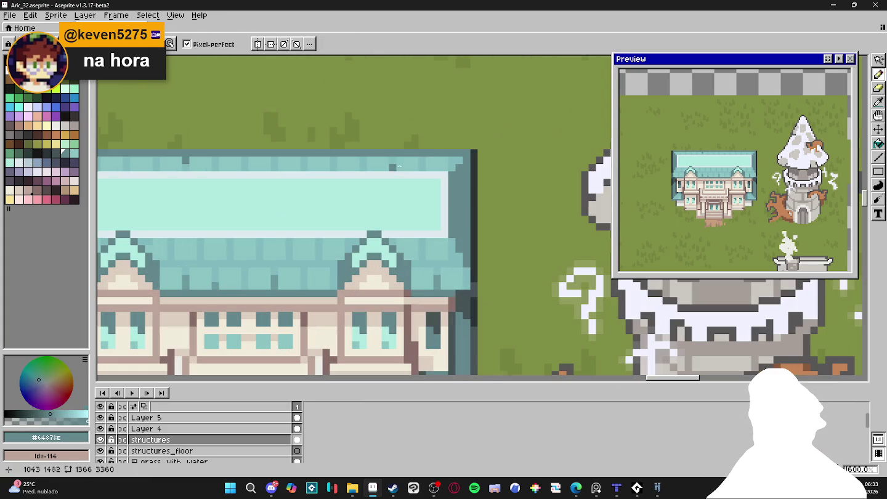
pyautogui.scroll(-2, 348, 189)
pyautogui.scroll(2, 350, 180)
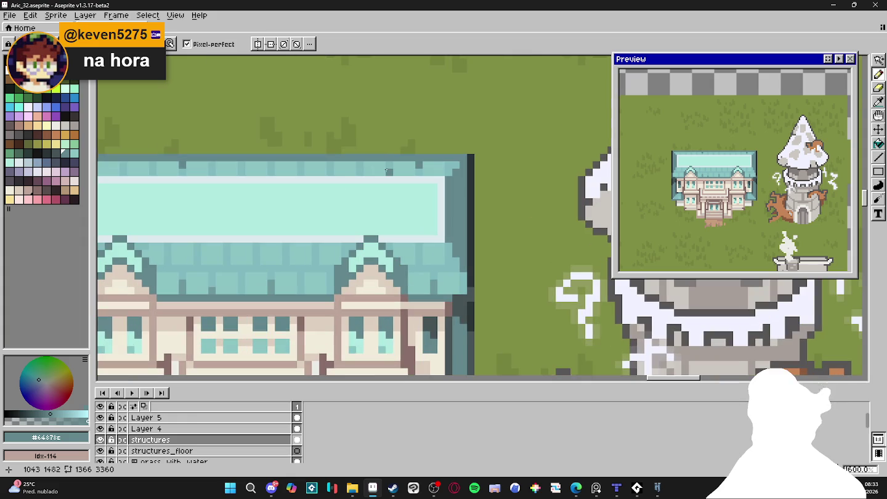
pyautogui.scroll(-1, 426, 188)
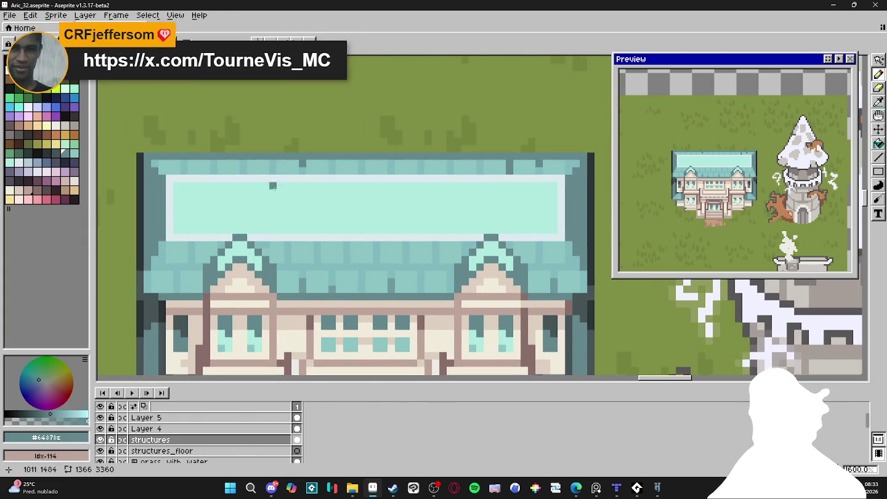
pyautogui.scroll(1, 273, 192)
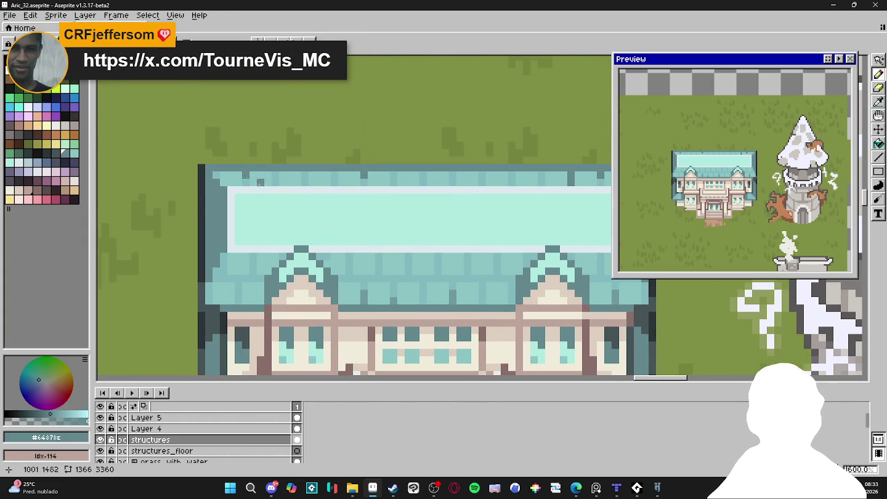
pyautogui.scroll(-1, 259, 182)
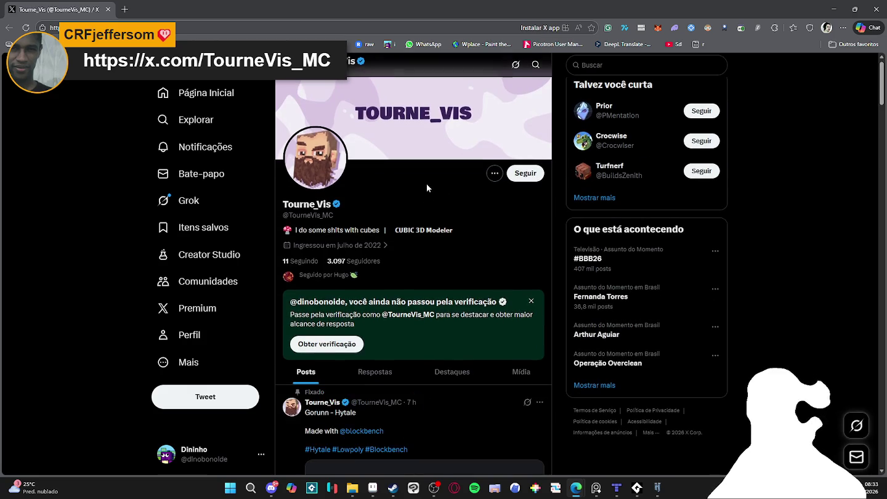
pyautogui.scroll(-3, 426, 185)
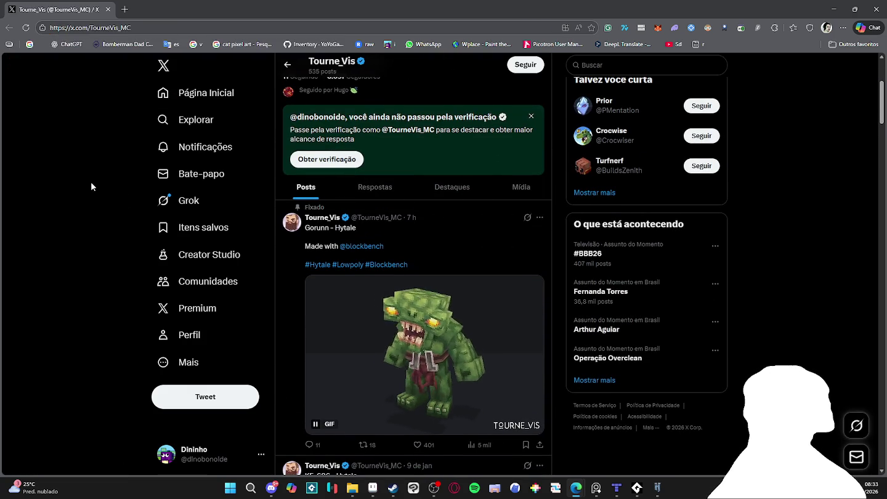
pyautogui.scroll(-3, 90, 181)
pyautogui.scroll(-2, 92, 181)
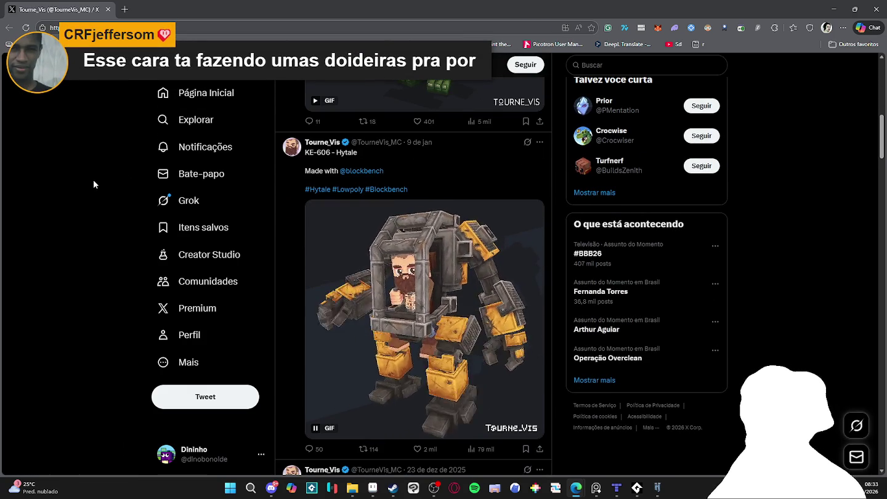
pyautogui.scroll(-3, 98, 182)
pyautogui.scroll(-3, 113, 179)
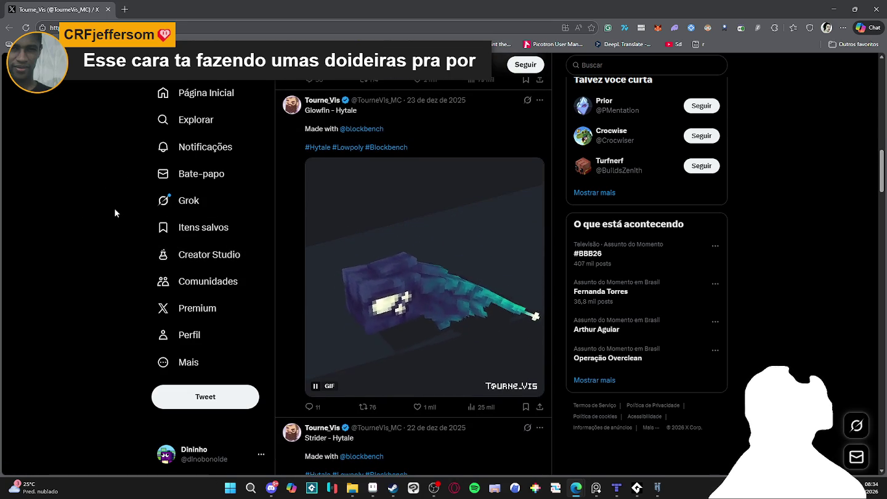
pyautogui.scroll(-4, 115, 208)
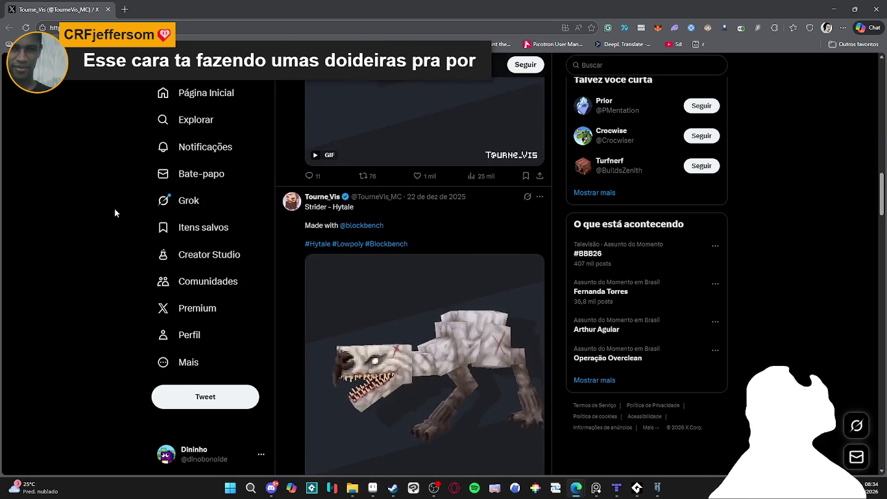
pyautogui.scroll(-2, 117, 208)
pyautogui.scroll(-3, 116, 208)
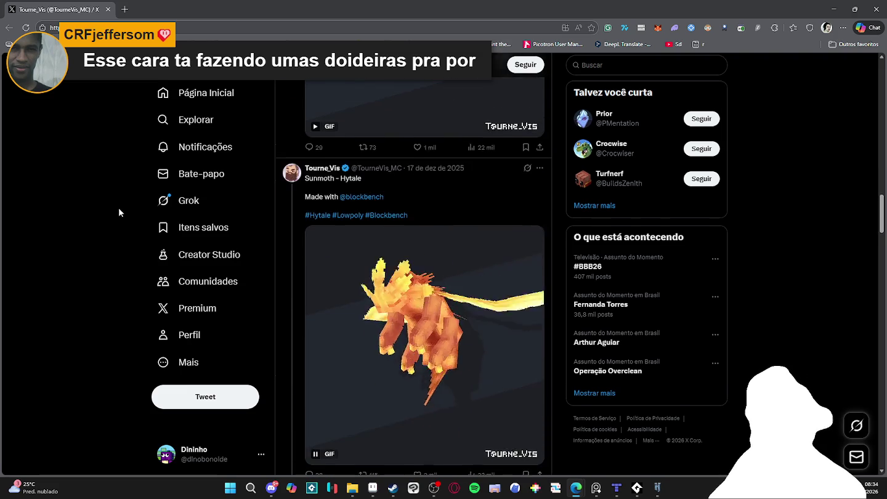
pyautogui.scroll(2, 151, 212)
pyautogui.scroll(2, 160, 228)
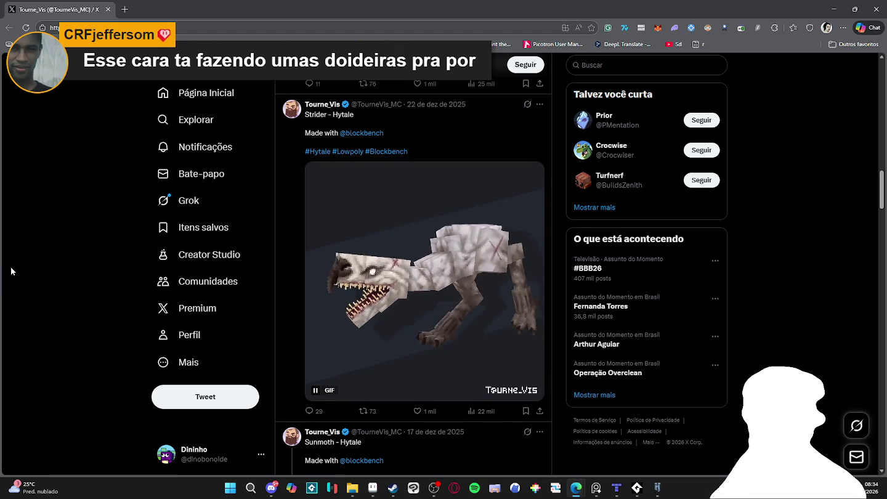
pyautogui.scroll(-3, 12, 270)
pyautogui.scroll(-2, 11, 271)
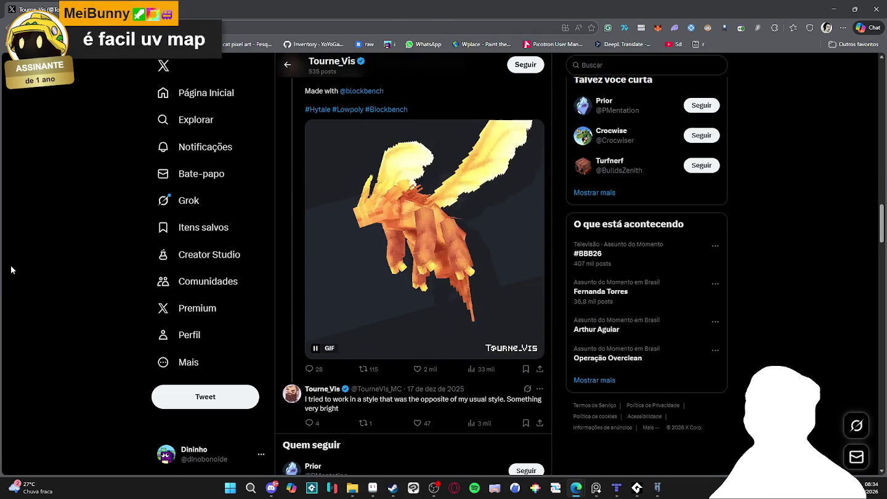
pyautogui.scroll(-4, 12, 269)
pyautogui.scroll(-4, 12, 269)
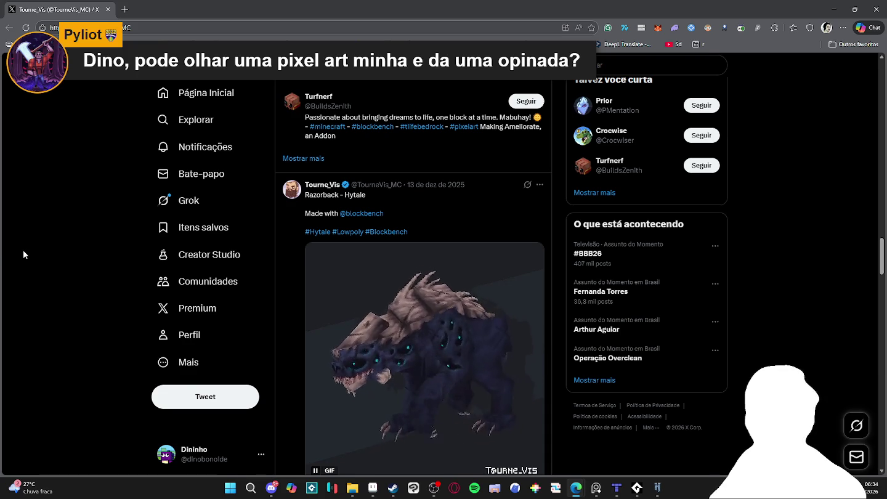
pyautogui.scroll(-5, 26, 247)
pyautogui.scroll(-2, 69, 240)
pyautogui.hotkey('alt', 'Tab')
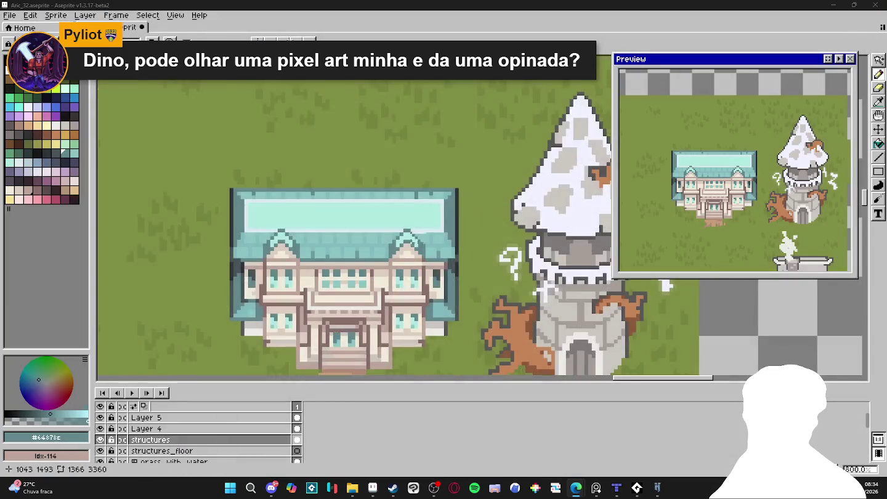
# Pan over the map's lower structures, then save it and switch to the Move tool.
pyautogui.scroll(4, 419, 252)
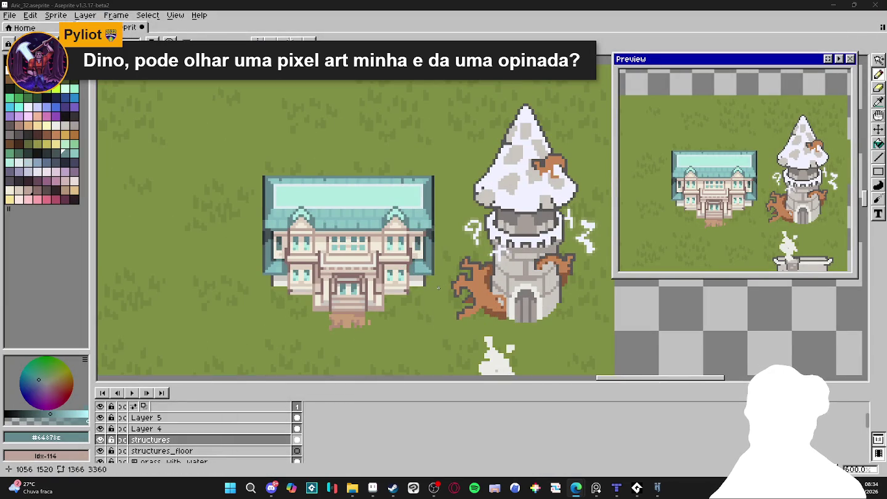
pyautogui.scroll(-1, 438, 287)
pyautogui.scroll(-1, 431, 285)
pyautogui.scroll(-1, 419, 282)
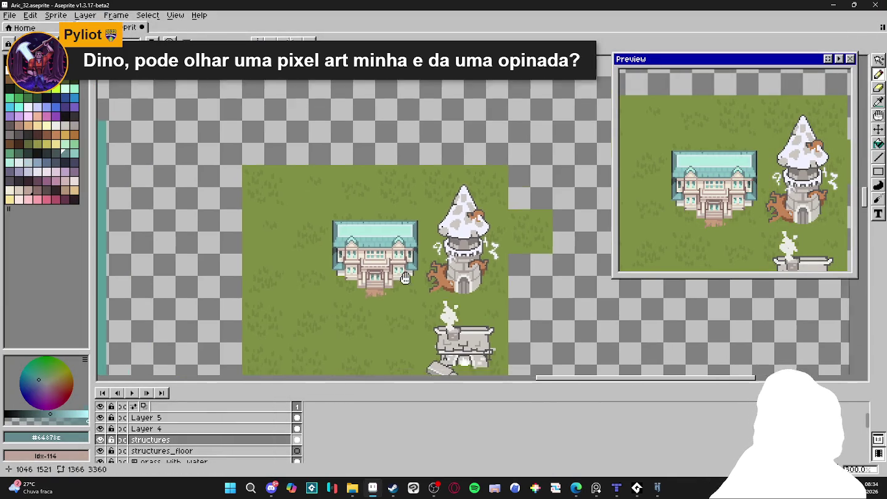
pyautogui.moveTo(406, 278); pyautogui.dragTo(435, 204)
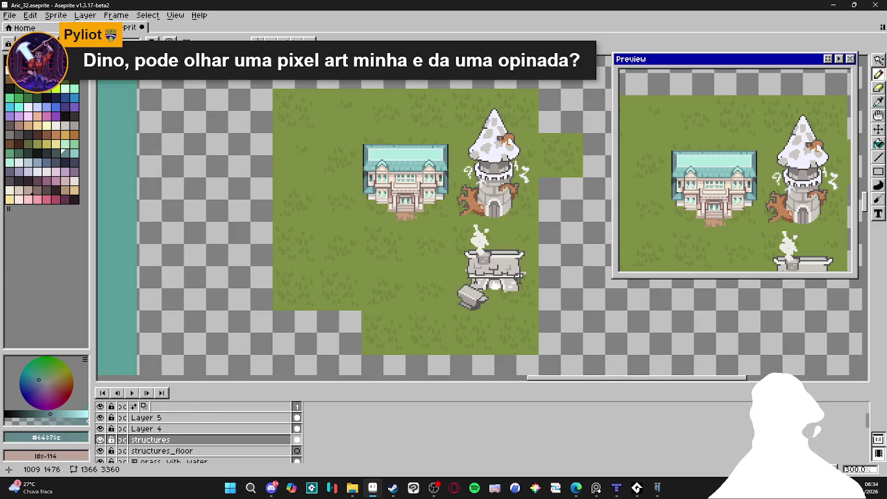
pyautogui.scroll(4, 385, 141)
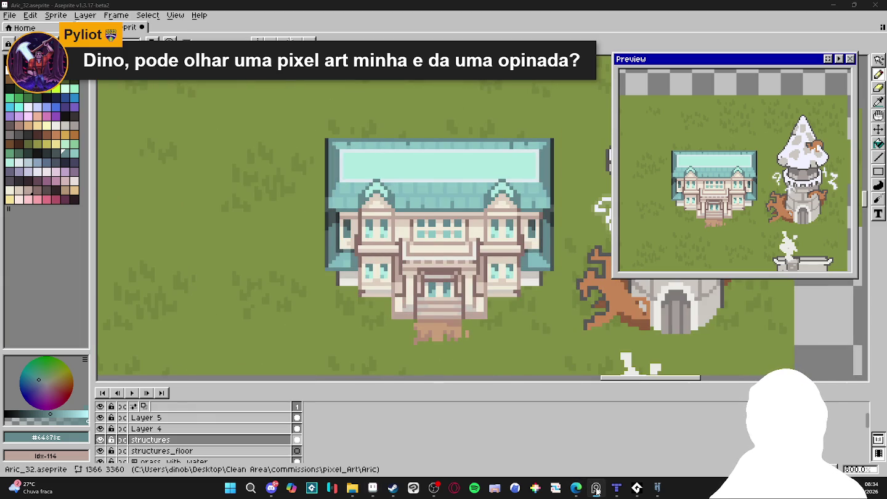
pyautogui.scroll(2, 419, 145)
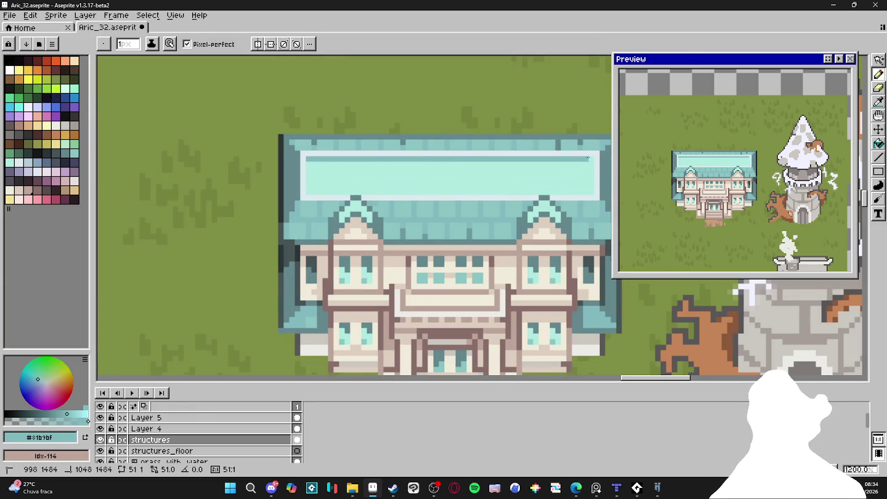
pyautogui.scroll(-2, 539, 174)
pyautogui.scroll(-2, 391, 188)
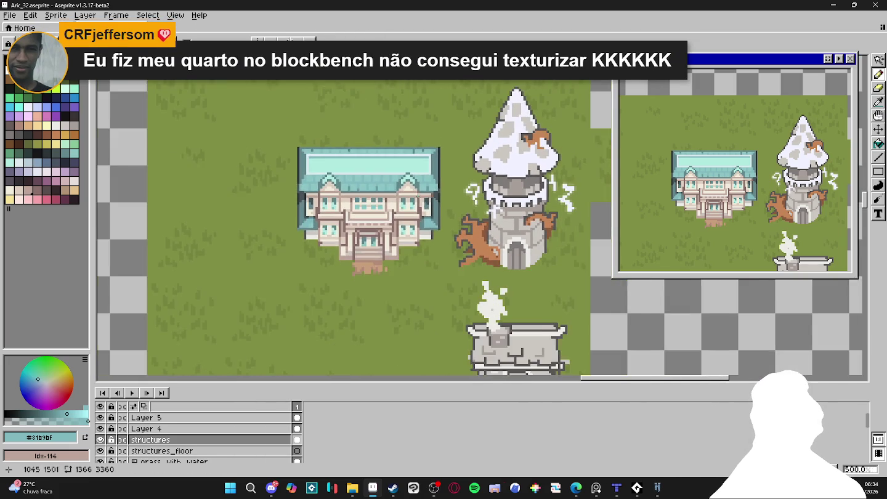
pyautogui.hotkey('ctrl', 's')
pyautogui.press('v')
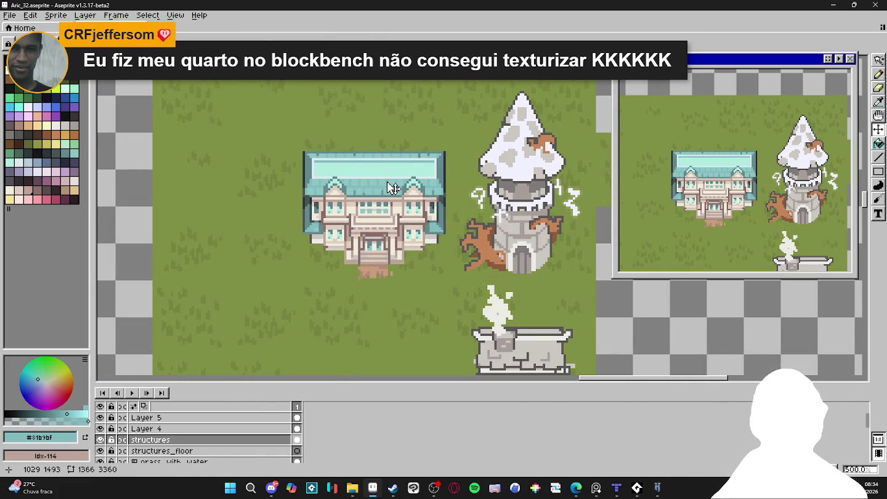
# Launch Blockbench by searching 'block' from the Start menu.
pyautogui.click(231, 488)
pyautogui.write('block')
pyautogui.press('Return')
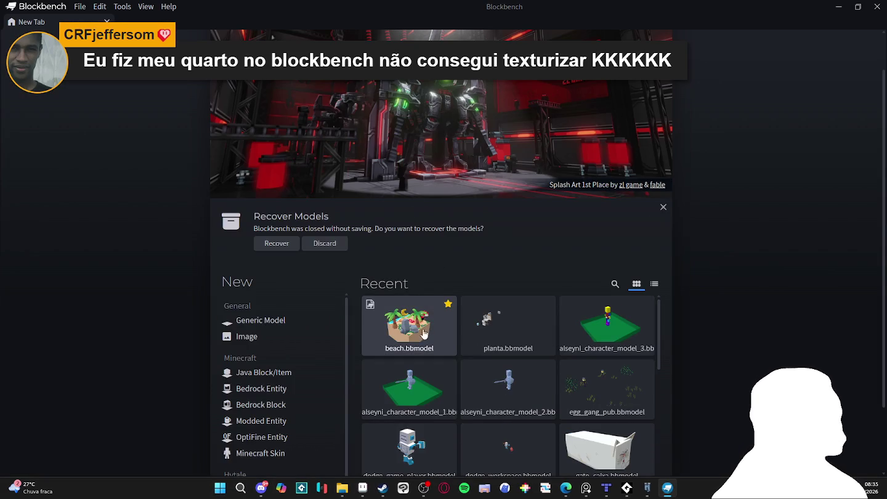
pyautogui.click(426, 334)
pyautogui.scroll(-5, 398, 290)
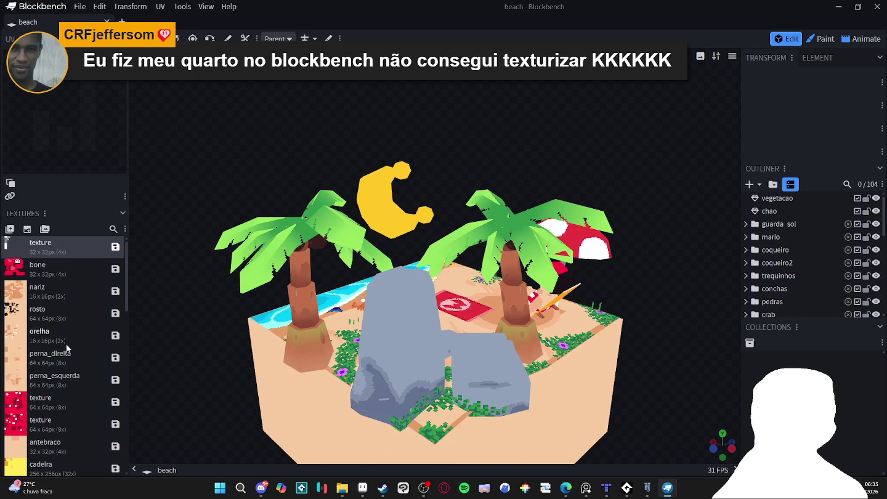
pyautogui.scroll(-5, 66, 343)
pyautogui.scroll(-5, 40, 363)
pyautogui.click(346, 356)
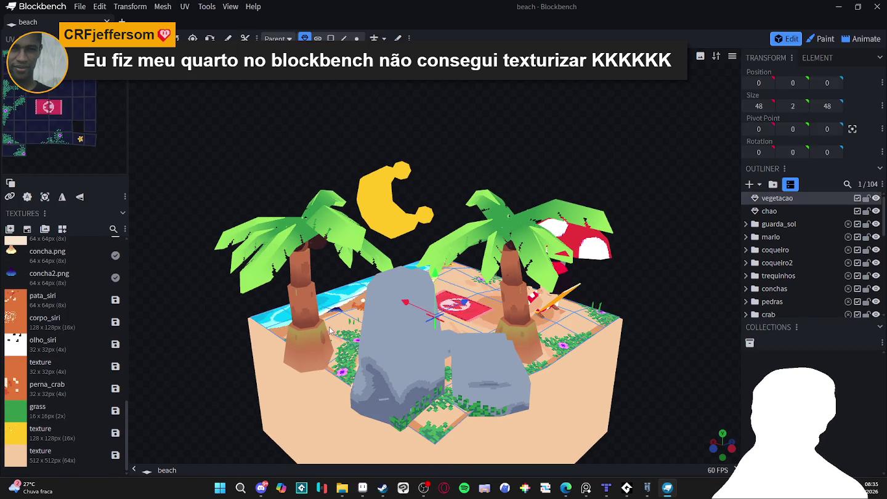
pyautogui.click(305, 307)
pyautogui.click(383, 347)
pyautogui.click(493, 364)
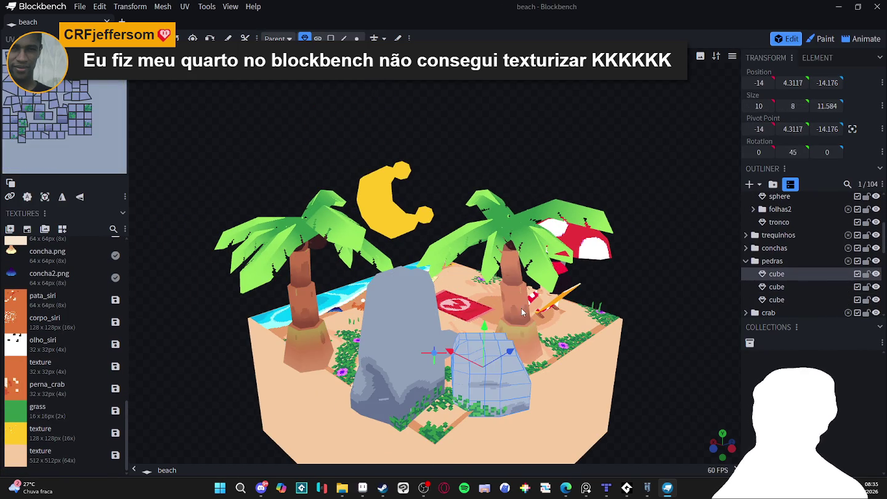
pyautogui.click(517, 236)
pyautogui.click(472, 253)
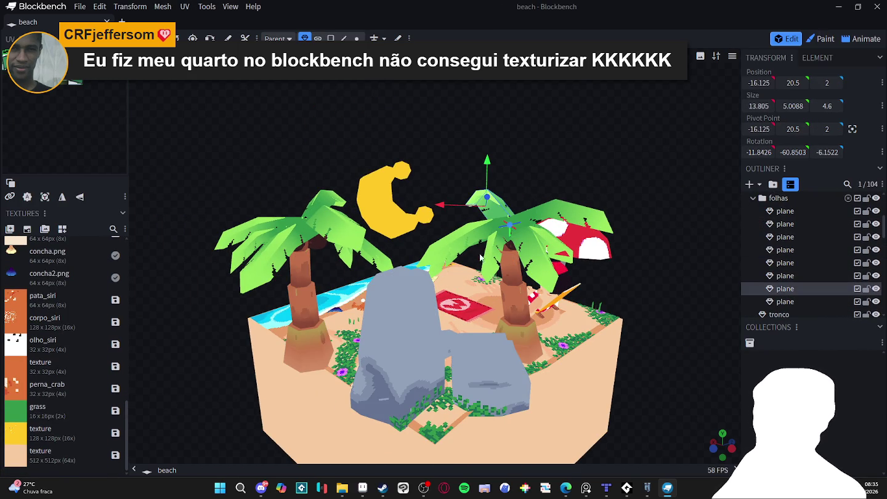
pyautogui.click(482, 258)
pyautogui.click(491, 261)
pyautogui.click(80, 7)
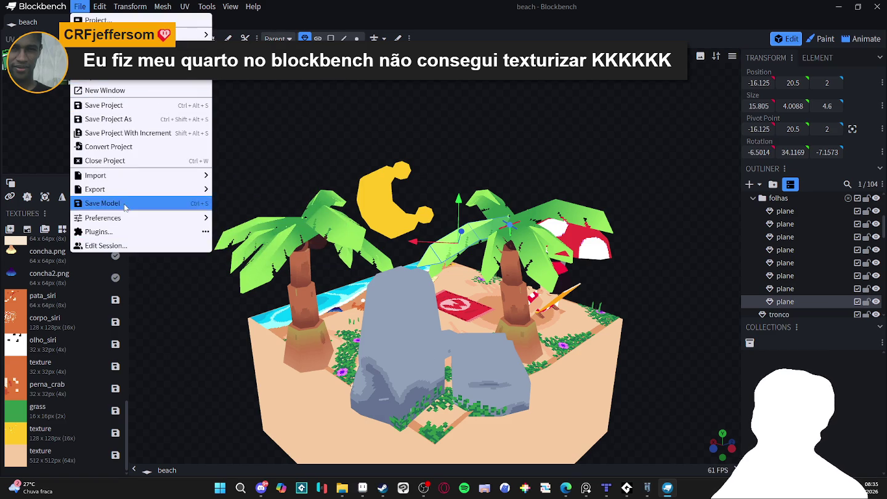
pyautogui.click(125, 164)
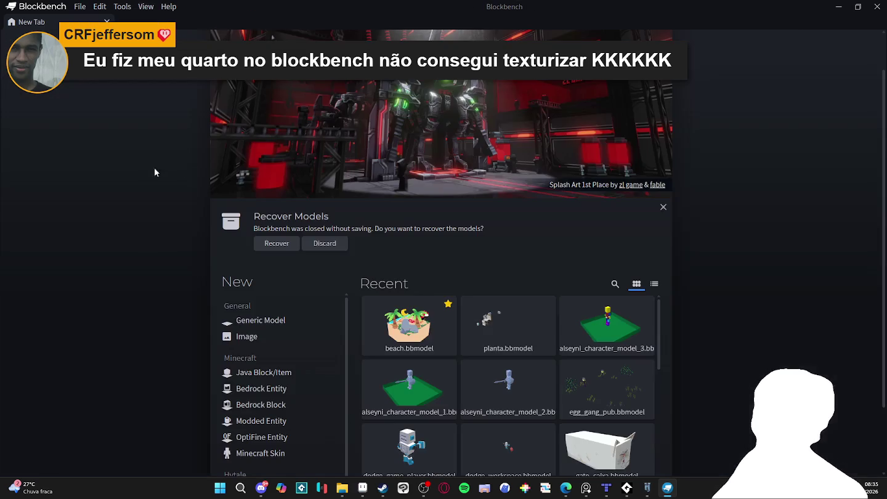
# Pick Hytale Prop from the New format list and create a new model.
pyautogui.scroll(2, 472, 339)
pyautogui.scroll(-2, 509, 355)
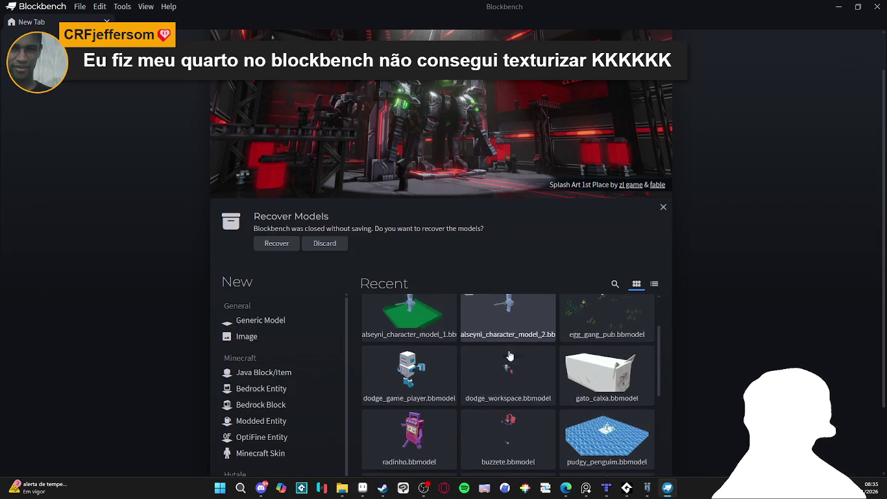
pyautogui.scroll(-2, 508, 355)
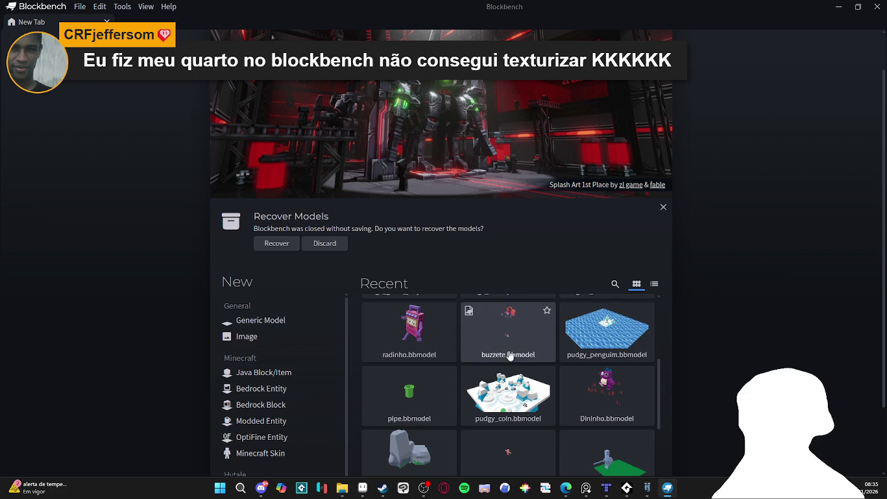
pyautogui.scroll(4, 509, 355)
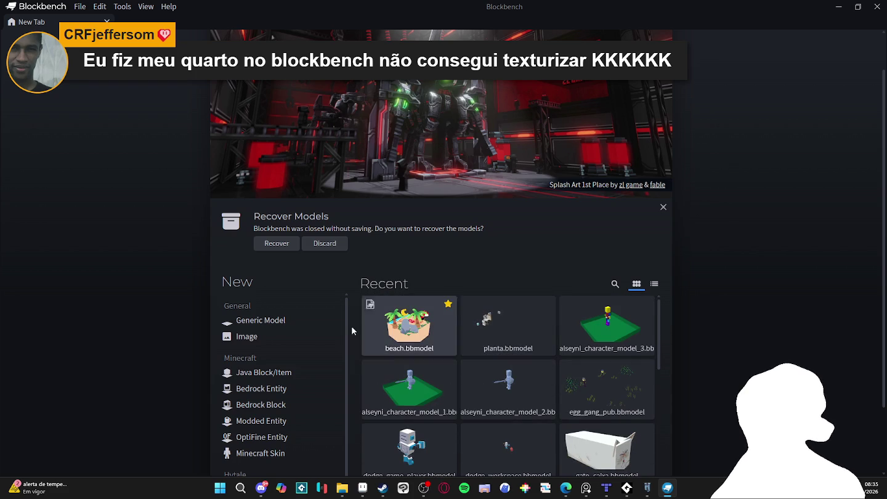
pyautogui.scroll(-1, 285, 324)
pyautogui.scroll(-2, 290, 369)
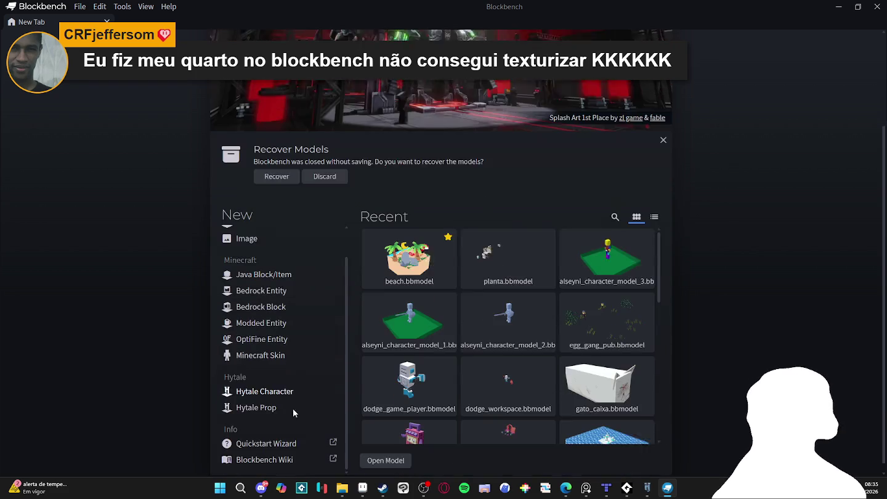
pyautogui.click(269, 394)
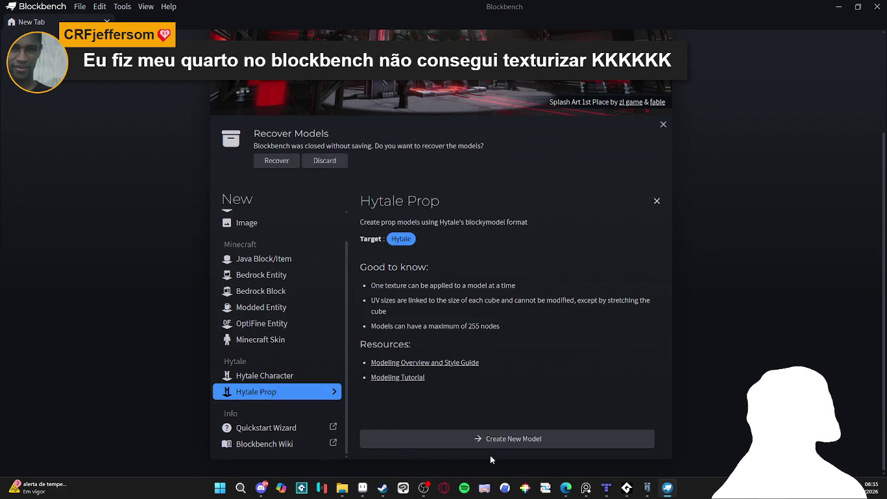
pyautogui.click(493, 439)
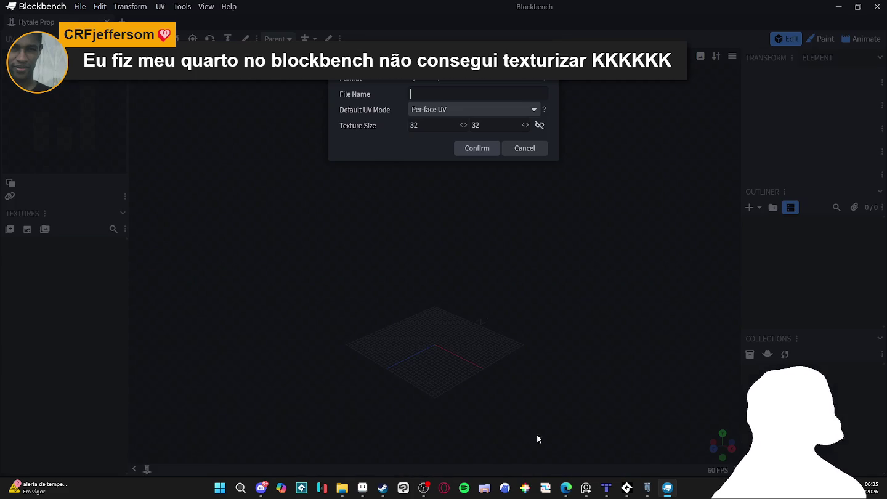
# Confirm the model settings, add two cubes, and raise the second above the first.
pyautogui.click(477, 147)
pyautogui.scroll(3, 480, 341)
pyautogui.scroll(5, 501, 359)
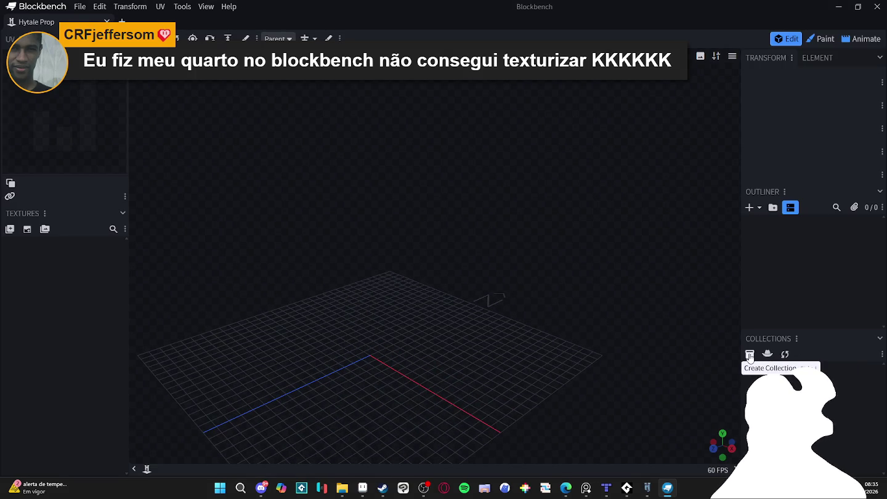
pyautogui.click(747, 208)
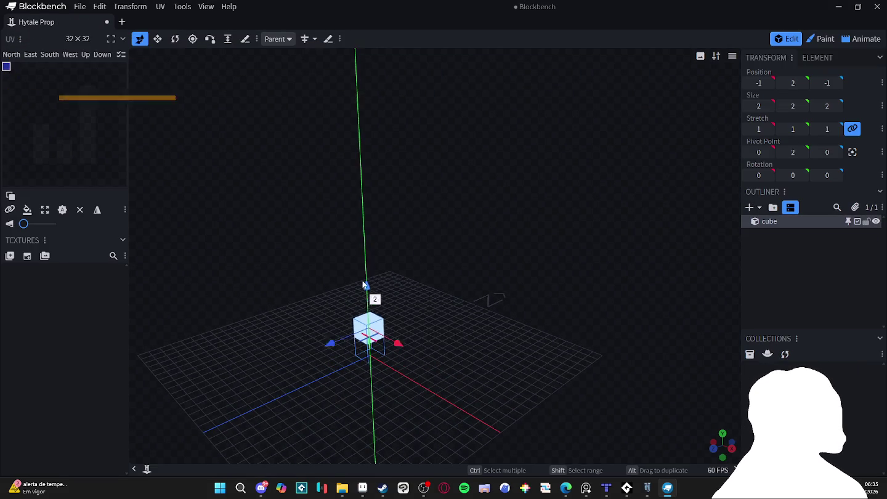
pyautogui.click(750, 208)
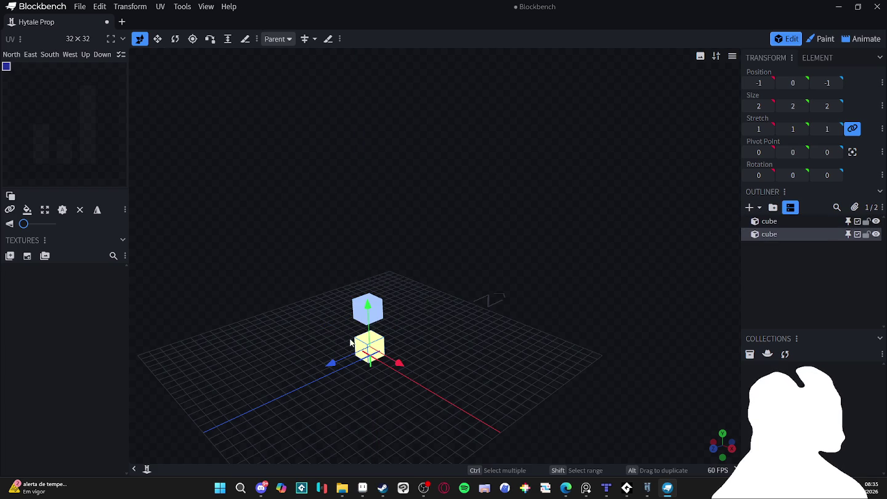
pyautogui.moveTo(368, 307); pyautogui.dragTo(375, 241)
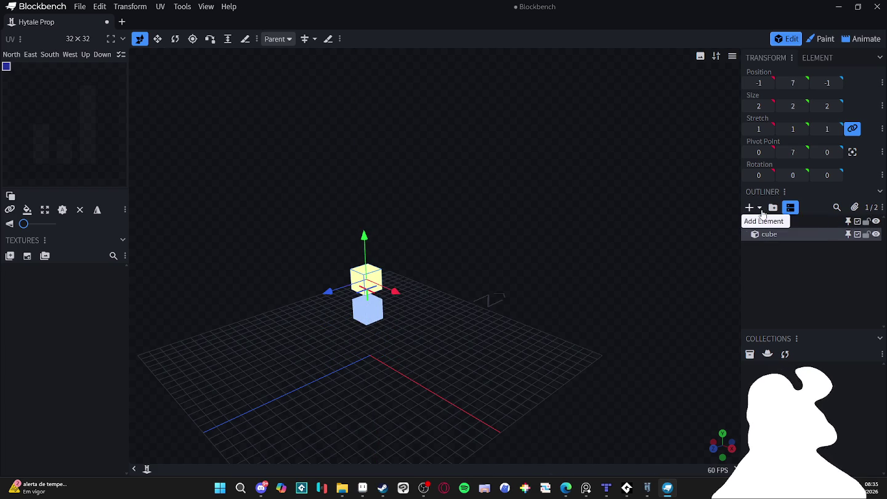
# Browse the Add Element list without adding, then reselect the upper cube.
pyautogui.click(763, 210)
pyautogui.click(780, 265)
pyautogui.click(779, 290)
pyautogui.click(361, 286)
pyautogui.moveTo(364, 299); pyautogui.dragTo(333, 103)
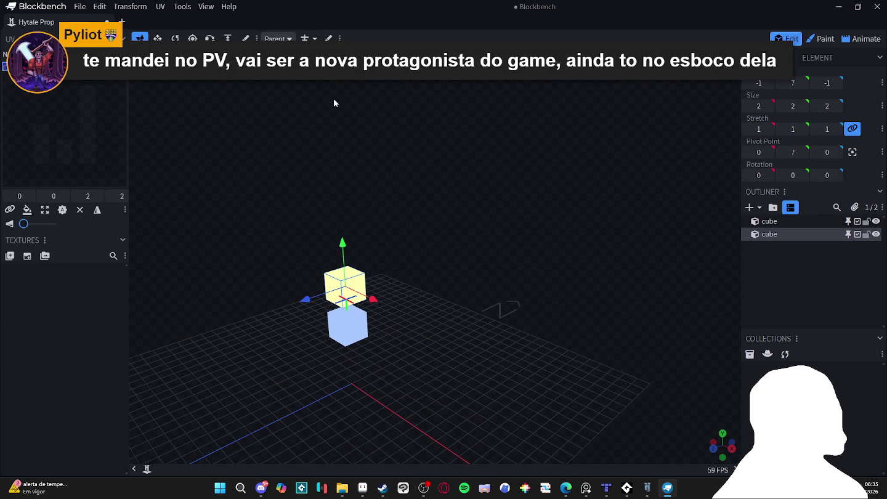
# Loop-cut the upper cube into two horizontal slices and check each slice.
pyautogui.press('k')
pyautogui.scroll(2, 355, 286)
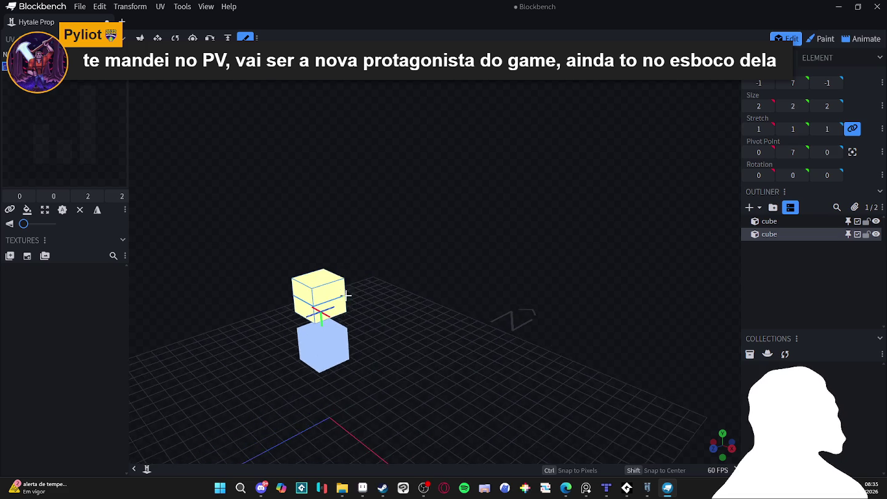
pyautogui.scroll(2, 334, 299)
pyautogui.click(314, 310)
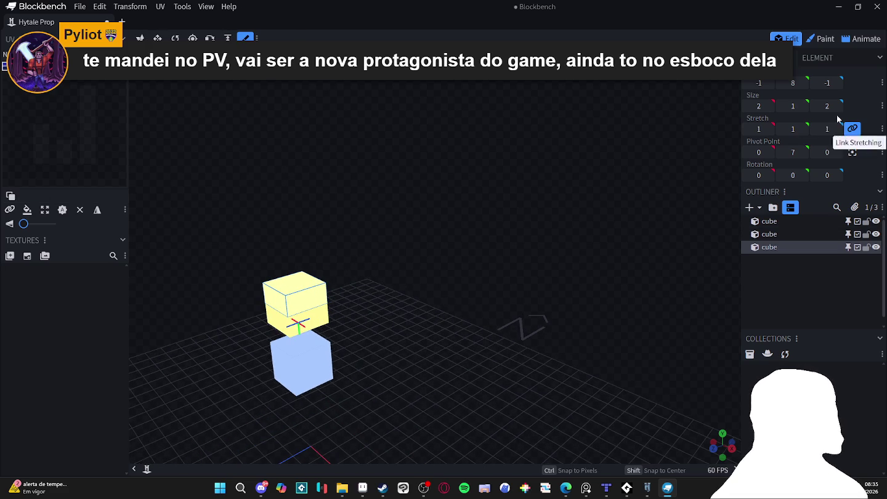
pyautogui.press('v')
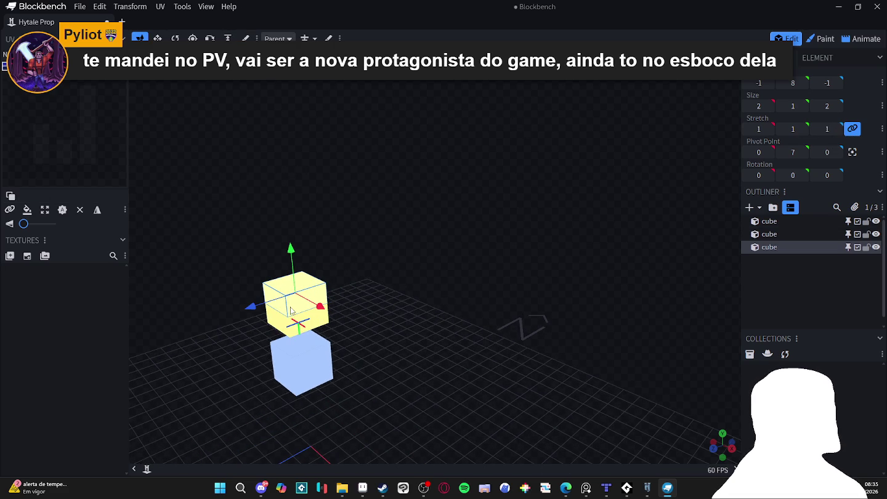
pyautogui.click(296, 331)
pyautogui.click(305, 302)
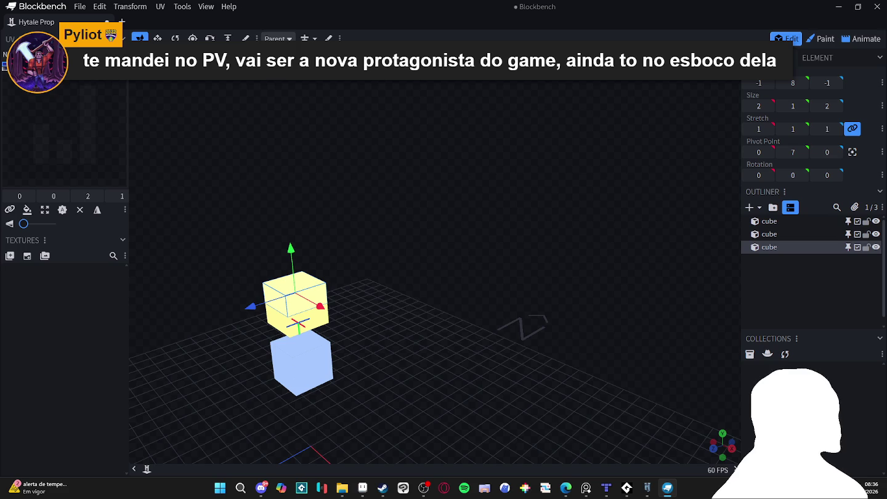
pyautogui.click(340, 38)
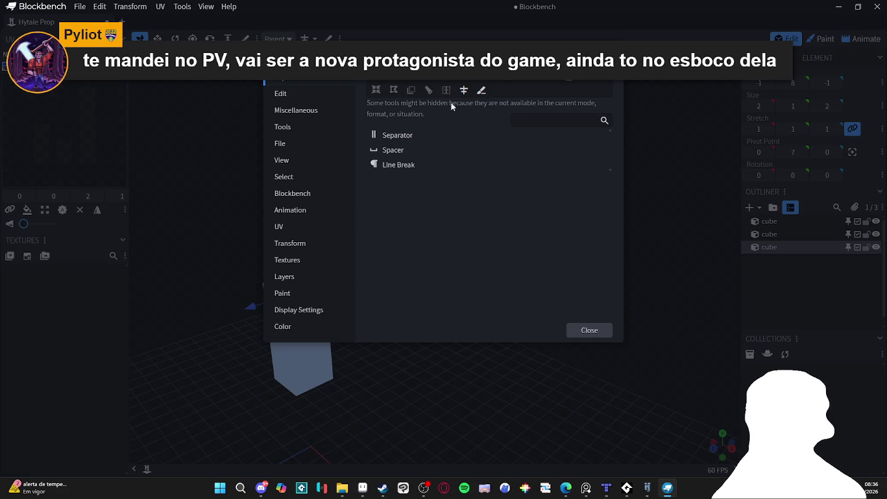
# Reorder the quick tools, add Loop Cut from the Edit category, and close the dialog.
pyautogui.moveTo(458, 135); pyautogui.dragTo(443, 104)
pyautogui.moveTo(430, 90); pyautogui.dragTo(491, 88)
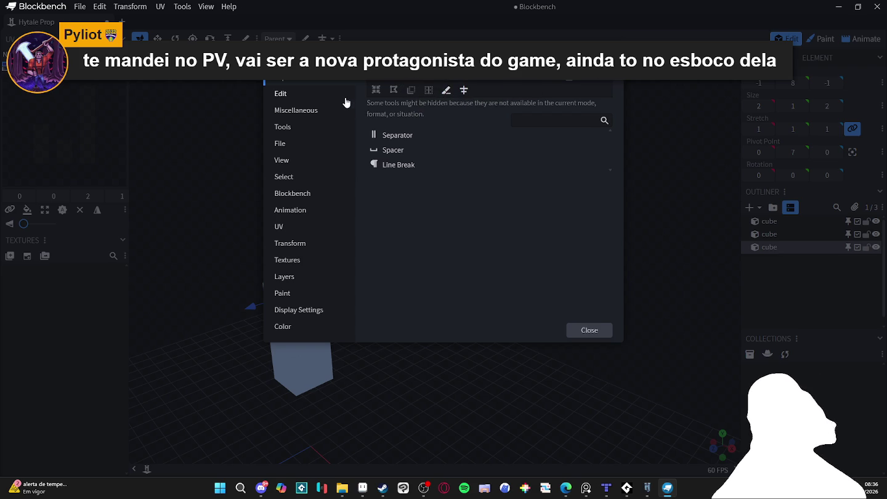
pyautogui.click(313, 94)
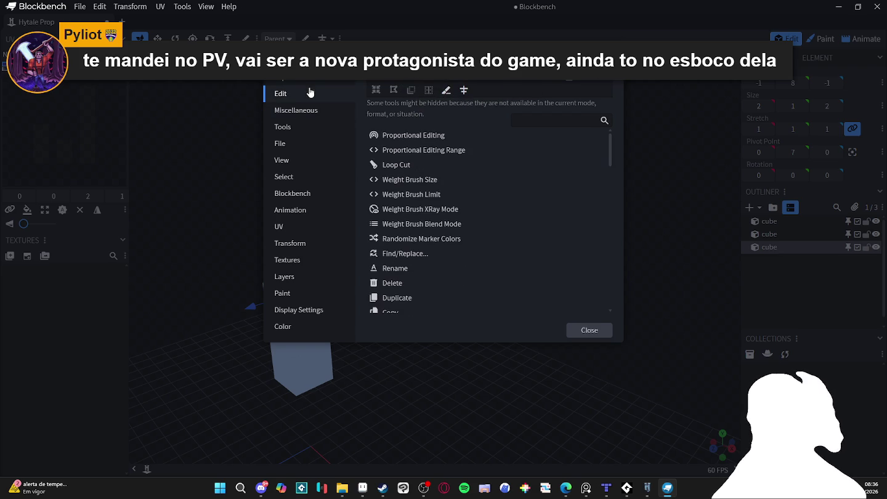
pyautogui.click(407, 171)
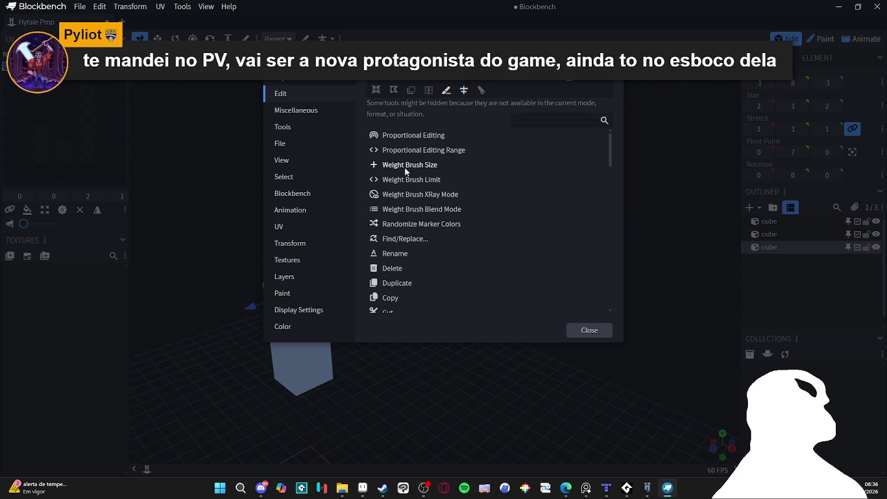
pyautogui.rightClick(479, 88)
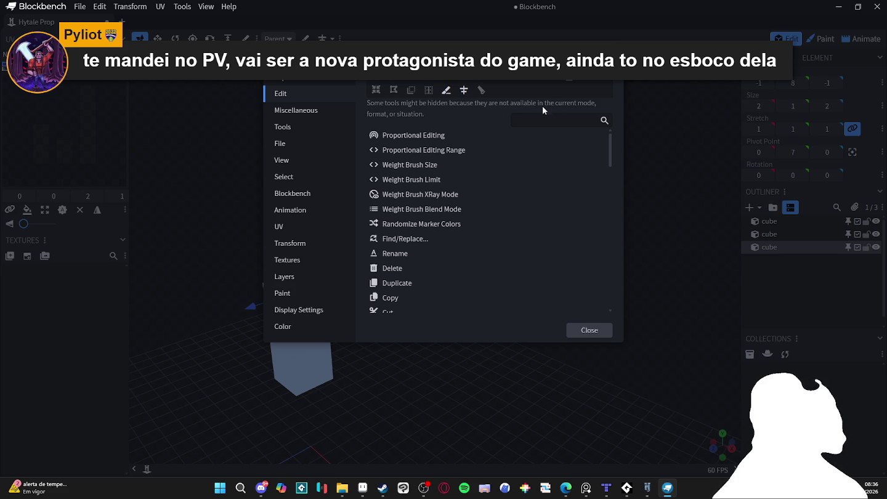
pyautogui.click(580, 331)
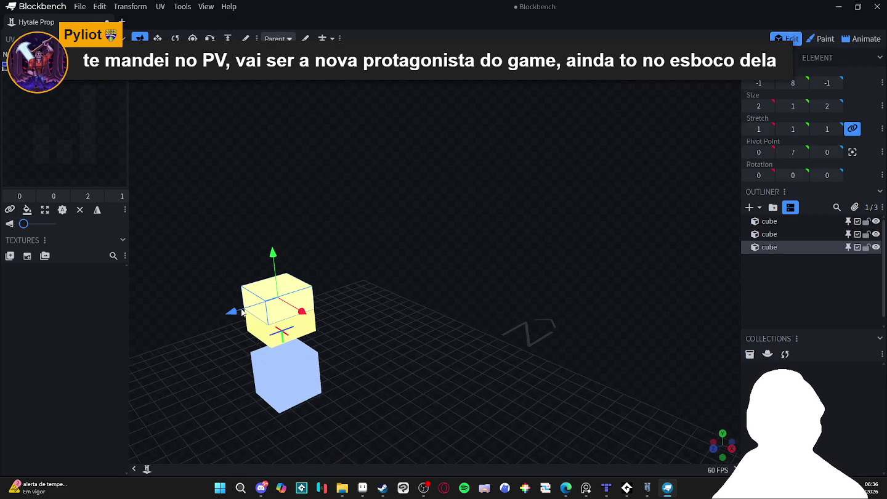
pyautogui.moveTo(246, 310); pyautogui.dragTo(372, 281)
pyautogui.scroll(2, 520, 239)
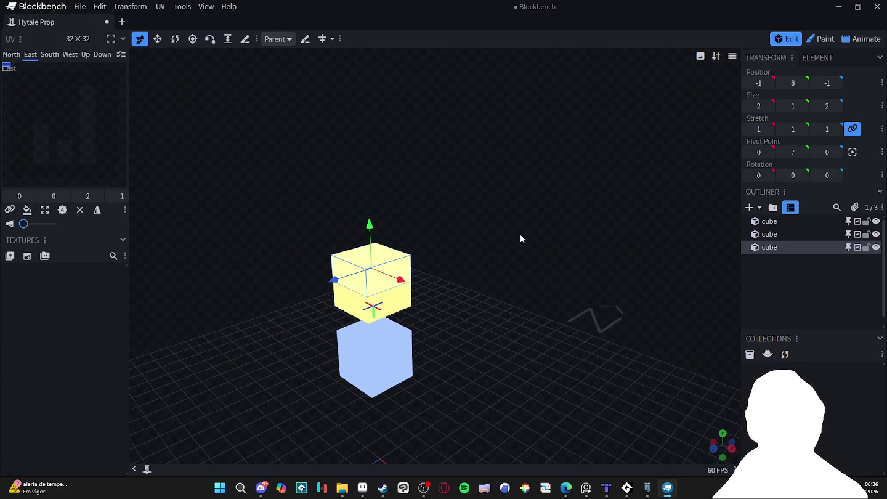
# Select all three cubes and group them under a new bone with Ctrl+G.
pyautogui.click(353, 304)
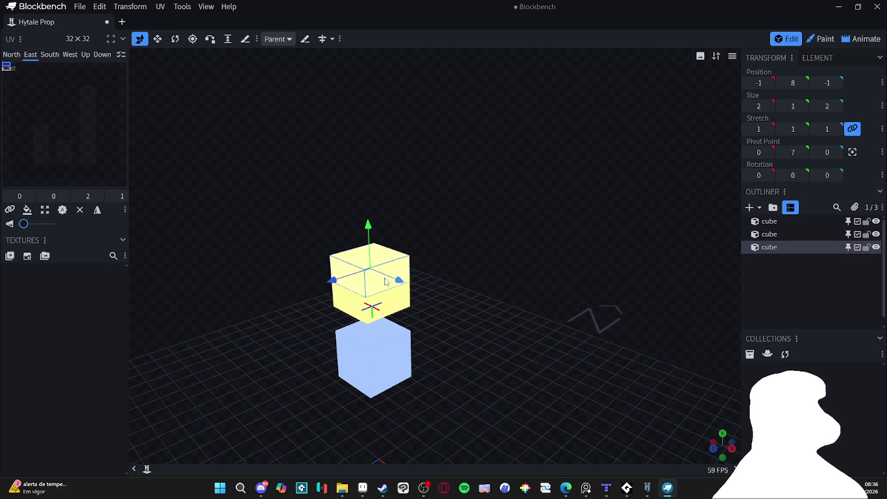
pyautogui.moveTo(391, 303); pyautogui.dragTo(384, 318)
pyautogui.click(372, 262)
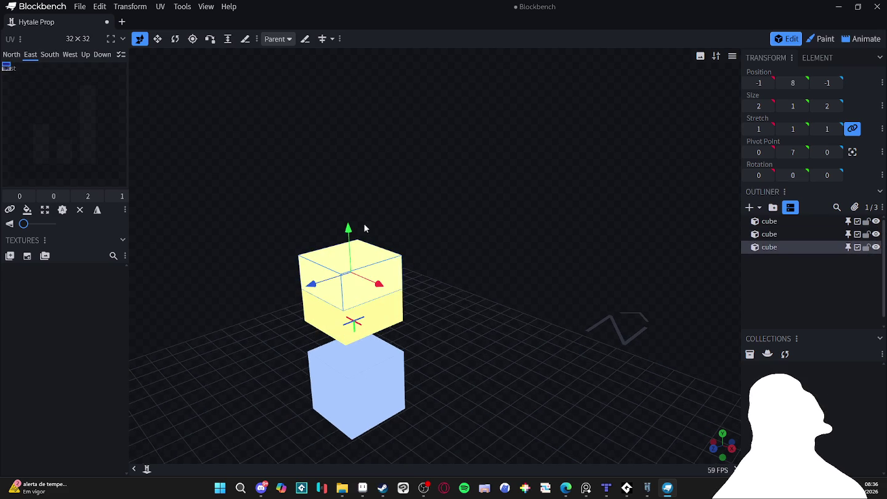
pyautogui.click(331, 40)
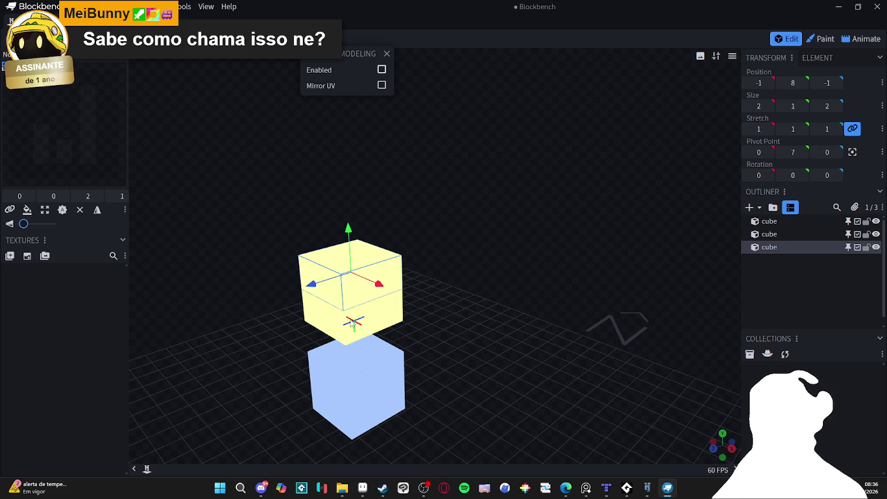
pyautogui.click(381, 265)
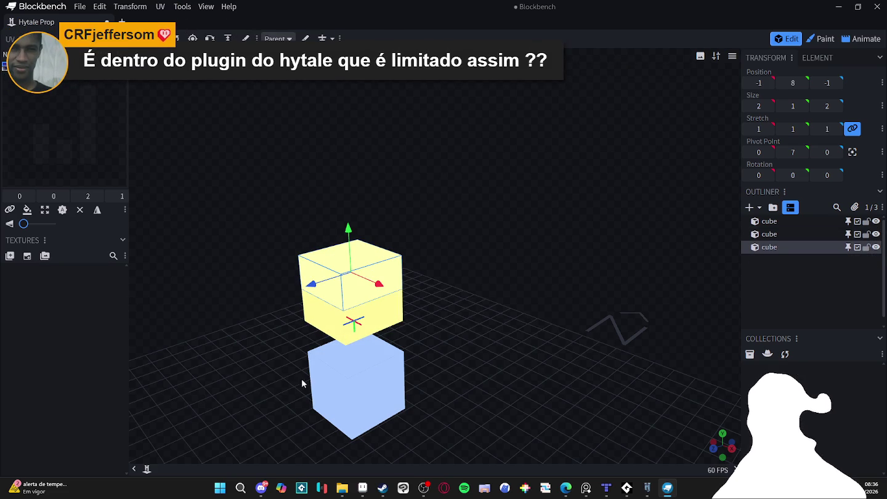
pyautogui.click(365, 359)
pyautogui.hotkey('ctrl', 'a')
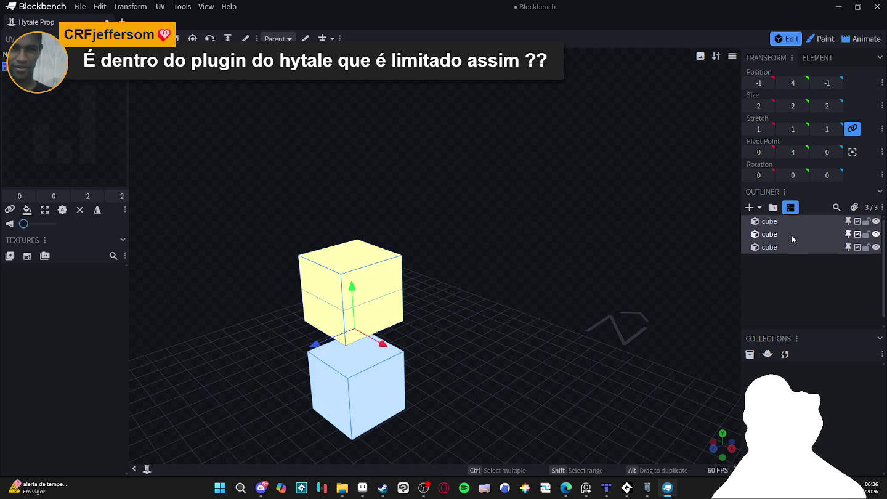
pyautogui.hotkey('ctrl', 'g')
pyautogui.click(352, 316)
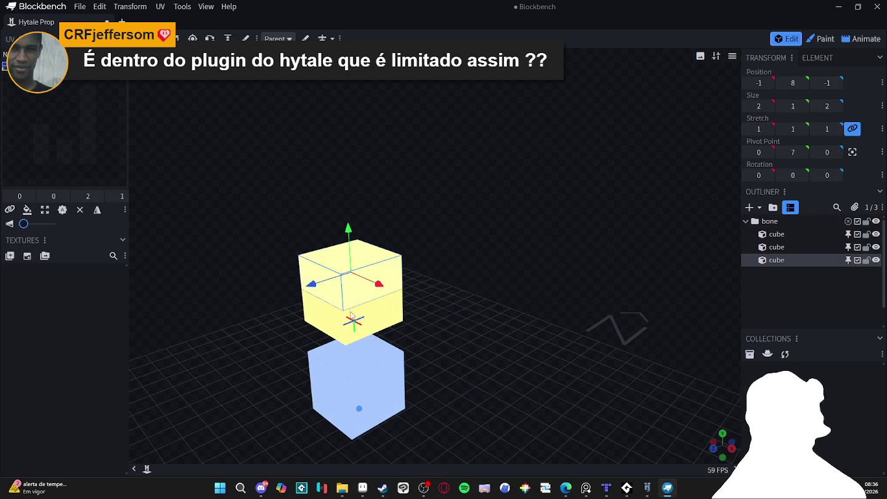
# Give the bottom blue cube a generated 32x template texture.
pyautogui.click(775, 236)
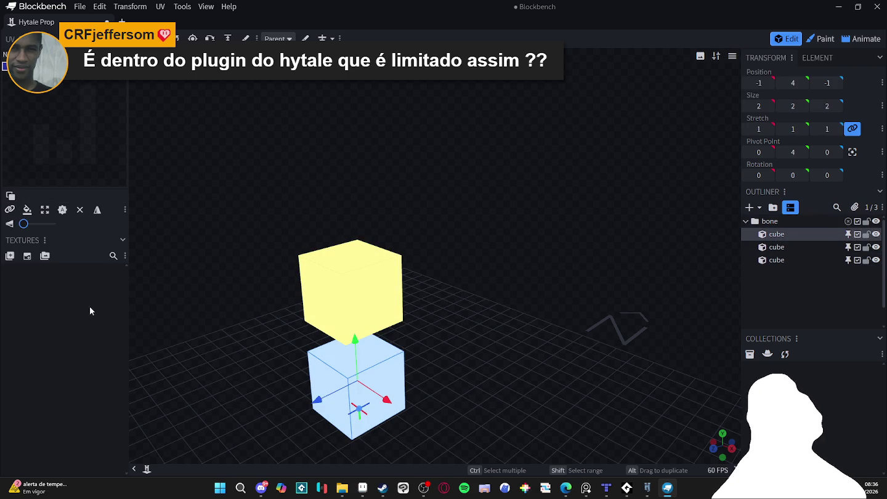
pyautogui.click(27, 256)
pyautogui.click(492, 236)
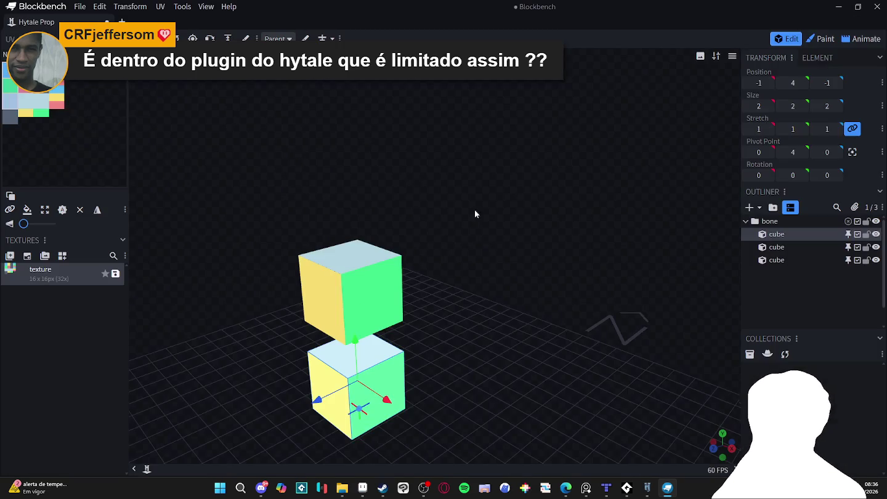
# Select the bottom cube in the viewport.
pyautogui.click(348, 296)
pyautogui.click(358, 377)
pyautogui.click(347, 301)
pyautogui.click(346, 301)
pyautogui.click(346, 300)
pyautogui.click(342, 302)
pyautogui.click(340, 302)
pyautogui.click(348, 300)
pyautogui.click(348, 299)
pyautogui.click(347, 299)
pyautogui.click(348, 300)
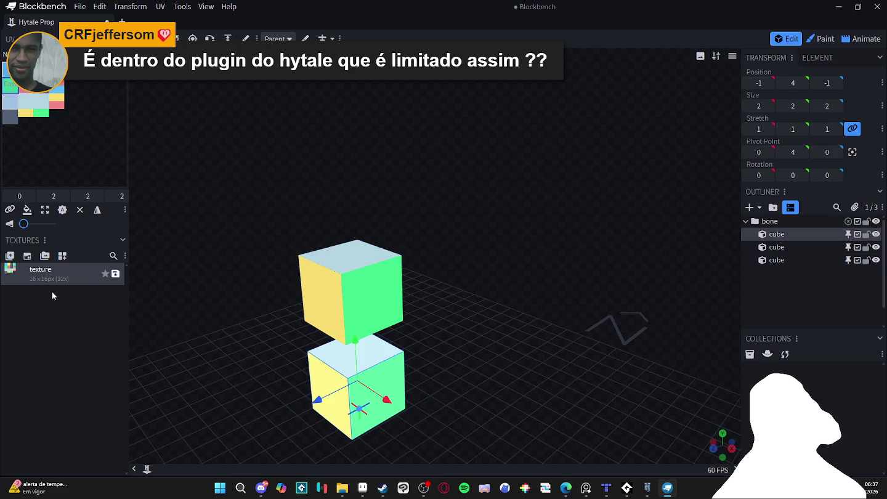
# Add a second texture and switch to the Paint workspace.
pyautogui.click(28, 256)
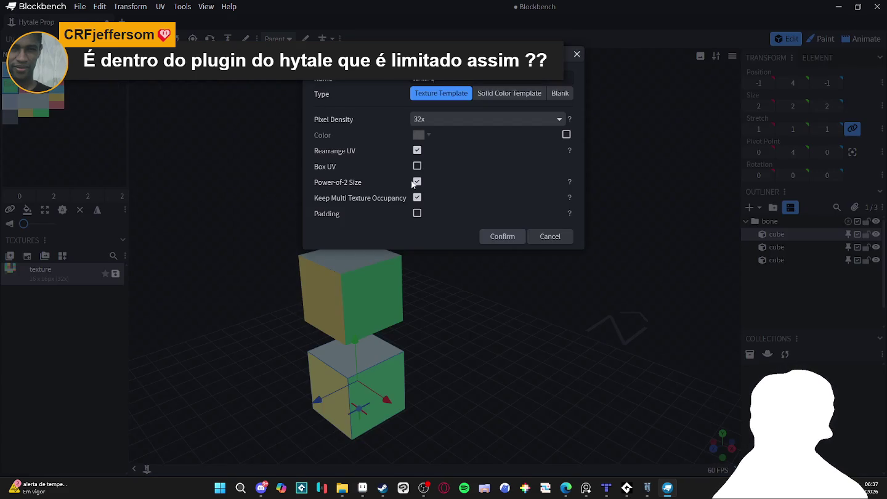
pyautogui.click(501, 236)
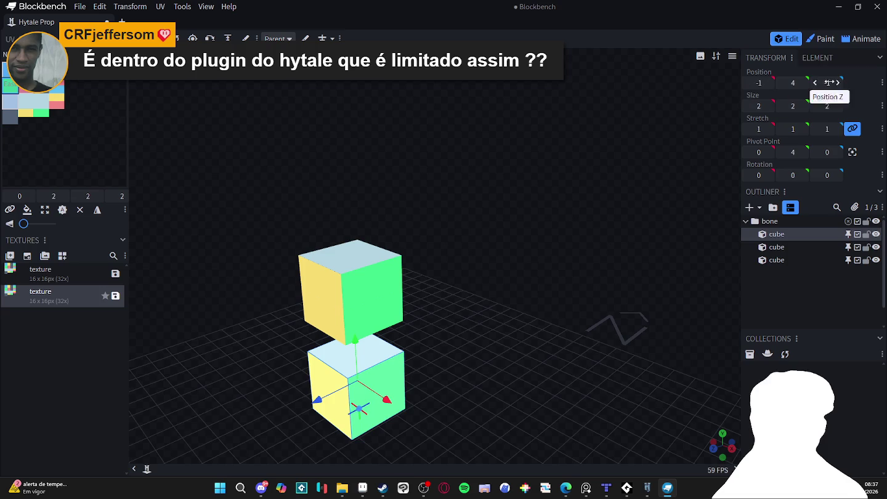
pyautogui.click(822, 39)
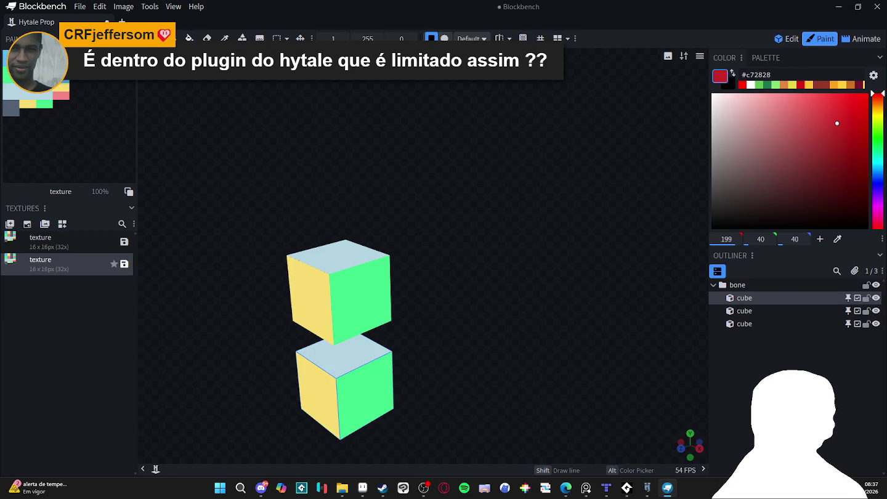
# Fill the second texture red with the Fill tool, then view the multicolour texture.
pyautogui.press('f')
pyautogui.click(93, 131)
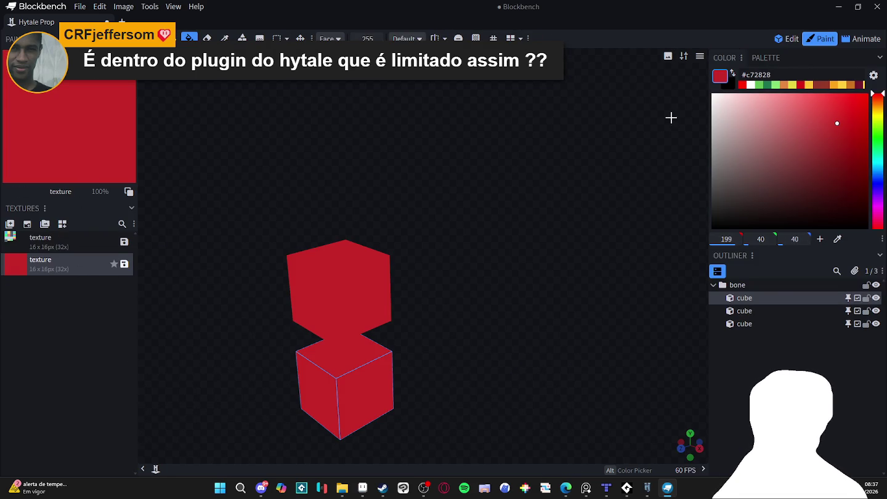
pyautogui.click(70, 241)
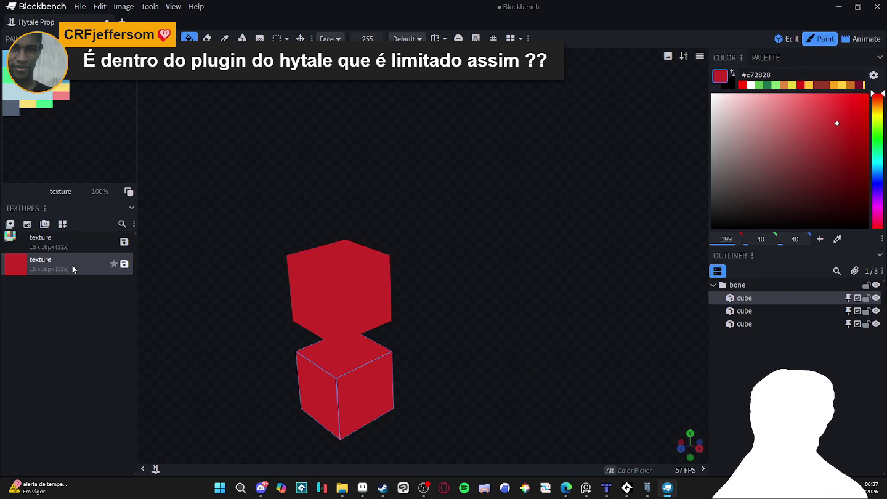
# Back in Edit mode, delete the red texture.
pyautogui.press('Tab')
pyautogui.click(63, 292)
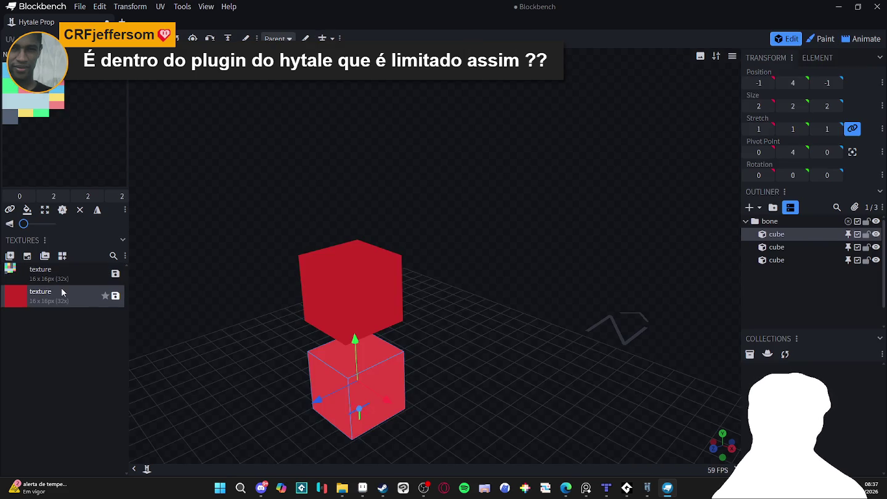
pyautogui.press('Delete')
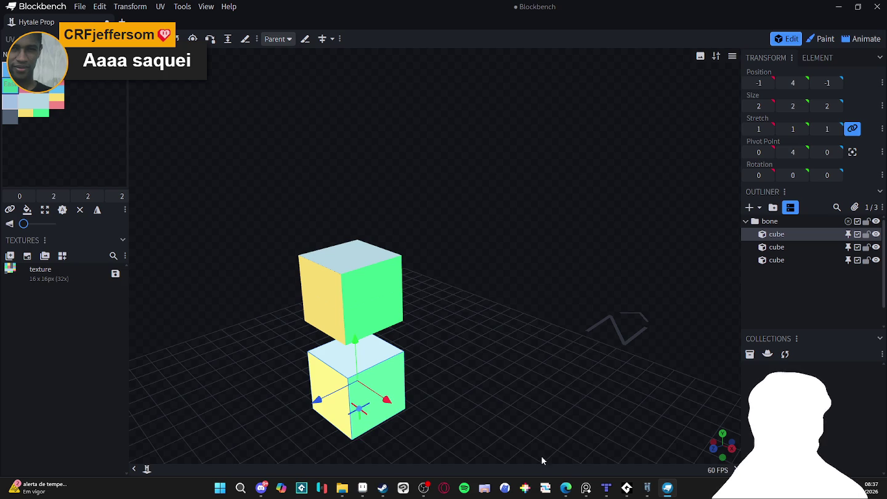
pyautogui.moveTo(382, 488)
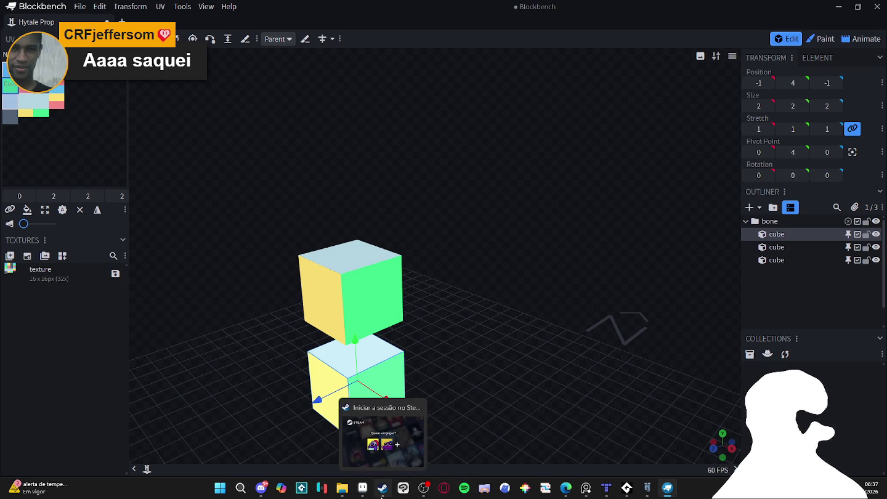
pyautogui.moveTo(567, 488)
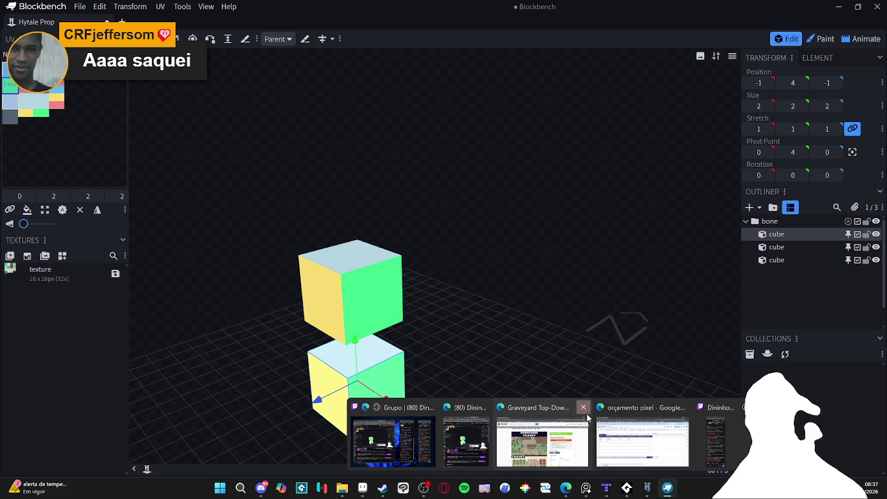
# Switch from Blockbench to the Edge window showing the artist's X profile.
pyautogui.click(542, 441)
pyautogui.hotkey('alt', 'Tab')
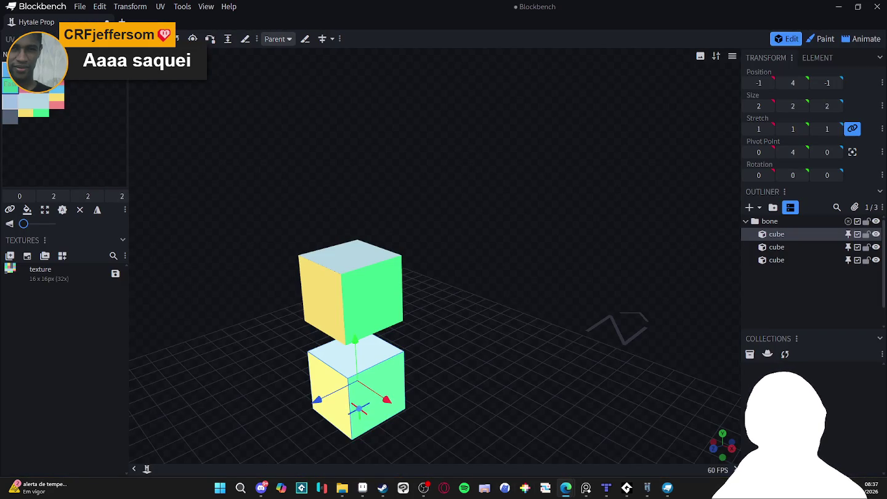
pyautogui.click(566, 488)
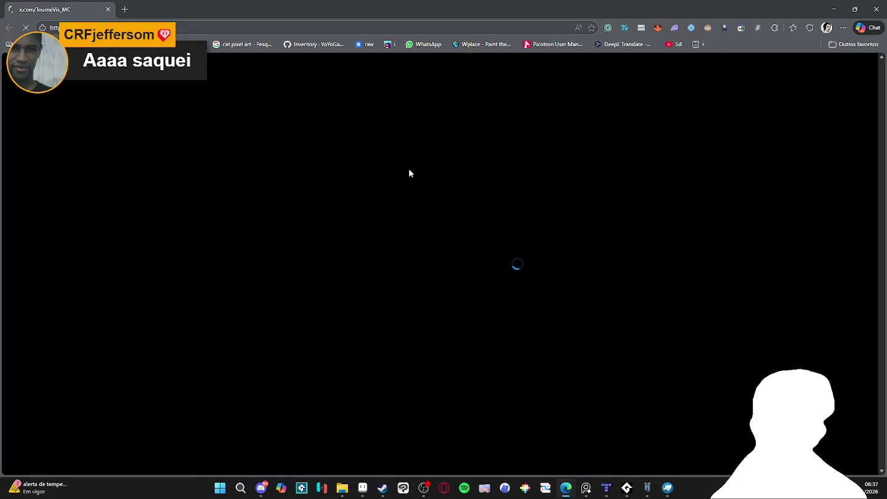
# Scroll down through the artist's X profile feed.
pyautogui.scroll(-5, 126, 165)
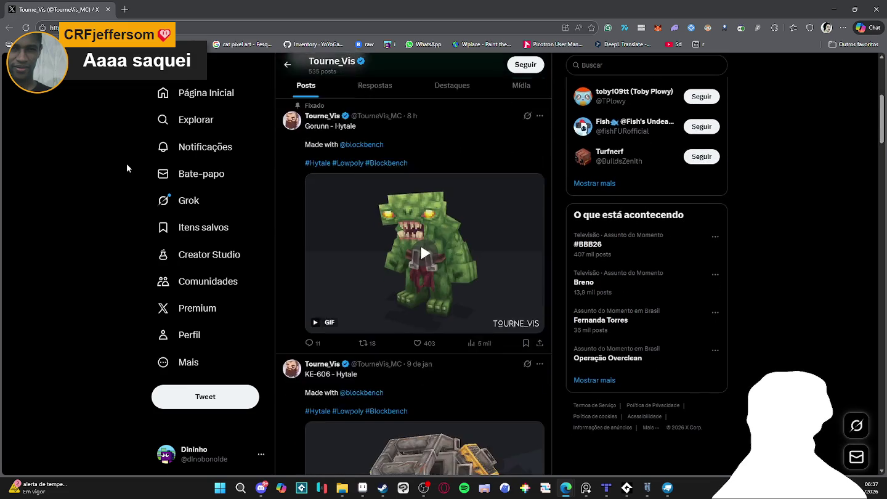
pyautogui.scroll(-5, 126, 164)
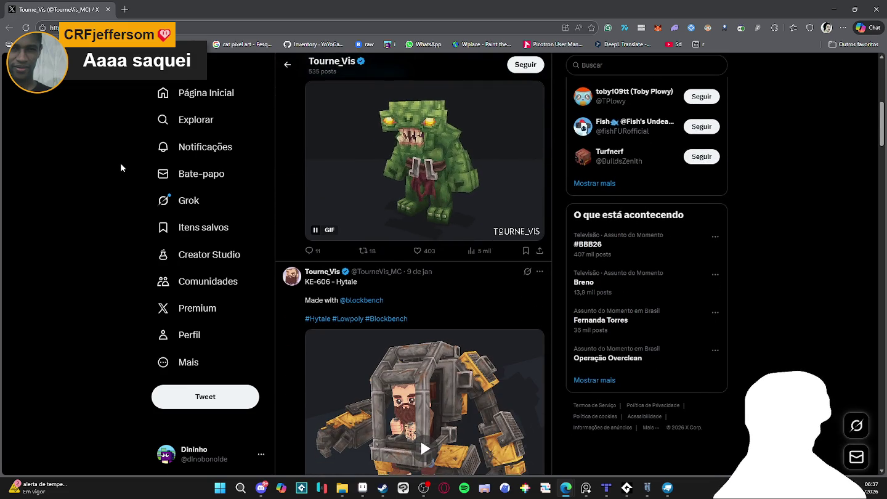
pyautogui.scroll(-2, 133, 166)
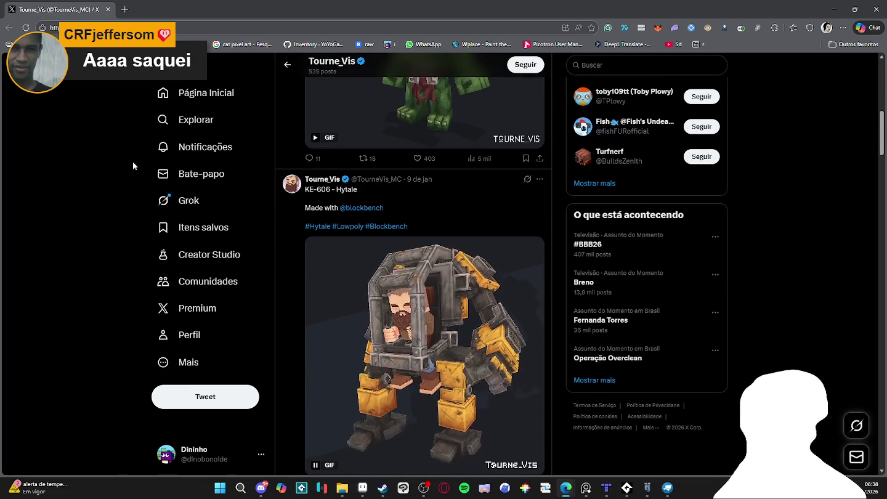
pyautogui.scroll(-2, 135, 166)
pyautogui.scroll(-3, 137, 161)
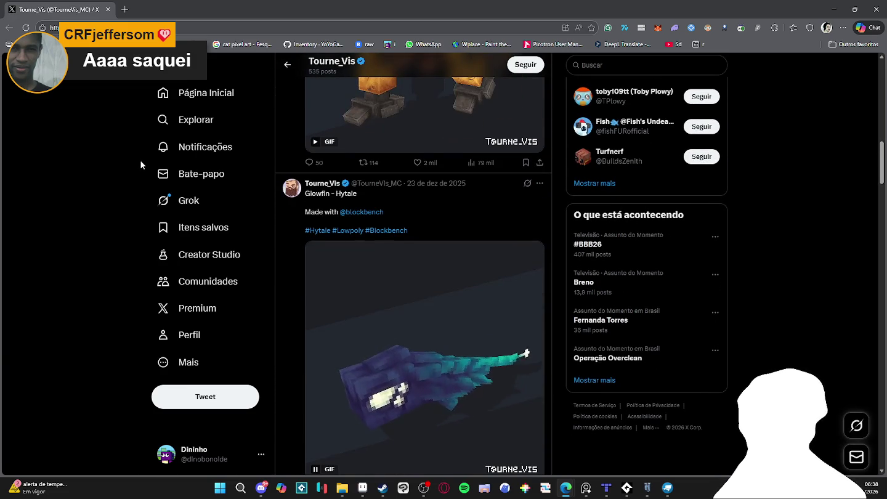
pyautogui.scroll(-4, 142, 162)
pyautogui.scroll(-3, 149, 161)
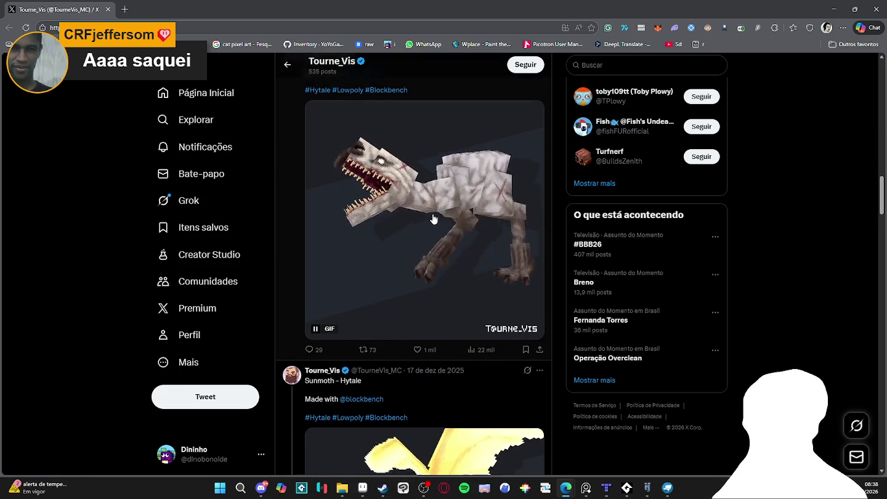
pyautogui.scroll(-3, 434, 219)
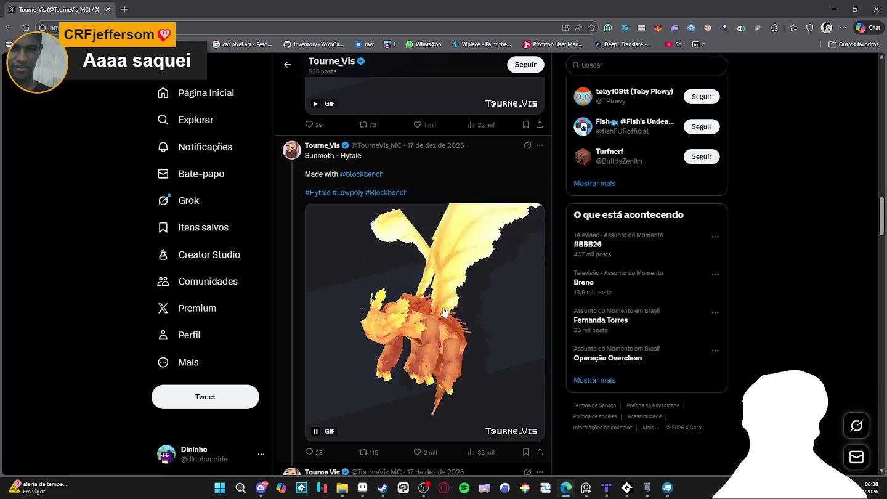
pyautogui.scroll(-3, 466, 269)
pyautogui.scroll(-3, 447, 332)
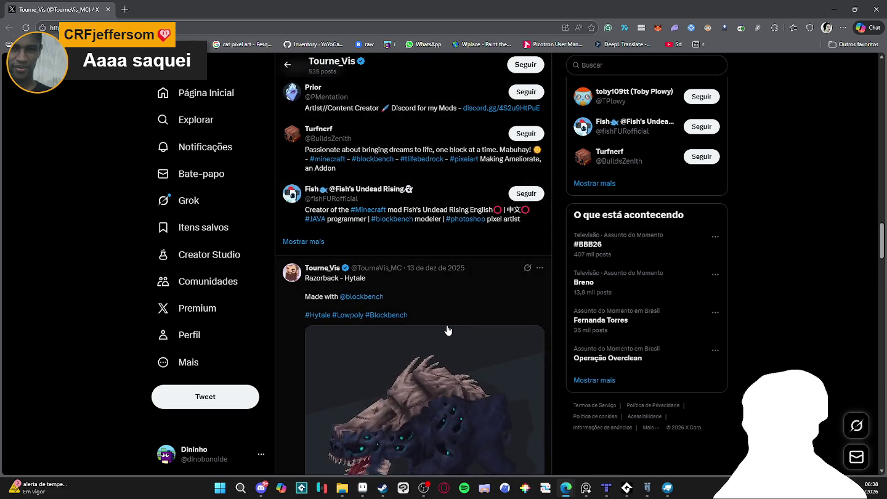
pyautogui.scroll(-2, 393, 389)
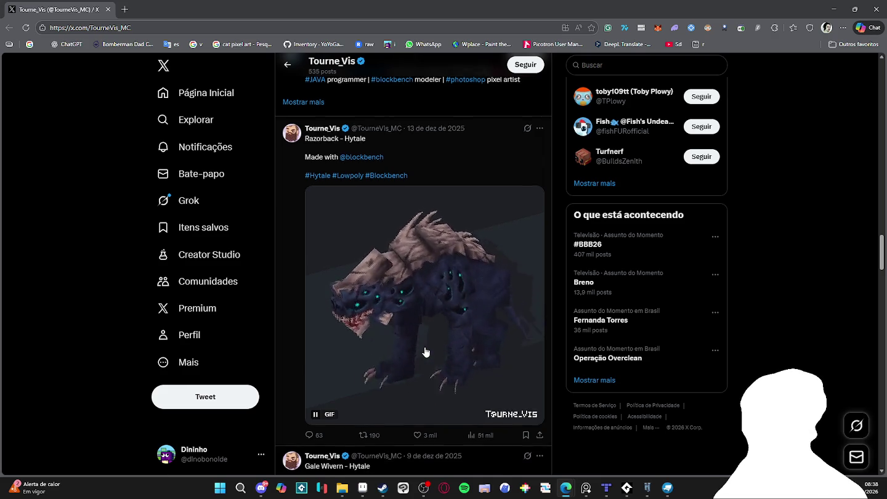
pyautogui.scroll(-3, 425, 352)
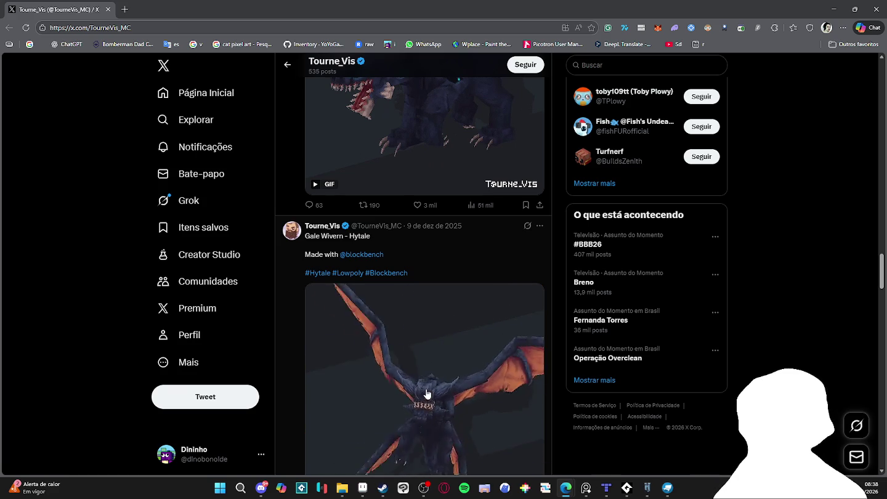
pyautogui.scroll(-3, 427, 393)
pyautogui.scroll(-2, 427, 393)
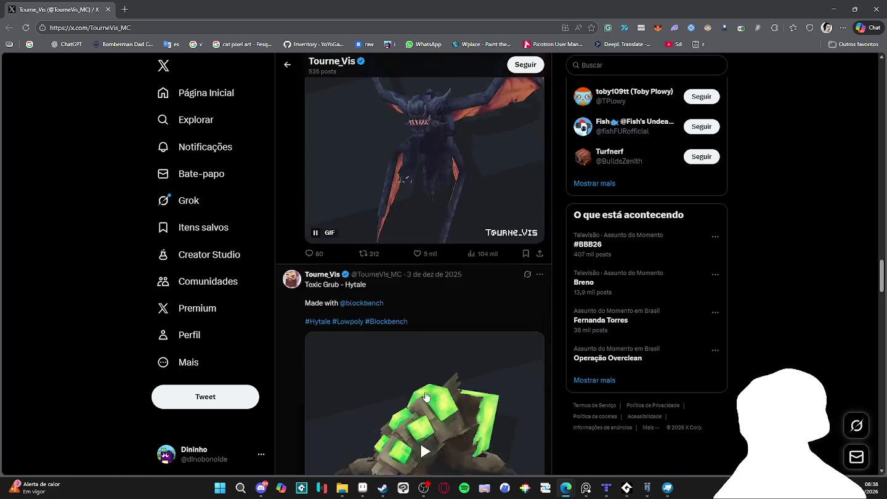
pyautogui.scroll(-3, 427, 390)
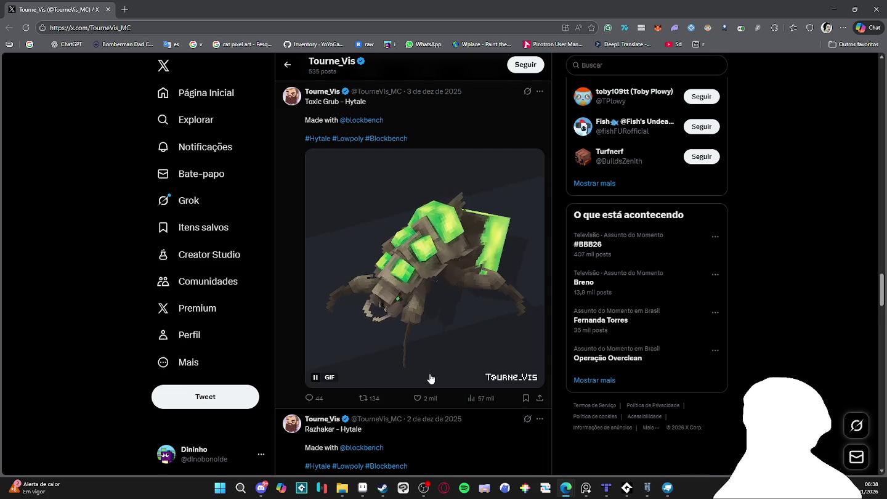
pyautogui.scroll(-4, 426, 390)
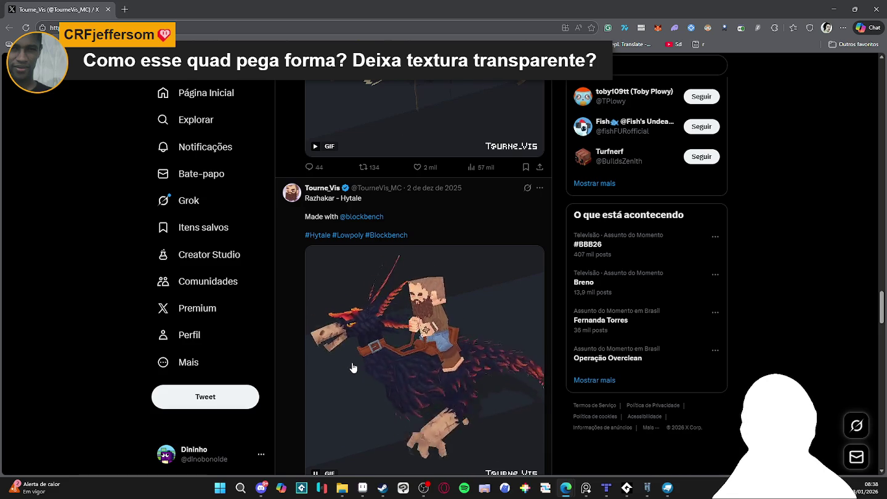
pyautogui.scroll(-3, 352, 357)
pyautogui.scroll(-2, 352, 345)
pyautogui.scroll(-2, 353, 337)
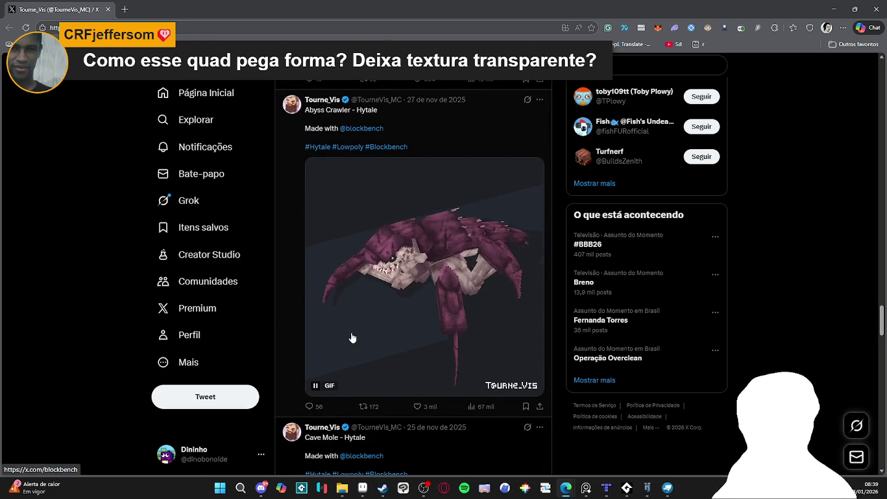
pyautogui.scroll(-2, 352, 338)
pyautogui.scroll(-2, 352, 338)
pyautogui.scroll(-2, 352, 338)
pyautogui.scroll(-4, 351, 338)
pyautogui.scroll(-1, 350, 339)
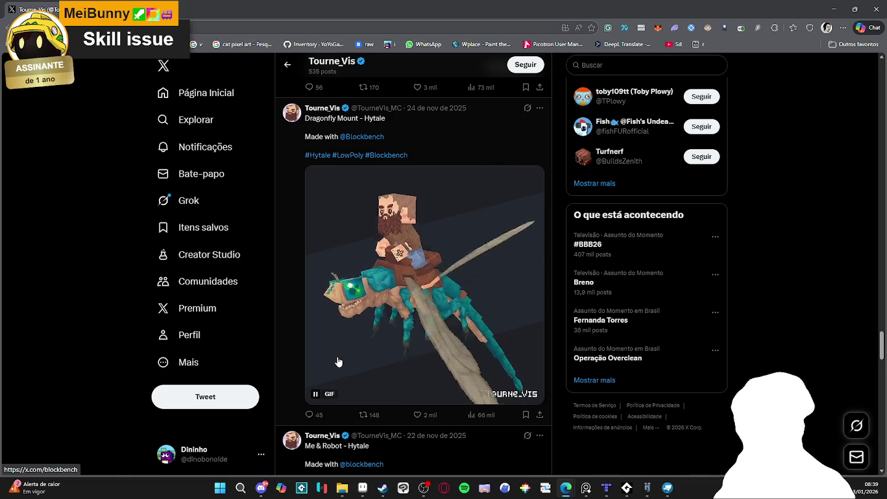
pyautogui.scroll(-2, 346, 342)
pyautogui.scroll(-3, 336, 363)
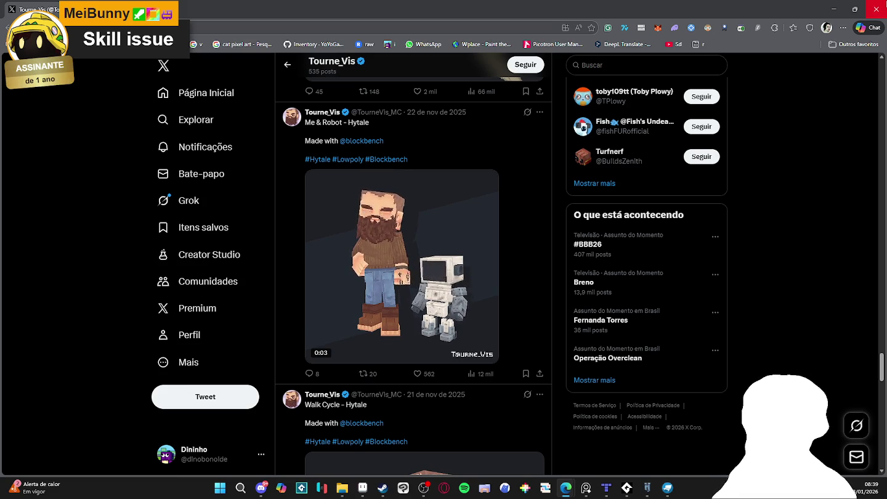
# Close the browser, then close Blockbench discarding the unsaved Hytale Prop project.
pyautogui.scroll(-3, 650, 293)
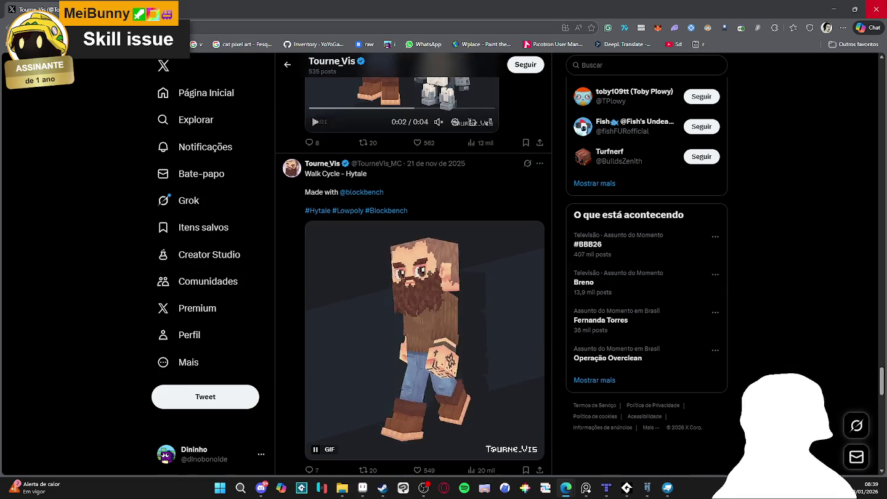
pyautogui.click(876, 11)
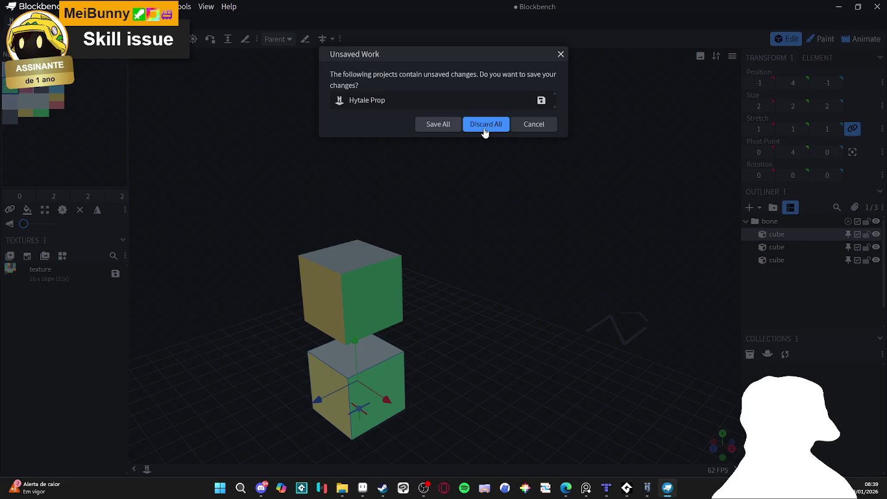
pyautogui.click(485, 125)
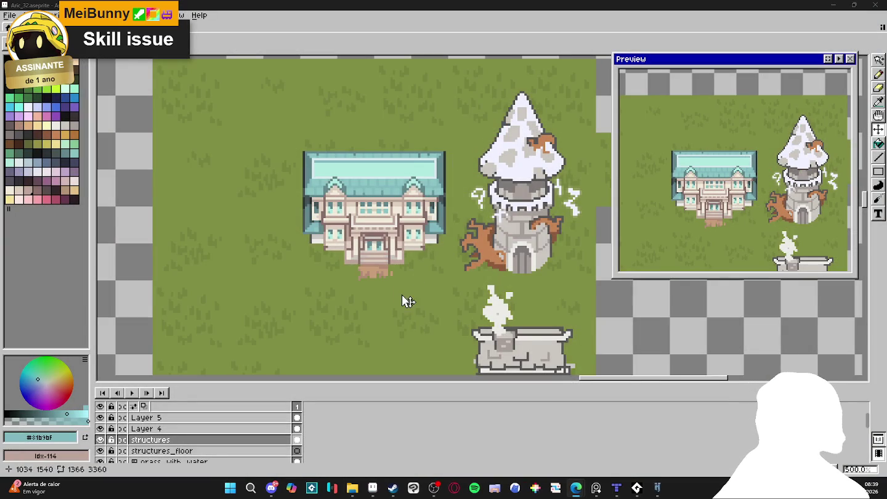
# Save the town map and show the tile grid with the rectangular marquee active.
pyautogui.scroll(-1, 377, 192)
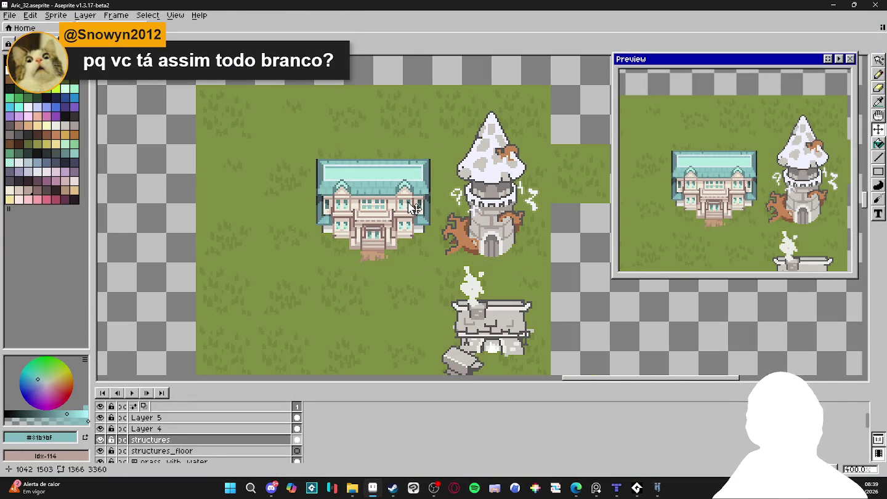
pyautogui.scroll(-1, 407, 203)
pyautogui.hotkey('ctrl', 's')
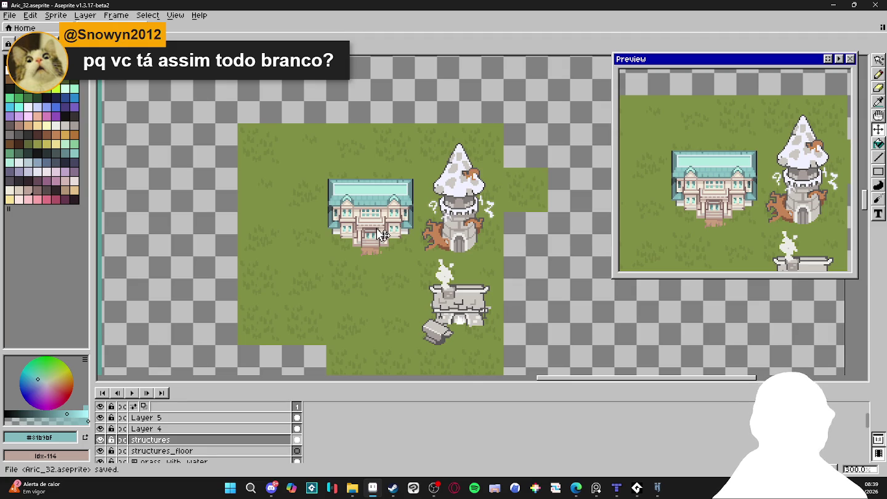
pyautogui.press('m')
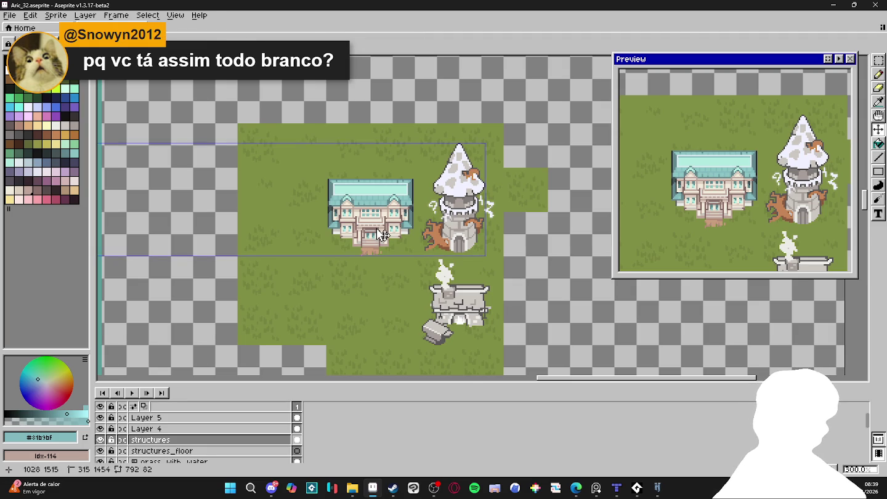
pyautogui.hotkey('ctrl', "'")
pyautogui.hotkey('ctrl', "'")
pyautogui.hotkey('ctrl', "'")
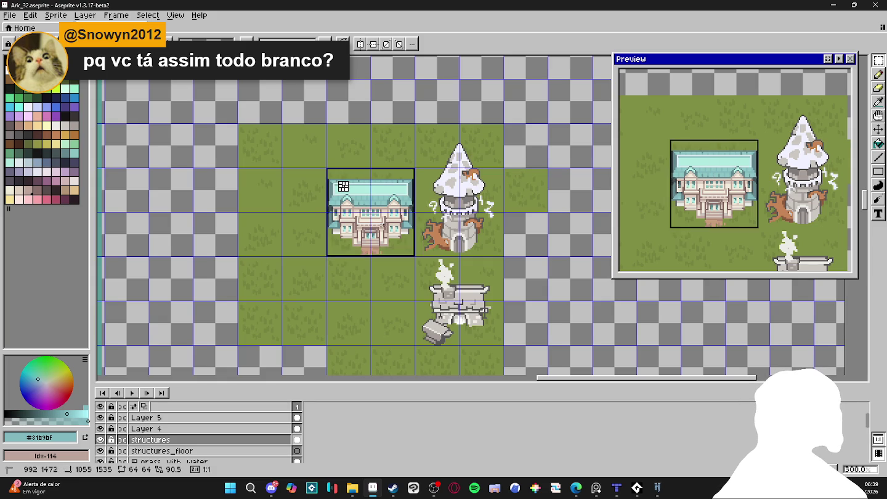
# Select the mansion's 64×64 tile, nudge it within the tile, and clear the selection.
pyautogui.moveTo(343, 186); pyautogui.dragTo(403, 246)
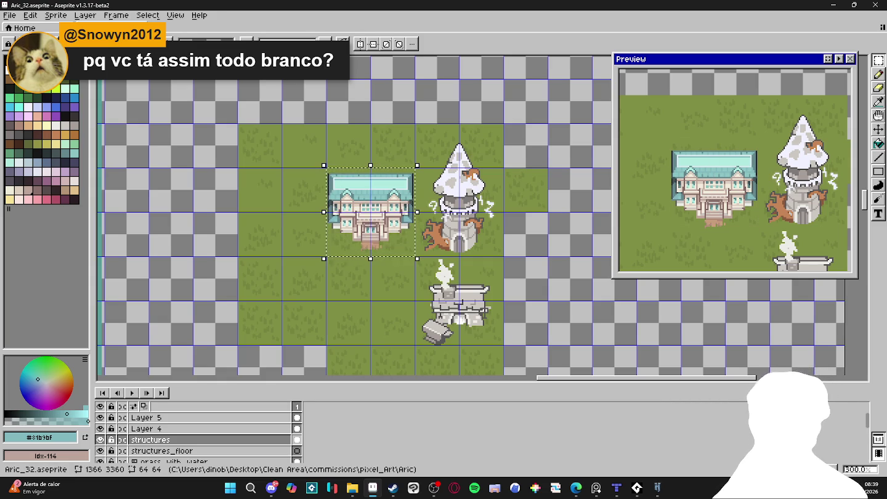
pyautogui.hotkey('ctrl', 'd')
pyautogui.hotkey('ctrl', 'shift', 'd')
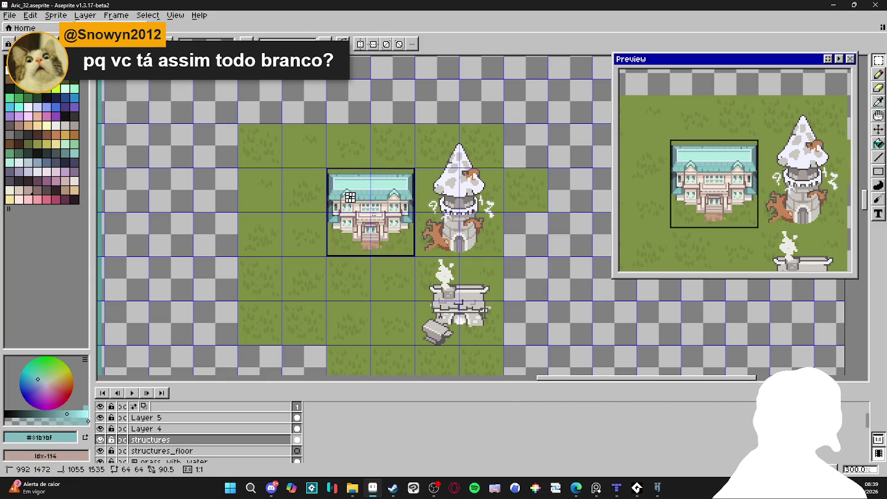
pyautogui.moveTo(400, 238); pyautogui.dragTo(400, 241)
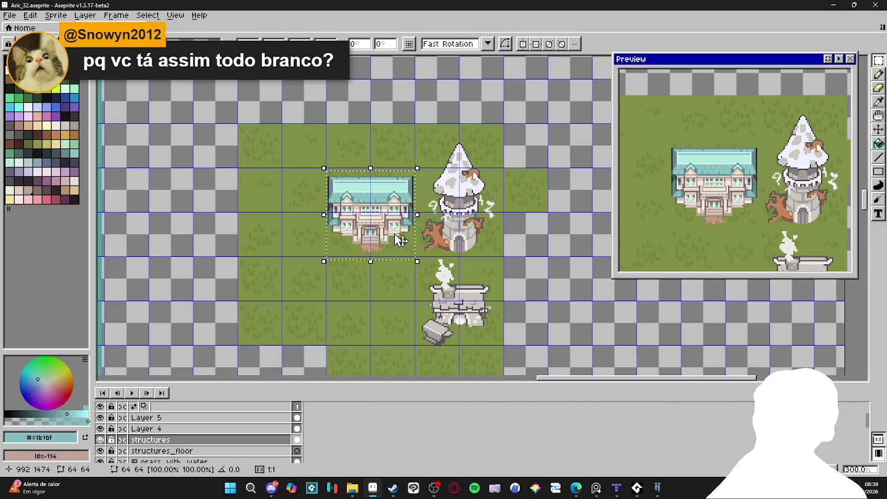
pyautogui.hotkey('ctrl', 'd')
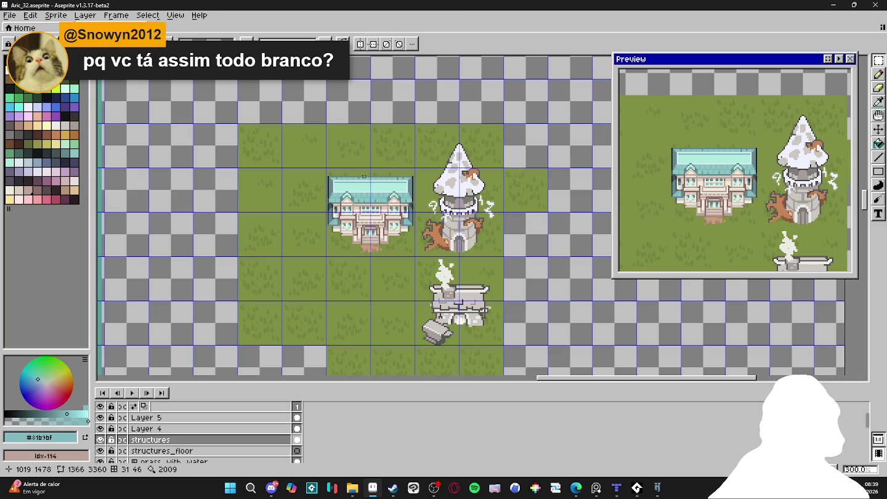
pyautogui.hotkey('ctrl', 'shift', 'd')
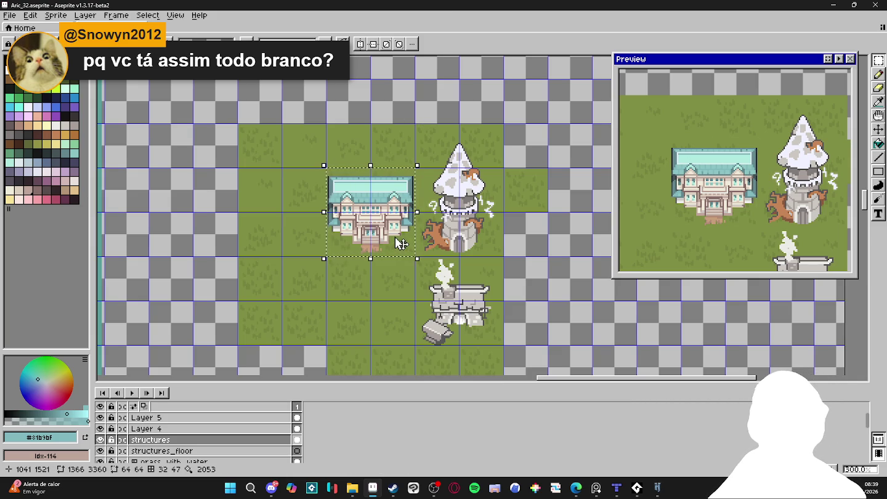
pyautogui.hotkey('ctrl', 'd')
pyautogui.hotkey('ctrl', 's')
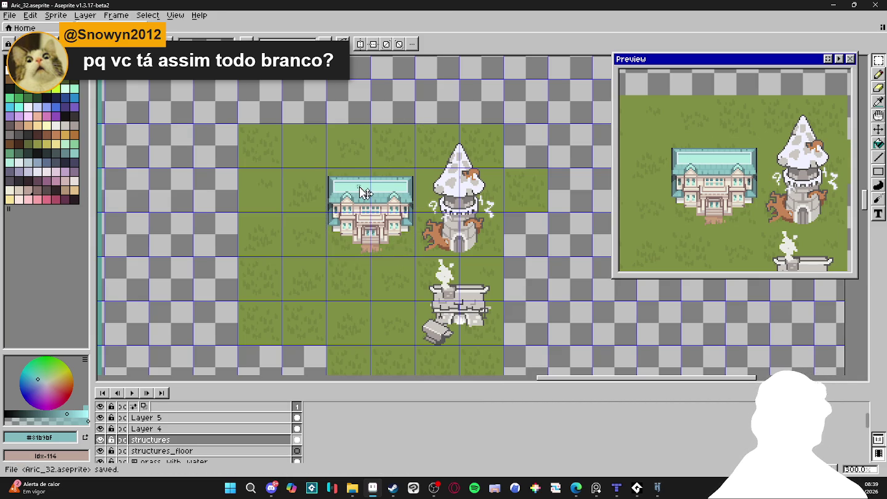
pyautogui.press('m')
pyautogui.hotkey('ctrl', 'shift', 'd')
pyautogui.hotkey('ctrl', 'd')
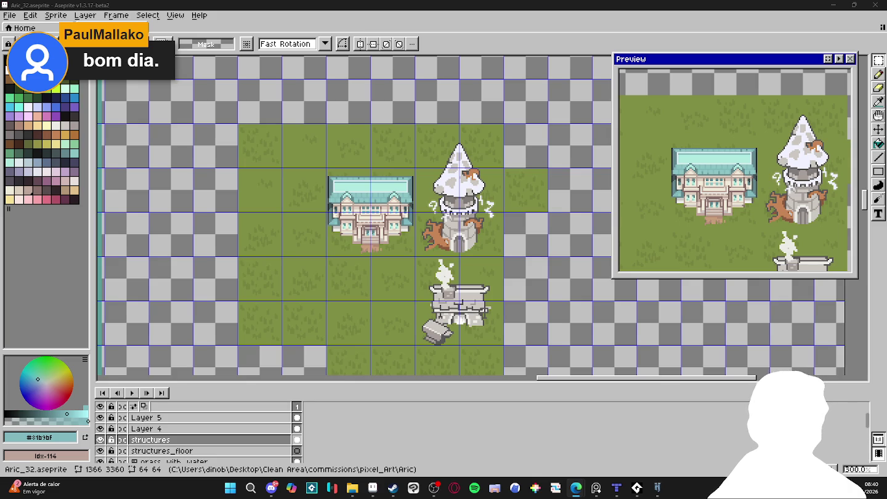
# With the grid hidden, move the mansion and grass above it one tile left.
pyautogui.press("ctrl+'")
pyautogui.press('v')
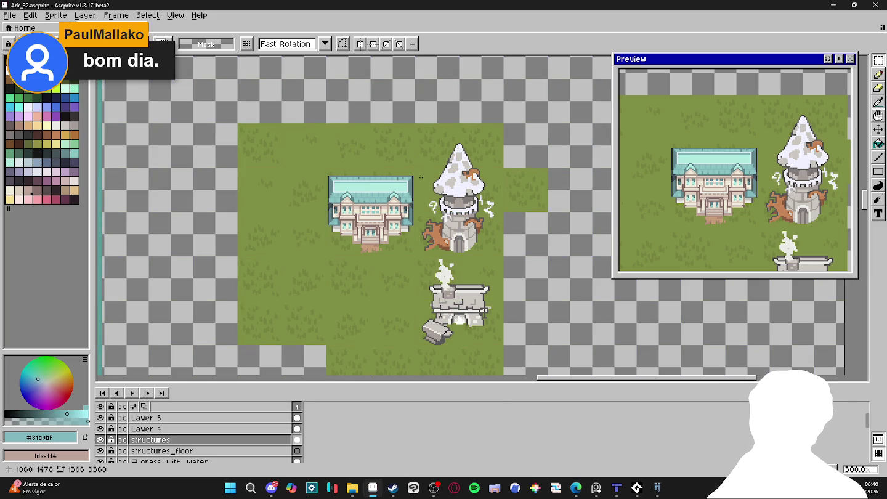
pyautogui.hotkey('ctrl', 'd')
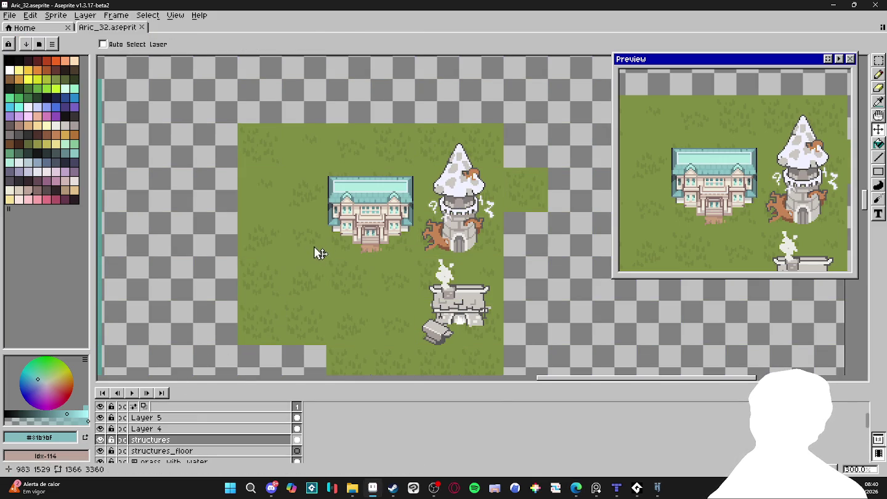
pyautogui.press('m')
pyautogui.moveTo(332, 156); pyautogui.dragTo(402, 245)
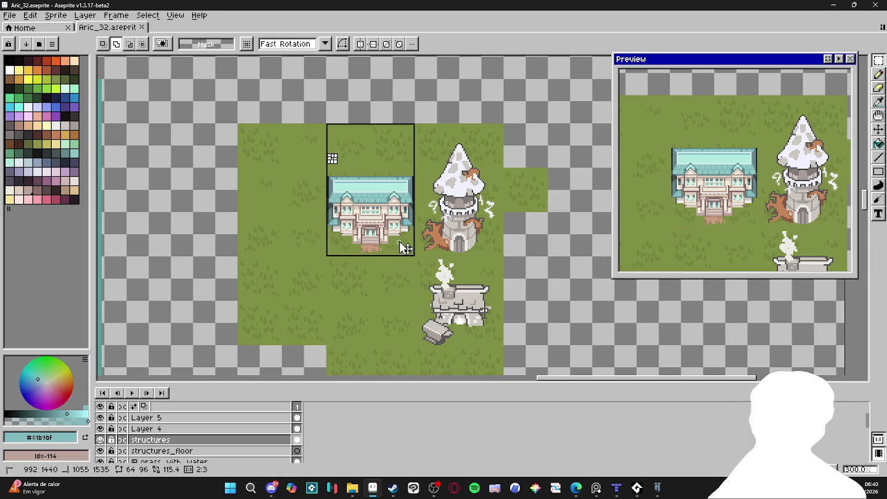
pyautogui.moveTo(382, 216); pyautogui.dragTo(337, 215)
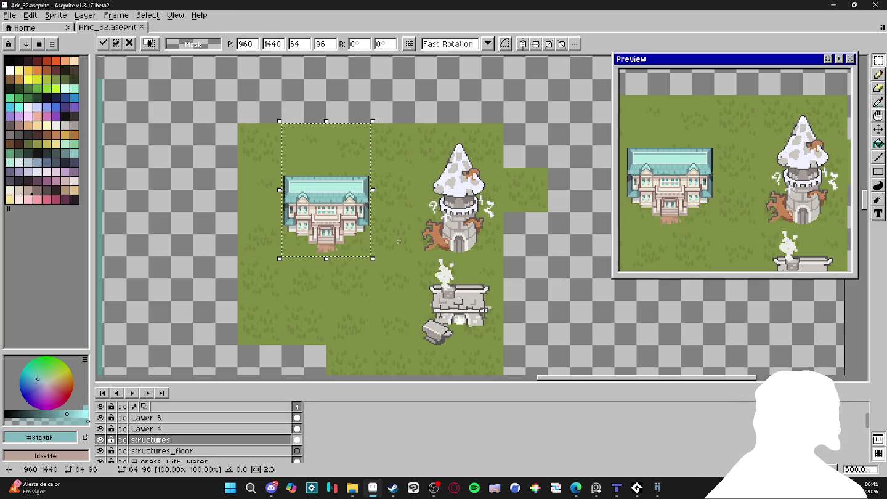
pyautogui.click(398, 241)
# Snip the town map area as a screenshot, then briefly open and minimise Discord.
pyautogui.press('super+shift+s')
pyautogui.moveTo(216, 78)
pyautogui.mouseDown()
pyautogui.moveTo(395, 268)
pyautogui.moveTo(418, 308)
pyautogui.mouseUp()
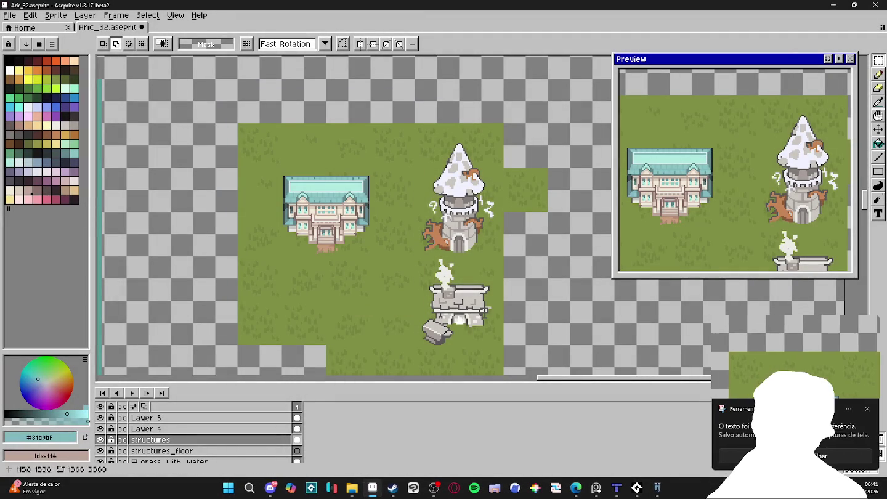
pyautogui.click(868, 408)
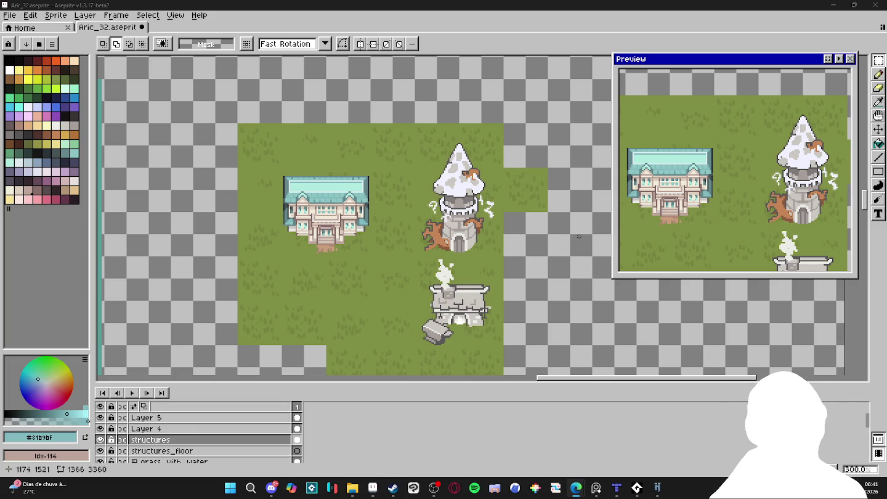
pyautogui.click(271, 488)
pyautogui.click(271, 488)
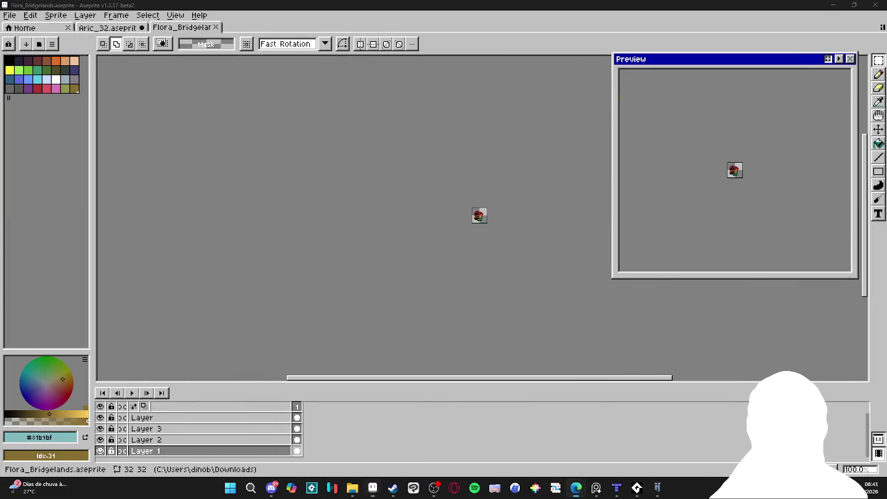
# Zoom in and centre the view on the red-haired chibi sprite.
pyautogui.click(271, 488)
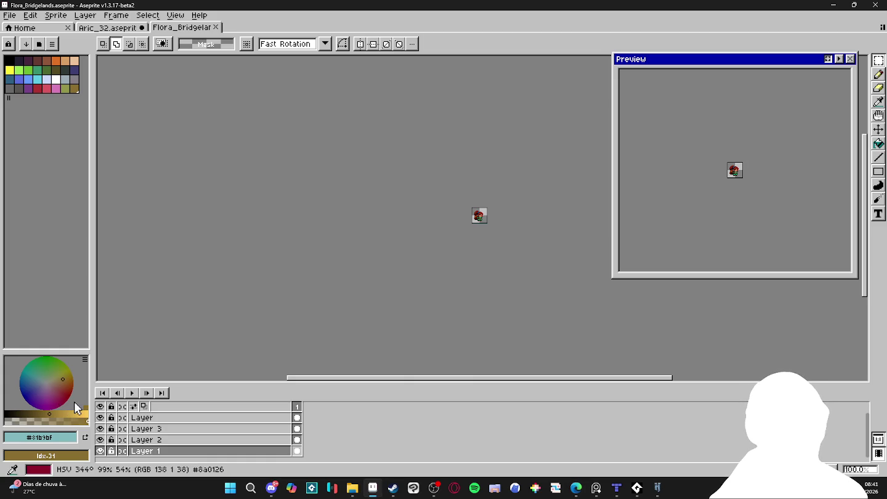
pyautogui.scroll(2, 457, 234)
pyautogui.scroll(2, 493, 209)
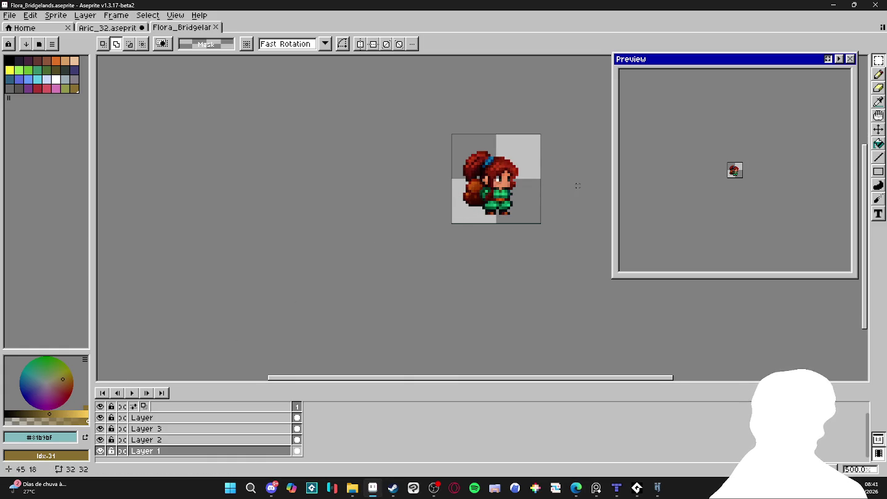
pyautogui.scroll(4, 532, 197)
pyautogui.moveTo(533, 198); pyautogui.dragTo(499, 242)
pyautogui.scroll(2, 701, 192)
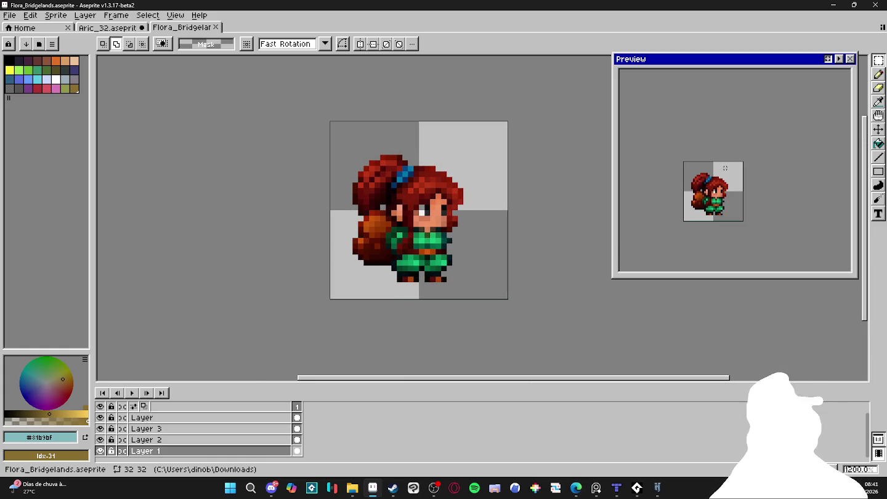
pyautogui.scroll(2, 701, 191)
pyautogui.scroll(-1, 407, 216)
# With the Pencil, place a stray cyan pixel in the hair and undo it.
pyautogui.press('b')
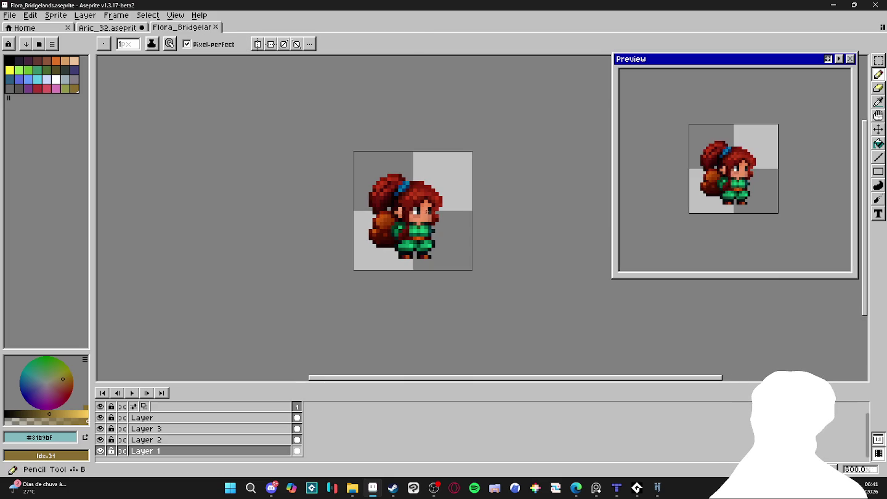
pyautogui.click(423, 191)
pyautogui.scroll(4, 423, 191)
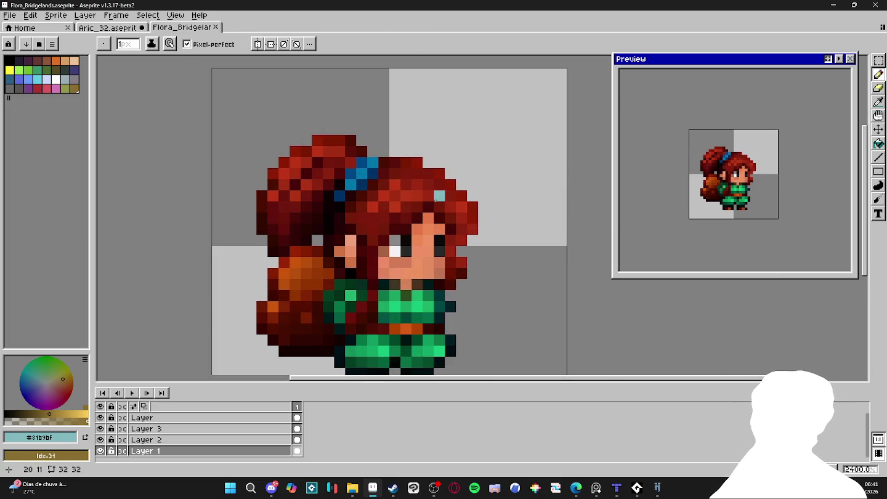
pyautogui.scroll(2, 400, 209)
pyautogui.scroll(2, 377, 227)
pyautogui.hotkey('ctrl', 'z')
# Pick the dark red hair colour and start the red swatch row above the hair.
pyautogui.keyDown('alt'); pyautogui.click(327, 197); pyautogui.keyUp('alt')
pyautogui.click(404, 106)
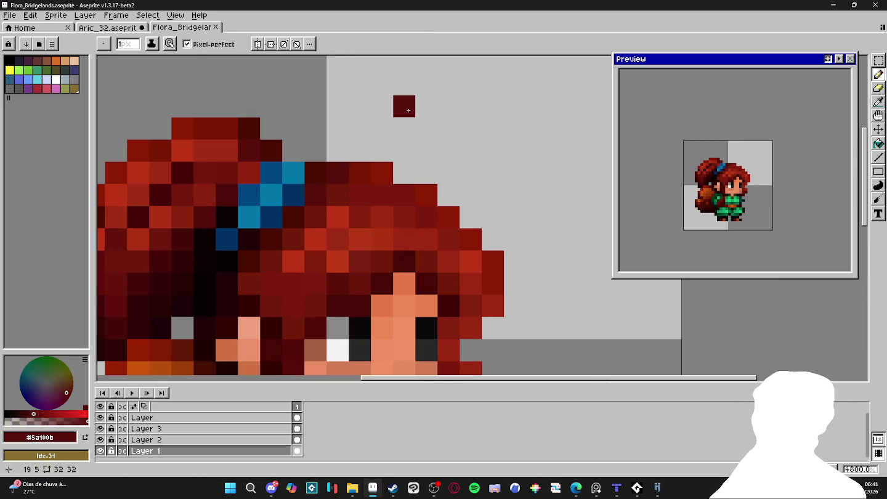
pyautogui.keyDown('alt'); pyautogui.click(352, 182); pyautogui.keyUp('alt')
pyautogui.click(419, 123)
pyautogui.hotkey('ctrl', 'z')
pyautogui.click(426, 106)
# Extend the swatch row rightward with brighter reds, closing gaps into one continuous row.
pyautogui.keyDown('alt'); pyautogui.click(448, 240); pyautogui.keyUp('alt')
pyautogui.click(448, 106)
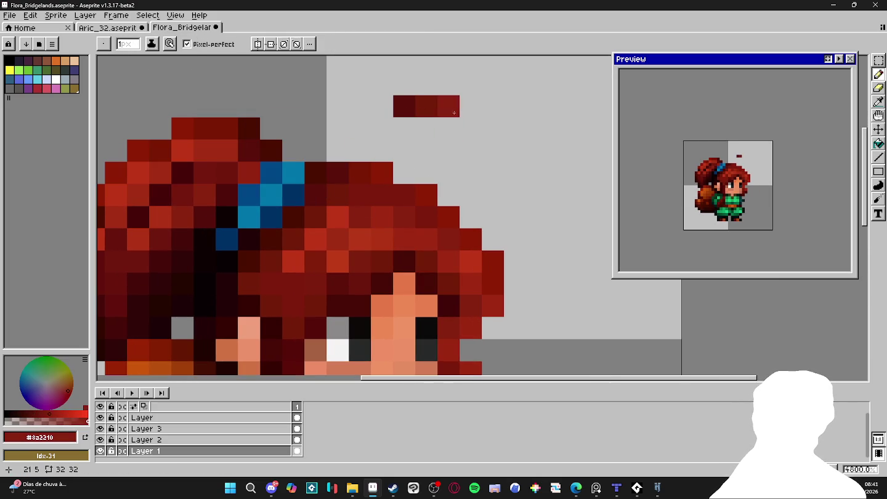
pyautogui.keyDown('alt'); pyautogui.click(471, 261); pyautogui.keyUp('alt')
pyautogui.click(471, 107)
pyautogui.keyDown('alt'); pyautogui.click(427, 217); pyautogui.keyUp('alt')
pyautogui.click(515, 106)
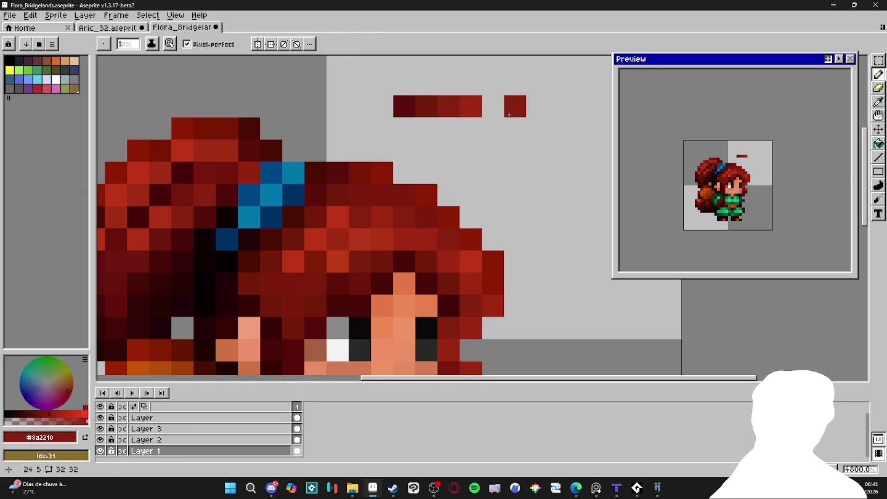
pyautogui.click(493, 106)
pyautogui.keyDown('alt'); pyautogui.click(460, 217); pyautogui.keyUp('alt')
pyautogui.keyDown('alt'); pyautogui.click(451, 234); pyautogui.keyUp('alt')
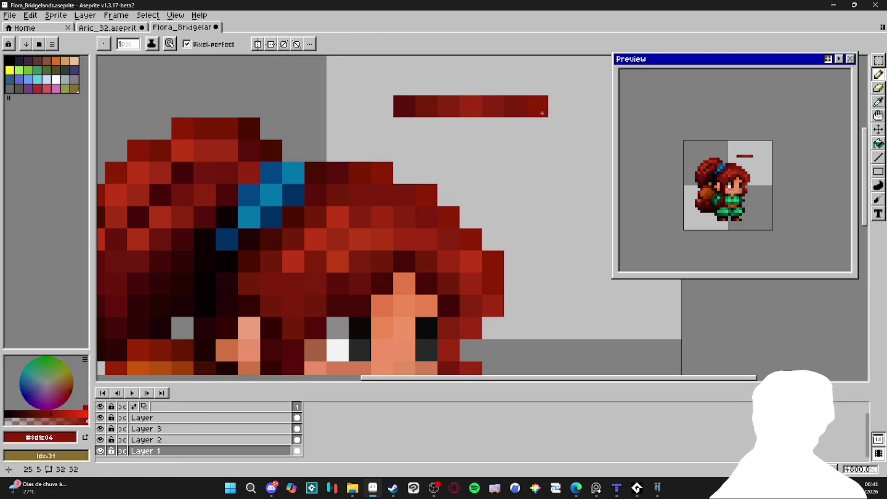
pyautogui.scroll(-5, 460, 179)
pyautogui.moveTo(520, 204); pyautogui.dragTo(490, 218)
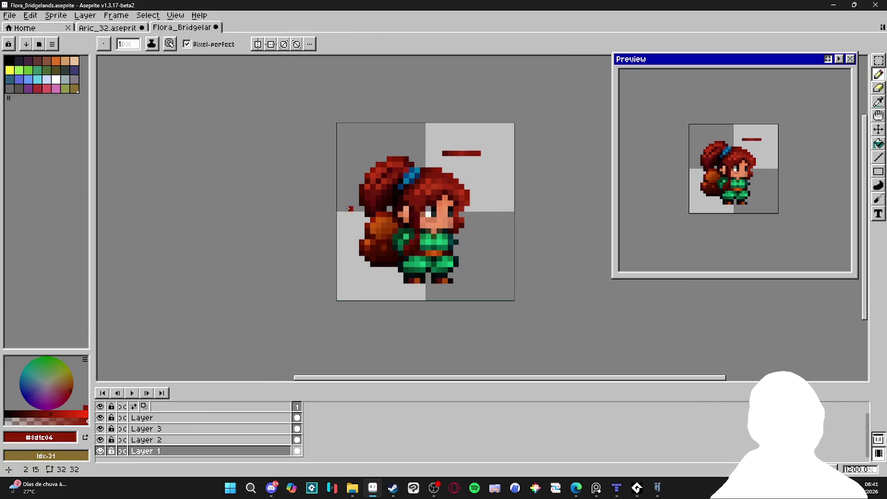
# Zoom and pan around the sprite while switching among Pencil, Move and Rectangular Selection tools.
pyautogui.press('b')
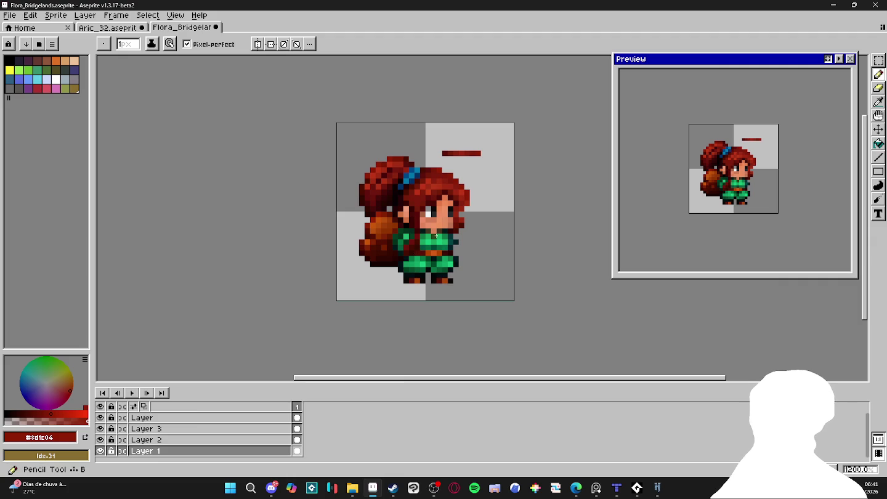
pyautogui.scroll(-3, 436, 235)
pyautogui.scroll(-1, 432, 262)
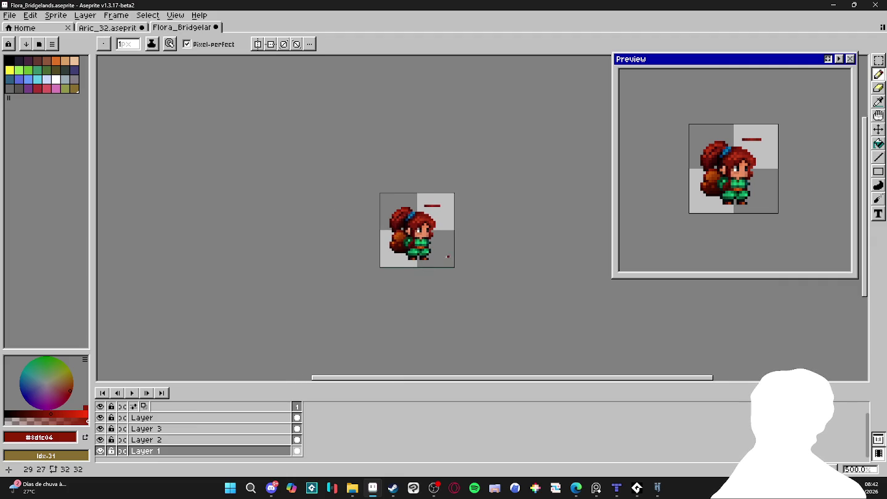
pyautogui.hscroll(2, 447, 256)
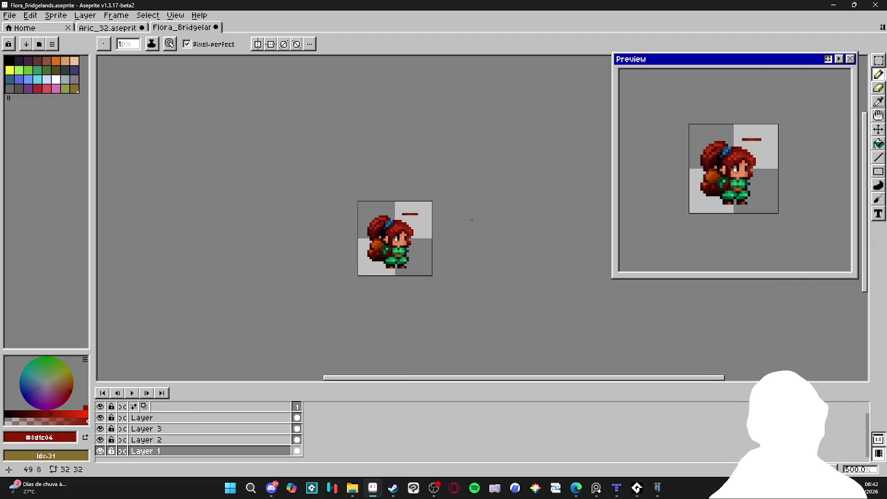
pyautogui.scroll(5, 423, 228)
pyautogui.scroll(2, 419, 234)
pyautogui.scroll(-3, 379, 230)
pyautogui.moveTo(378, 230); pyautogui.dragTo(345, 203)
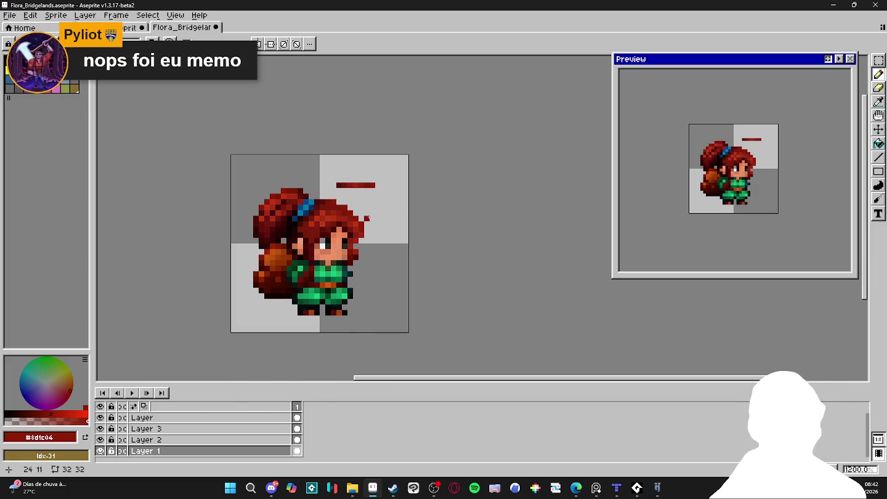
pyautogui.scroll(-2, 349, 214)
pyautogui.scroll(5, 318, 246)
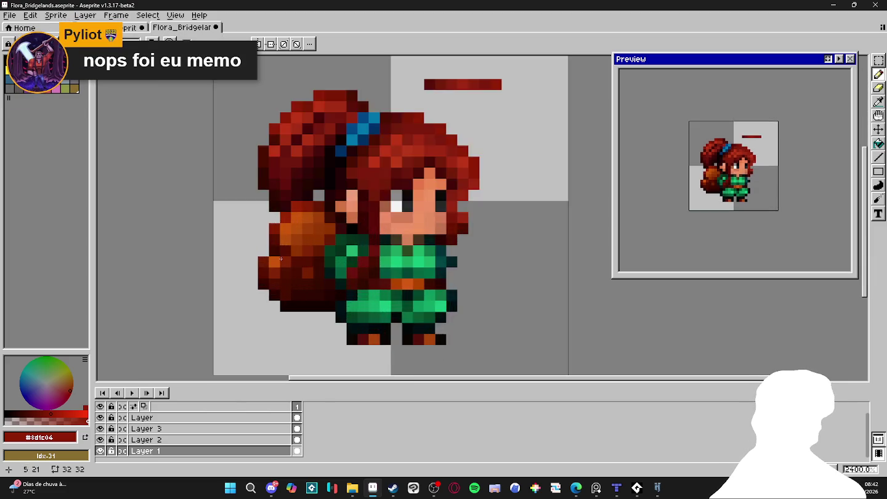
pyautogui.scroll(-2, 339, 233)
pyautogui.press('v')
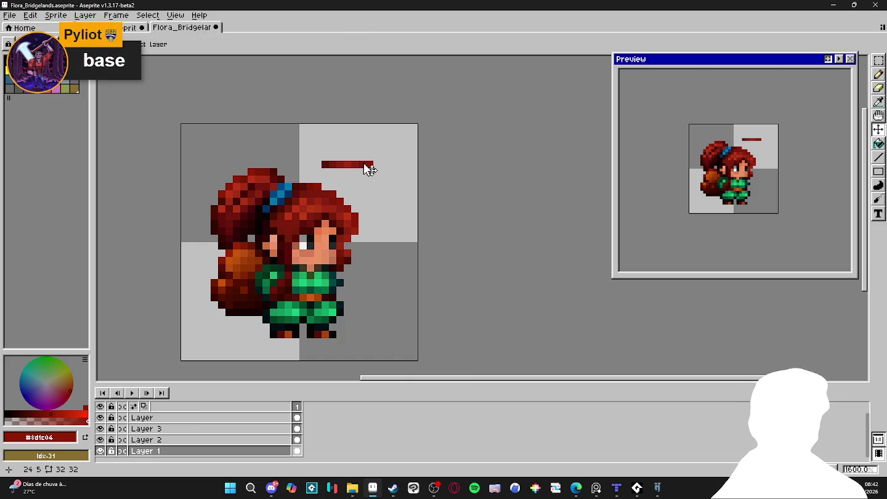
pyautogui.press('m')
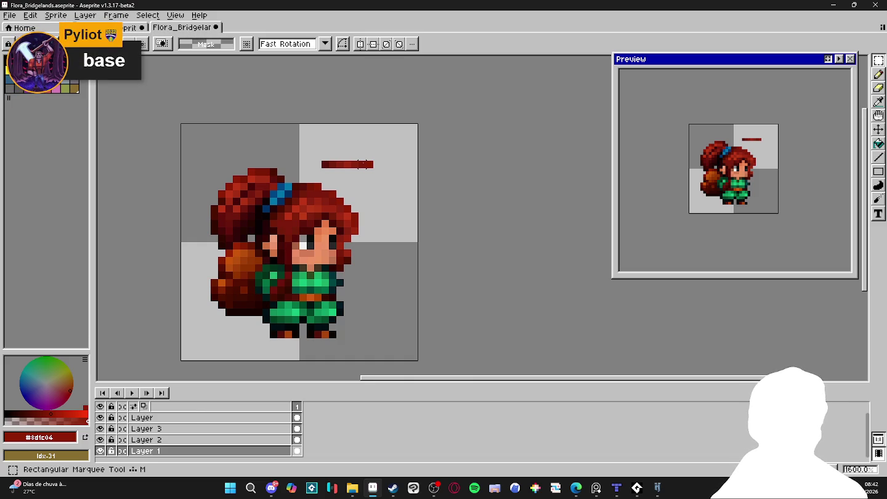
pyautogui.scroll(-1, 364, 215)
pyautogui.press('b')
pyautogui.scroll(-3, 380, 240)
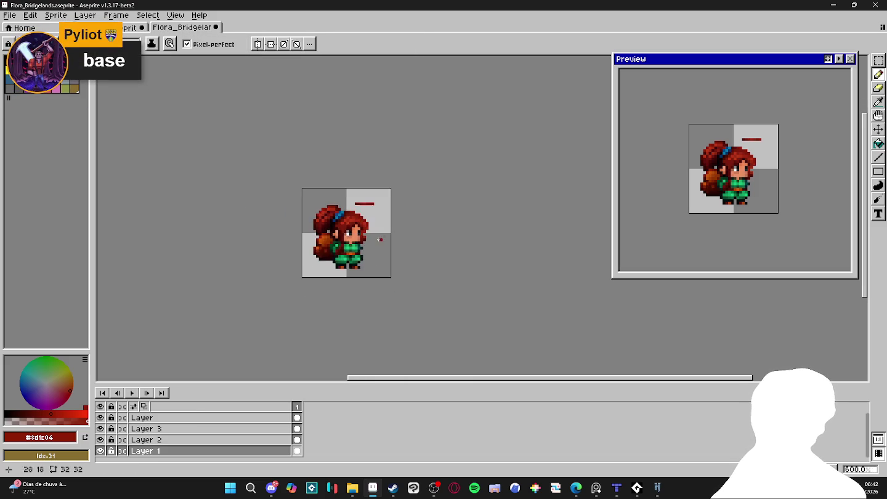
pyautogui.scroll(-1, 380, 240)
pyautogui.scroll(-1, 380, 240)
pyautogui.scroll(-3, 714, 203)
pyautogui.scroll(-1, 702, 220)
pyautogui.scroll(1, 702, 220)
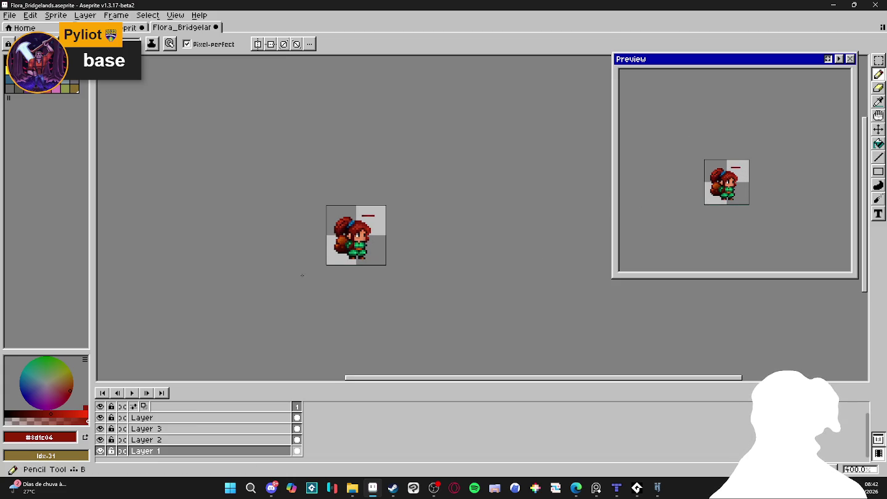
pyautogui.scroll(3, 358, 235)
pyautogui.scroll(6, 364, 216)
# Eyedropper the bright green #17e67c from the shirt as the drawing colour.
pyautogui.press('i')
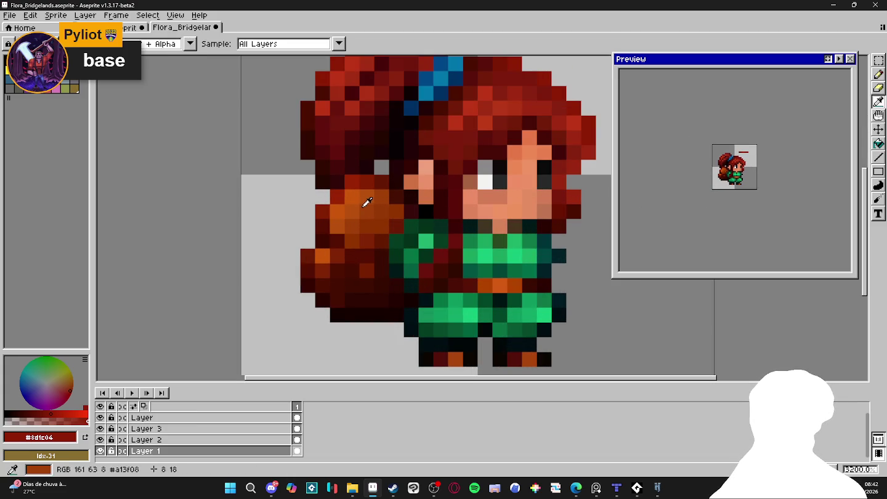
pyautogui.click(365, 207)
pyautogui.scroll(-3, 369, 213)
pyautogui.scroll(-3, 385, 229)
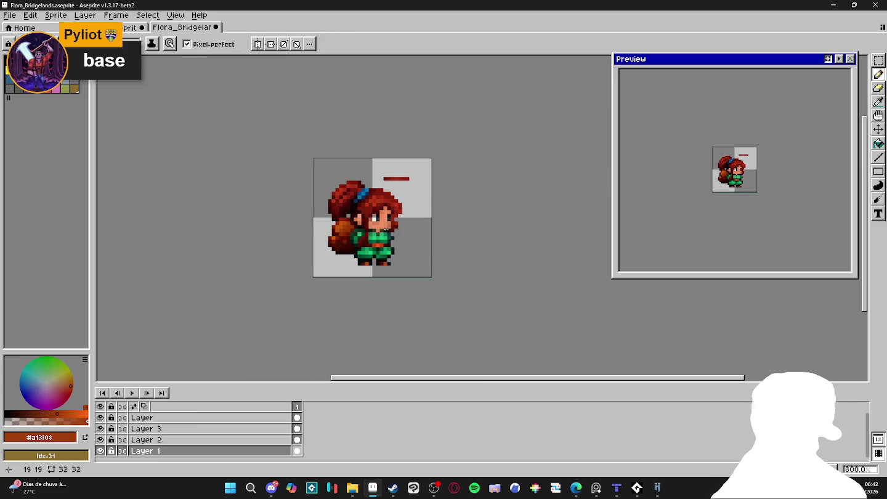
pyautogui.scroll(5, 386, 231)
pyautogui.keyDown('alt'); pyautogui.click(347, 238); pyautogui.keyUp('alt')
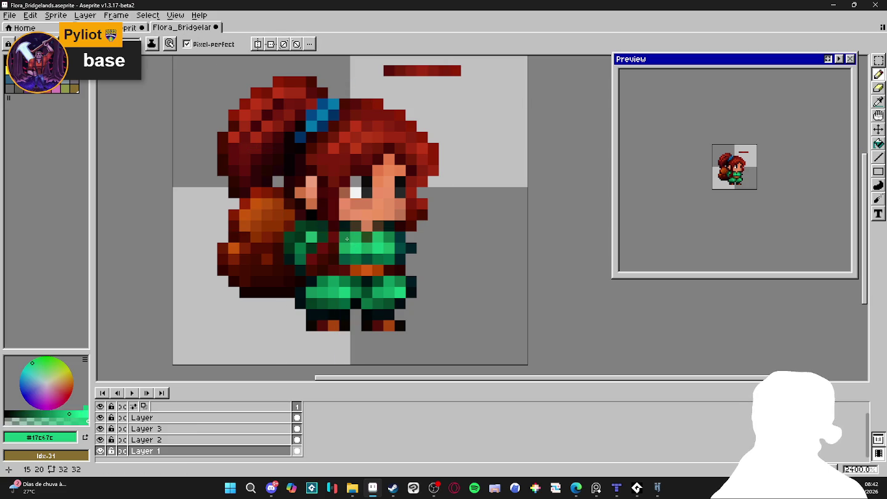
# On the top layer, repaint the shirt bright green and the shorts mid green #11a768.
pyautogui.keyDown('ctrl'); pyautogui.click(351, 246); pyautogui.keyUp('ctrl')
pyautogui.moveTo(352, 249)
pyautogui.mouseDown()
pyautogui.moveTo(349, 258)
pyautogui.moveTo(389, 260)
pyautogui.mouseUp()
pyautogui.click(388, 249)
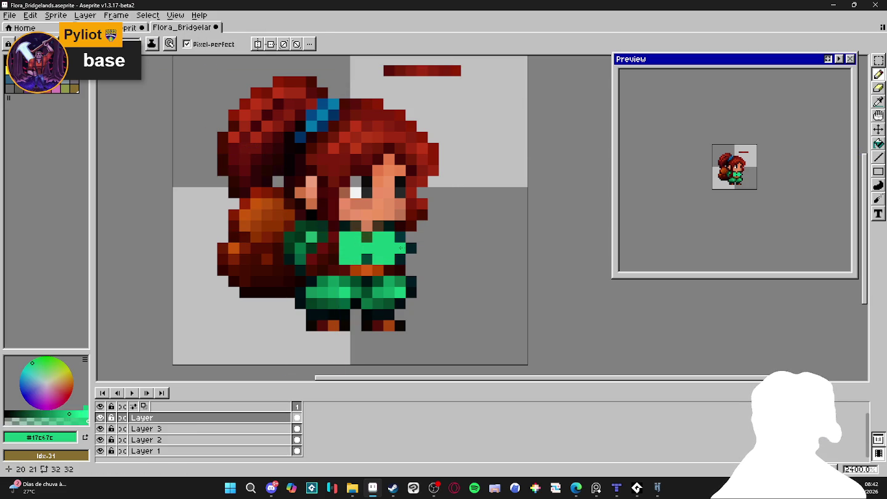
pyautogui.keyDown('alt'); pyautogui.click(400, 247); pyautogui.keyUp('alt')
pyautogui.keyDown('alt'); pyautogui.click(395, 296); pyautogui.keyUp('alt')
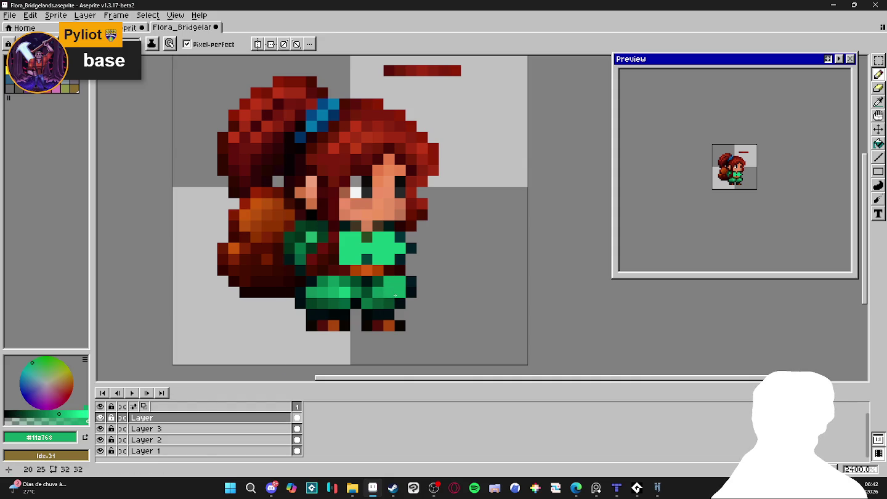
pyautogui.moveTo(378, 281); pyautogui.dragTo(388, 300)
pyautogui.click(475, 292)
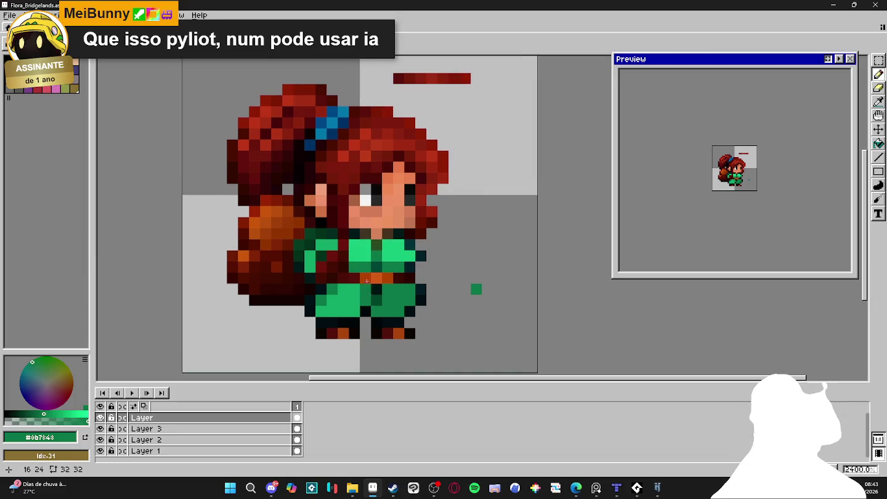
# Recolour the belt pixel and the feet dark red #541109.
pyautogui.keyDown('alt'); pyautogui.click(378, 290); pyautogui.keyUp('alt')
pyautogui.keyDown('alt'); pyautogui.click(378, 285); pyautogui.keyUp('alt')
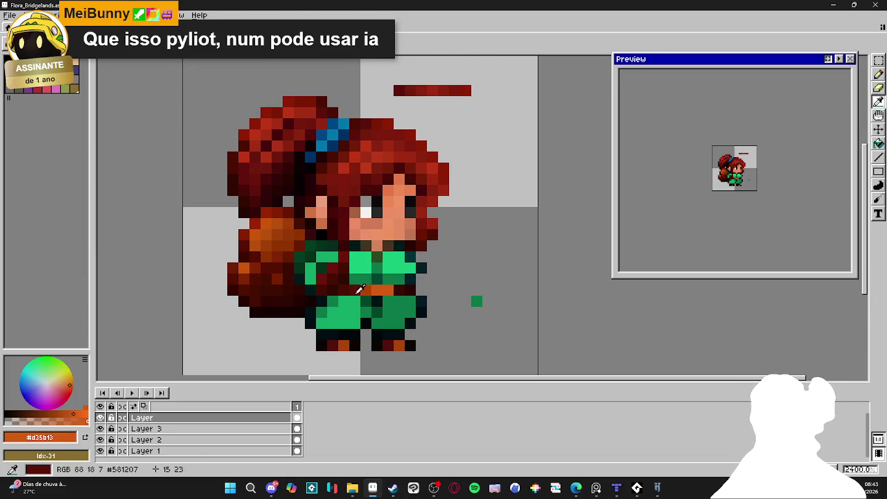
pyautogui.keyDown('alt'); pyautogui.click(356, 290); pyautogui.keyUp('alt')
pyautogui.click(363, 291)
pyautogui.keyDown('alt'); pyautogui.click(407, 287); pyautogui.keyUp('alt')
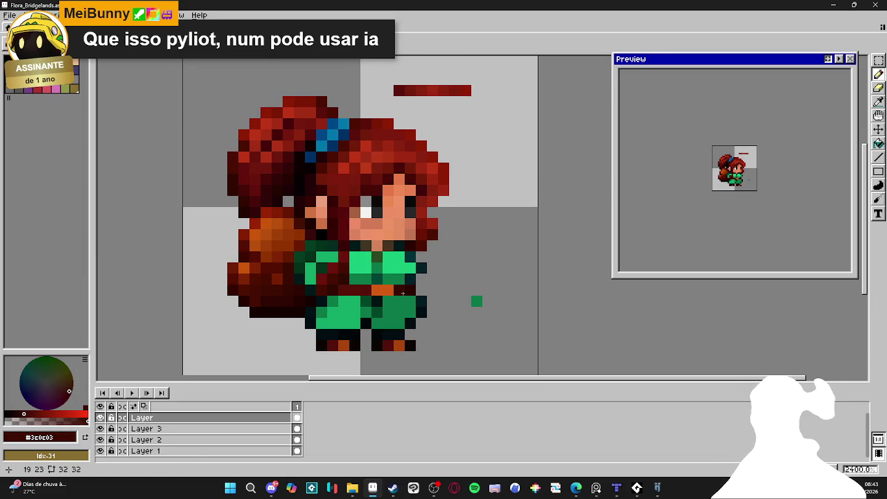
pyautogui.scroll(-2, 404, 292)
pyautogui.scroll(2, 394, 301)
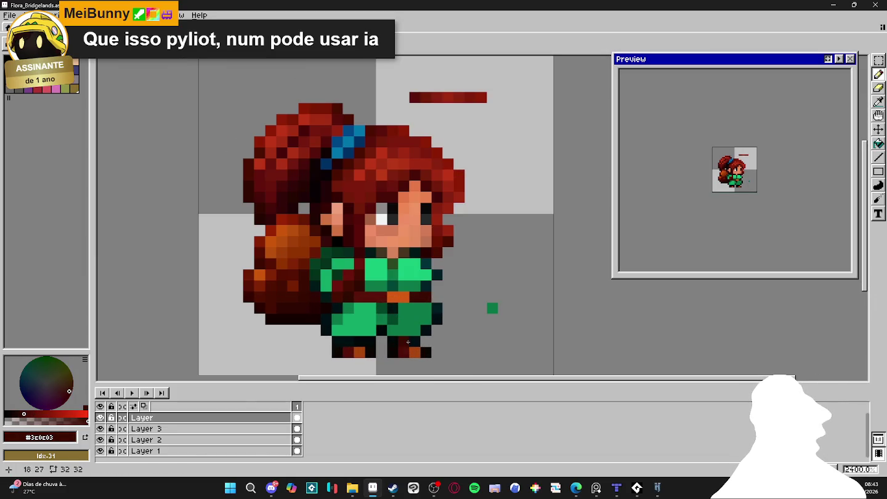
pyautogui.click(360, 352)
pyautogui.click(404, 331)
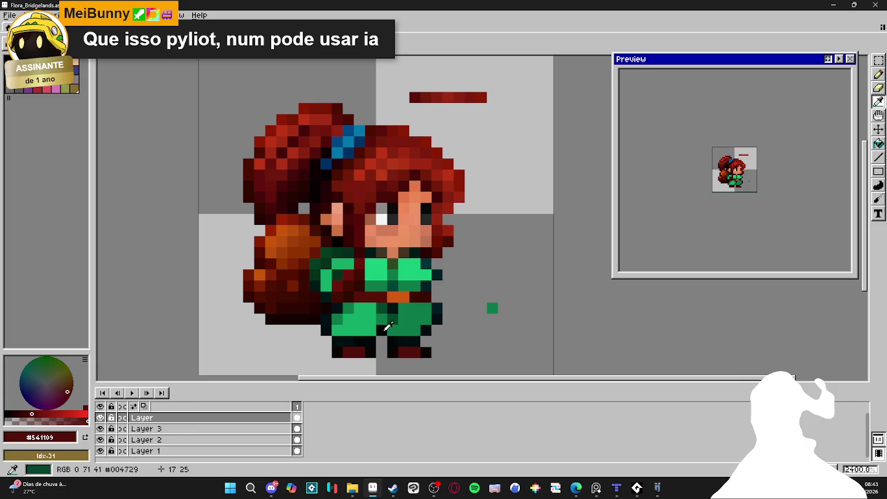
pyautogui.click(391, 287)
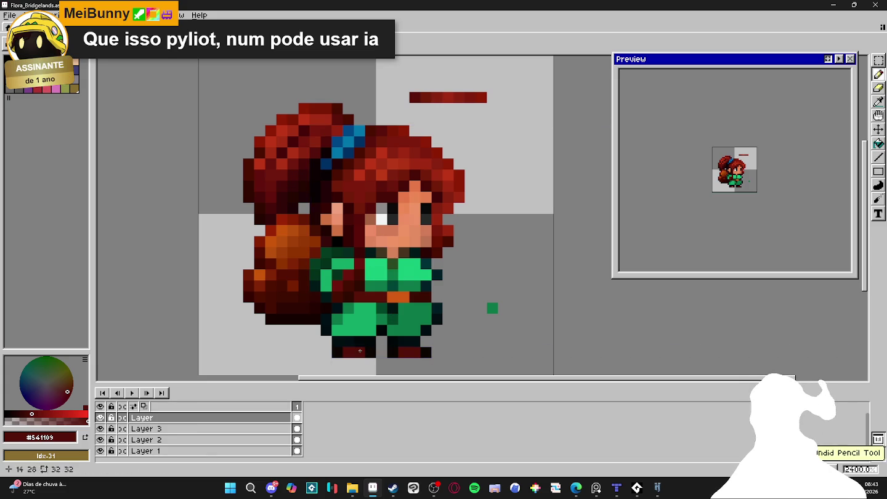
# Repaint a patch of the backpack in darker orange #a13f08.
pyautogui.keyDown('alt'); pyautogui.click(392, 296); pyautogui.keyUp('alt')
pyautogui.scroll(-1, 390, 298)
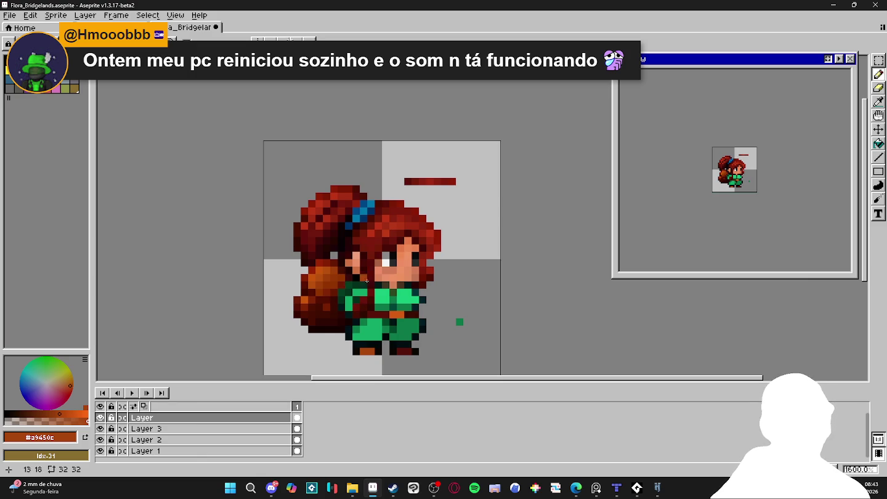
pyautogui.scroll(1, 362, 291)
pyautogui.keyDown('alt'); pyautogui.click(333, 292); pyautogui.keyUp('alt')
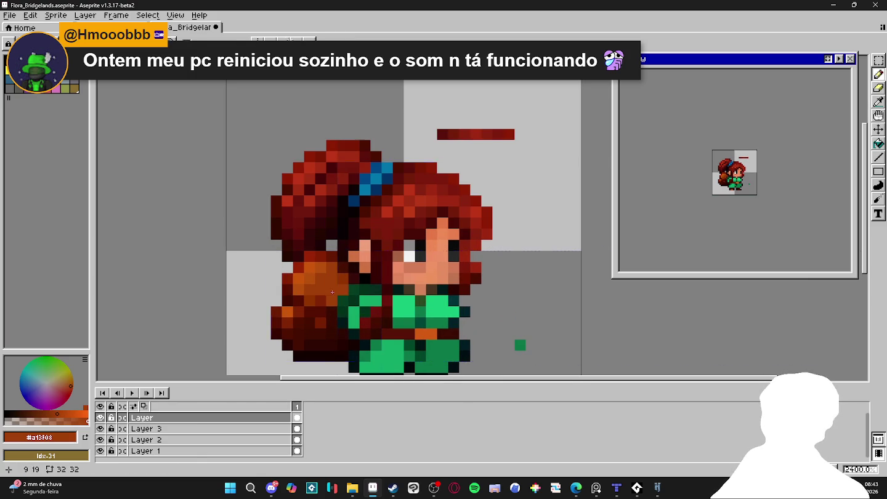
pyautogui.click(319, 280)
pyautogui.click(308, 289)
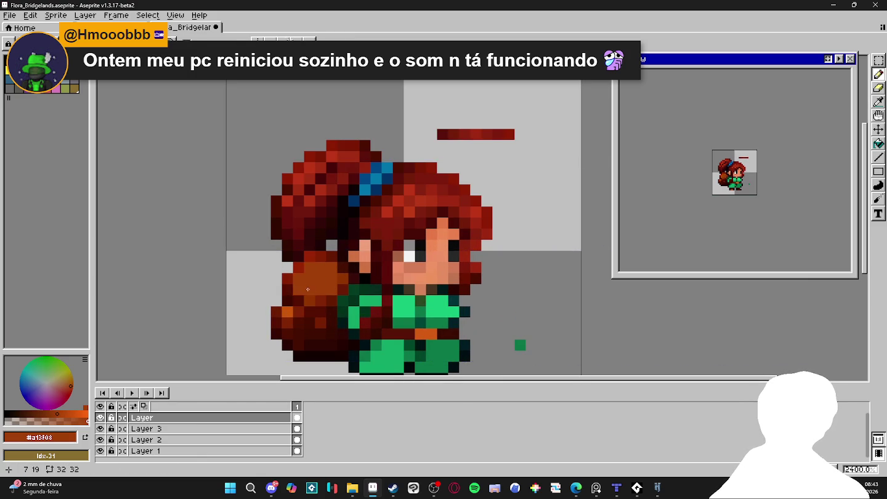
pyautogui.hotkey('ctrl', 'z')
pyautogui.click(324, 303)
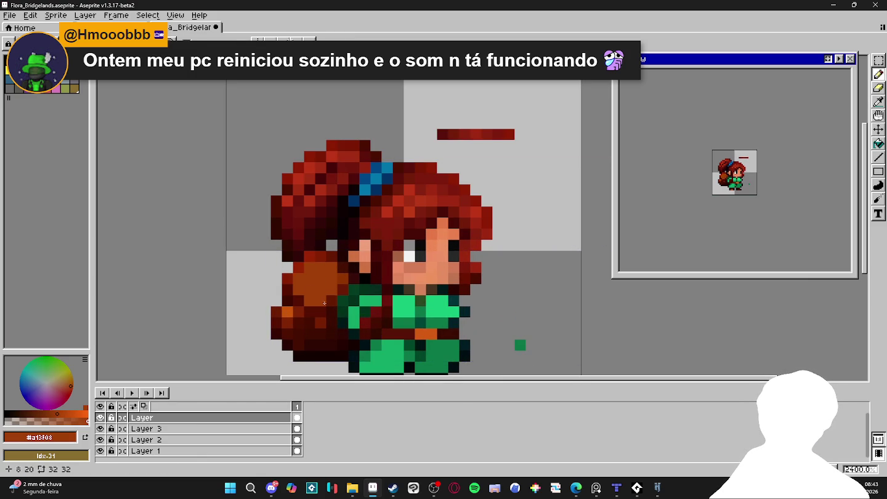
# Extend the darker orange down the backpack and draw a near-black stroke up its side.
pyautogui.moveTo(320, 312); pyautogui.dragTo(330, 319)
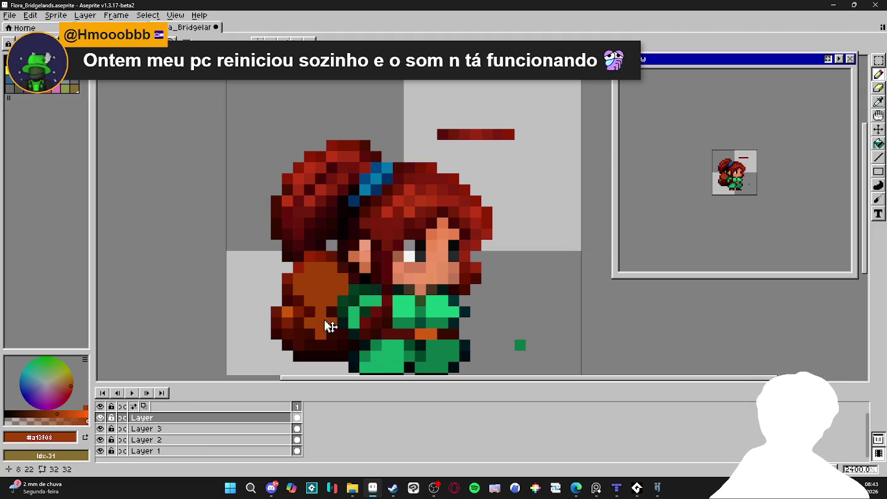
pyautogui.keyDown('alt'); pyautogui.click(298, 312); pyautogui.keyUp('alt')
pyautogui.click(228, 276)
pyautogui.click(238, 273)
pyautogui.keyDown('alt'); pyautogui.click(287, 342); pyautogui.keyUp('alt')
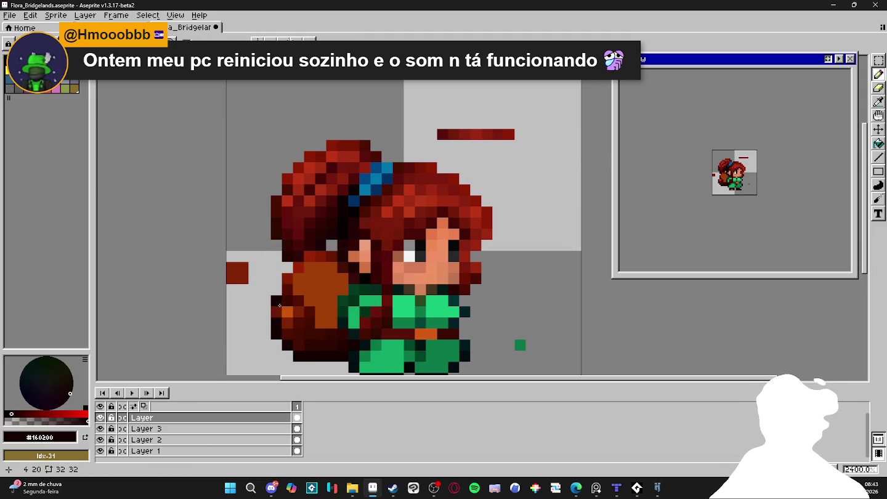
pyautogui.moveTo(283, 300)
pyautogui.mouseDown()
pyautogui.moveTo(285, 280)
pyautogui.moveTo(333, 257)
pyautogui.mouseUp()
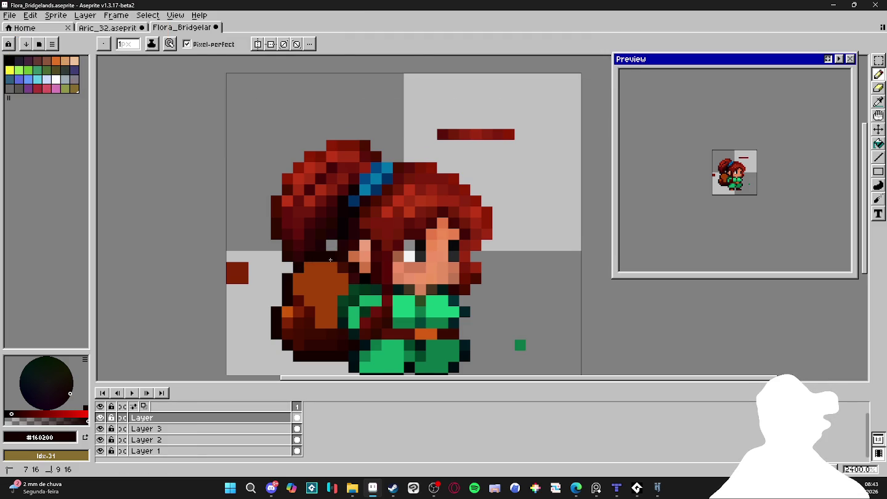
pyautogui.keyDown('alt'); pyautogui.click(287, 311); pyautogui.keyUp('alt')
pyautogui.moveTo(299, 319)
pyautogui.mouseDown()
pyautogui.moveTo(304, 344)
pyautogui.moveTo(341, 347)
pyautogui.mouseUp()
pyautogui.hotkey('ctrl', 'z')
# Paint orange into the dark hair column and along the hair edge.
pyautogui.moveTo(312, 239)
pyautogui.mouseDown()
pyautogui.moveTo(288, 224)
pyautogui.moveTo(310, 211)
pyautogui.moveTo(331, 225)
pyautogui.mouseUp()
pyautogui.hotkey('ctrl', 'z')
pyautogui.moveTo(299, 188)
pyautogui.mouseDown()
pyautogui.moveTo(319, 191)
pyautogui.moveTo(310, 168)
pyautogui.moveTo(330, 204)
pyautogui.mouseUp()
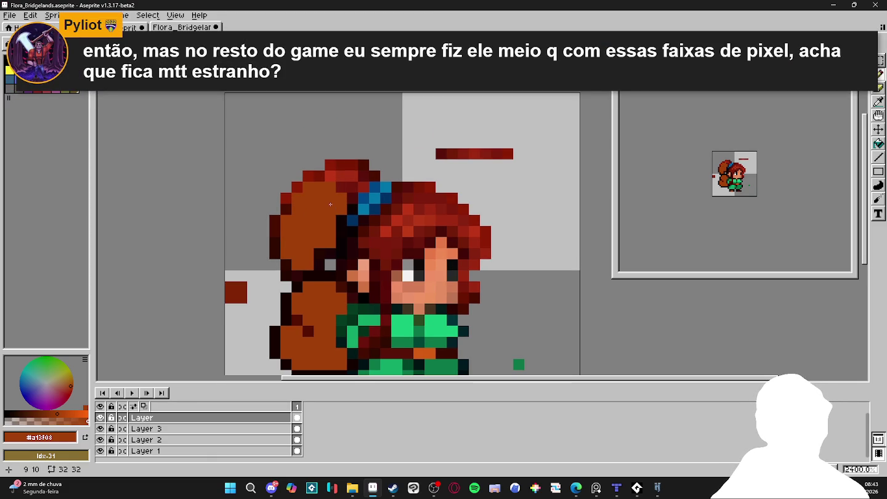
pyautogui.moveTo(341, 200); pyautogui.dragTo(348, 204)
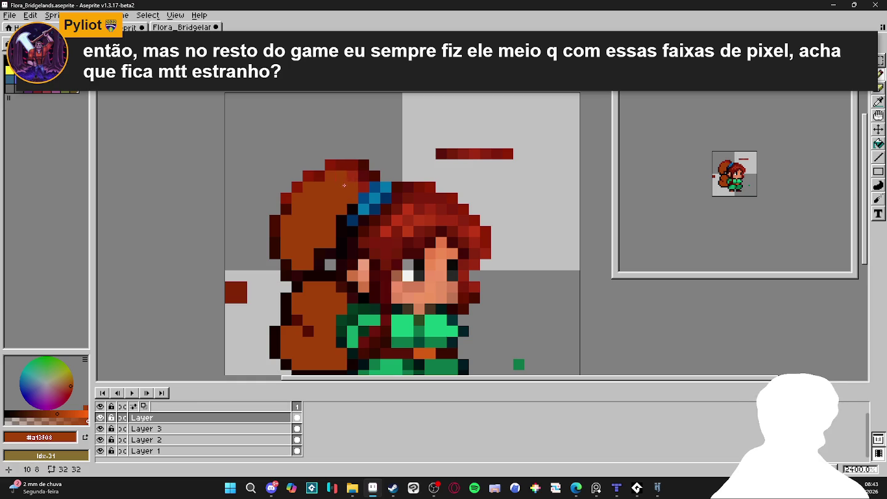
# Add dark-red #812405 shading pixels across the backpack and hair edges.
pyautogui.moveTo(313, 212); pyautogui.dragTo(330, 198)
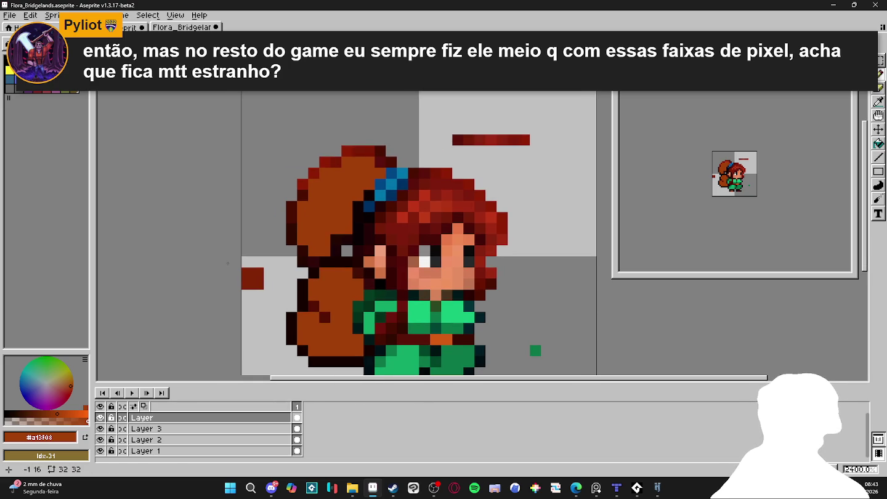
pyautogui.keyDown('alt'); pyautogui.click(325, 317); pyautogui.keyUp('alt')
pyautogui.click(312, 348)
pyautogui.moveTo(312, 347)
pyautogui.mouseDown()
pyautogui.moveTo(304, 338)
pyautogui.moveTo(356, 350)
pyautogui.moveTo(337, 339)
pyautogui.moveTo(349, 338)
pyautogui.mouseUp()
pyautogui.keyDown('alt'); pyautogui.click(324, 330); pyautogui.keyUp('alt')
pyautogui.keyDown('alt'); pyautogui.click(308, 340); pyautogui.keyUp('alt')
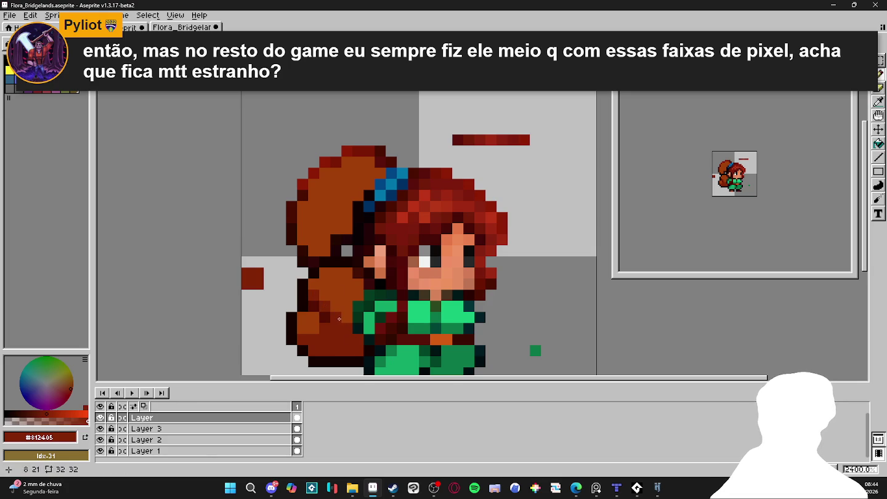
pyautogui.moveTo(352, 296)
pyautogui.mouseDown()
pyautogui.moveTo(356, 282)
pyautogui.moveTo(327, 274)
pyautogui.moveTo(303, 244)
pyautogui.mouseUp()
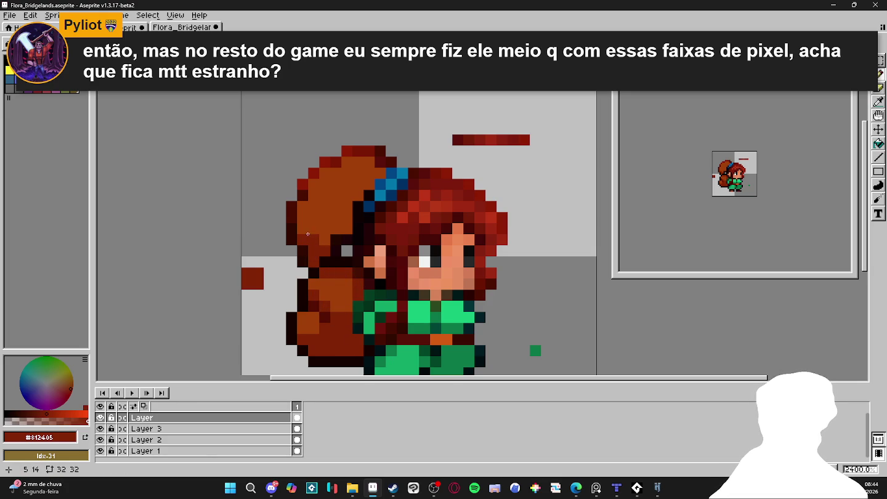
pyautogui.click(345, 230)
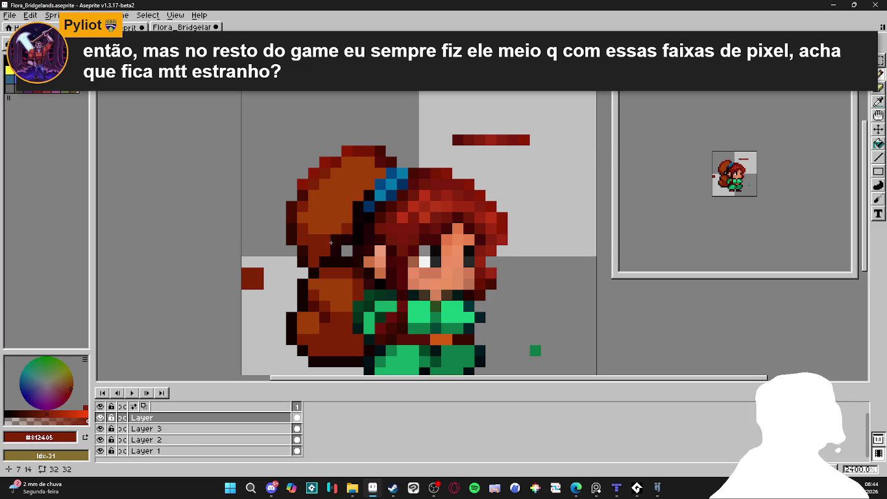
pyautogui.scroll(1, 395, 206)
pyautogui.keyDown('alt'); pyautogui.click(394, 203); pyautogui.keyUp('alt')
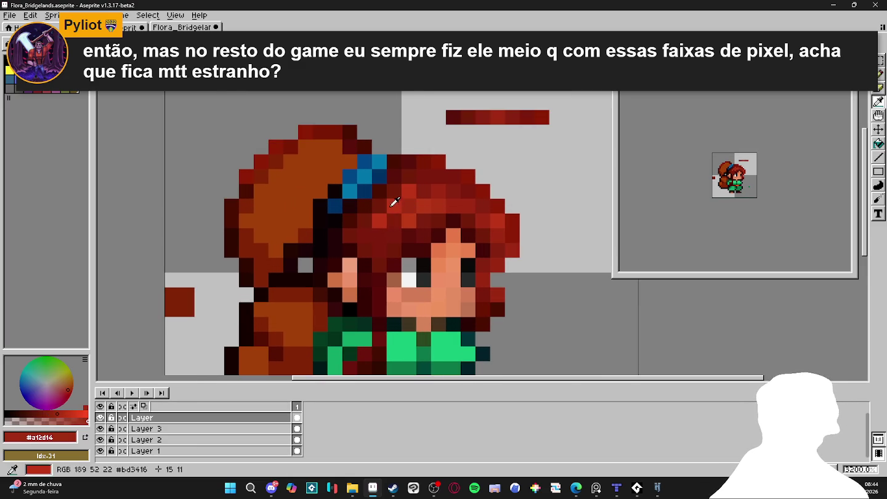
# Paint a bright red #bd3416 highlight row across the top of the hair.
pyautogui.keyDown('alt'); pyautogui.click(394, 203); pyautogui.keyUp('alt')
pyautogui.moveTo(395, 192); pyautogui.dragTo(461, 208)
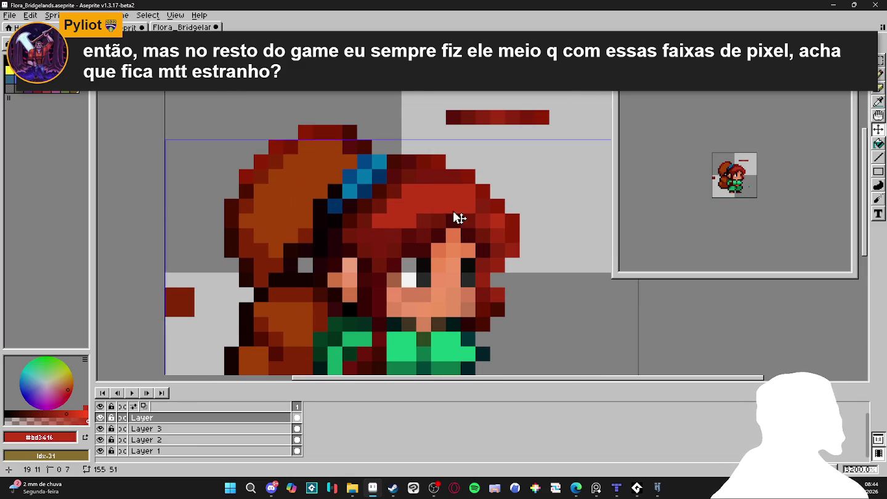
pyautogui.scroll(-3, 456, 214)
pyautogui.scroll(-1, 418, 268)
pyautogui.scroll(-1, 397, 302)
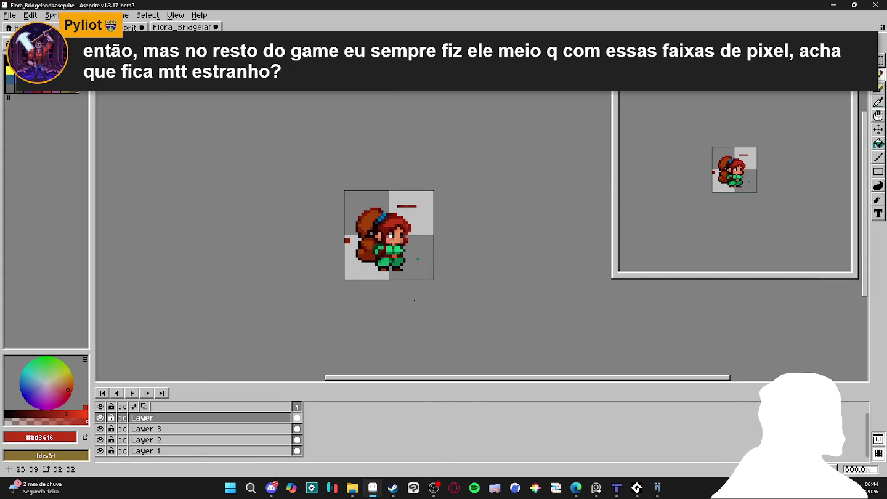
pyautogui.scroll(4, 384, 269)
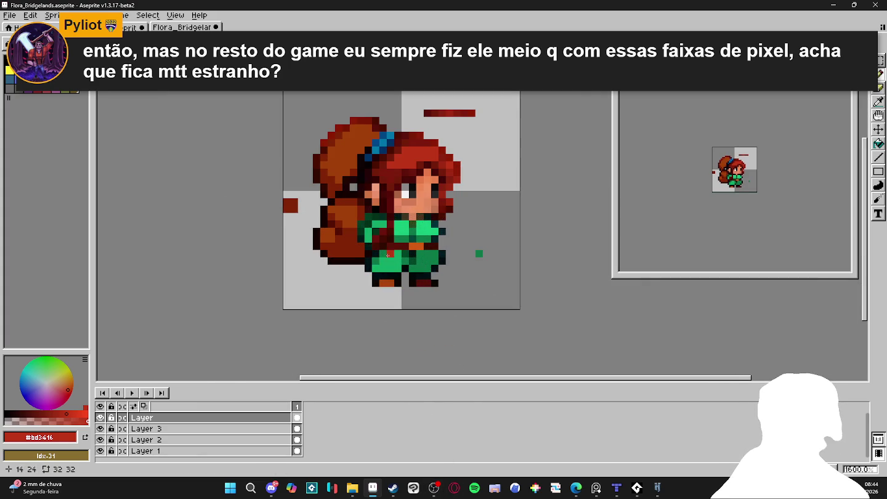
pyautogui.scroll(2, 387, 255)
# Repaint the darker face pixels with skin tone #ef9365.
pyautogui.keyDown('alt'); pyautogui.click(374, 242); pyautogui.keyUp('alt')
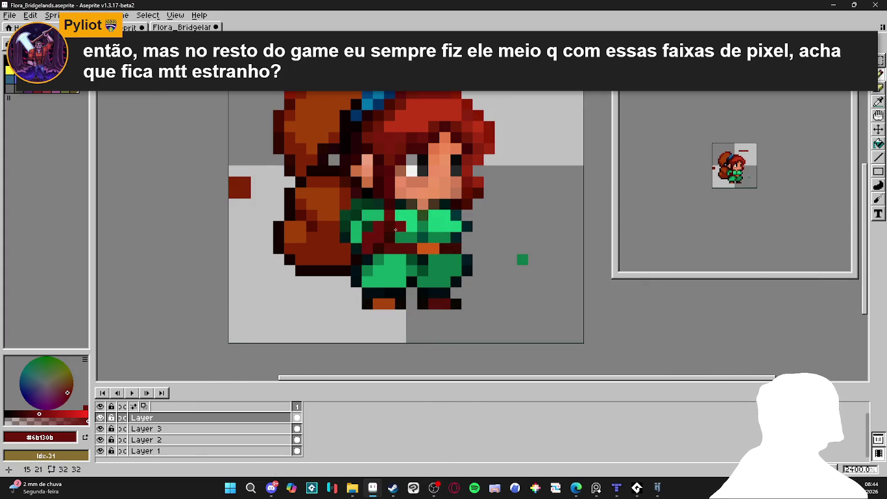
pyautogui.keyDown('alt'); pyautogui.click(374, 228); pyautogui.keyUp('alt')
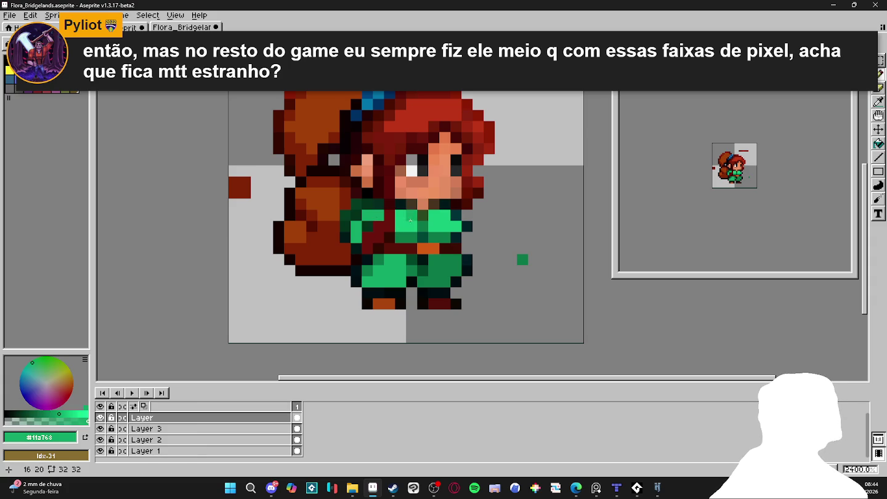
pyautogui.keyDown('alt'); pyautogui.click(415, 204); pyautogui.keyUp('alt')
pyautogui.keyDown('alt'); pyautogui.click(407, 193); pyautogui.keyUp('alt')
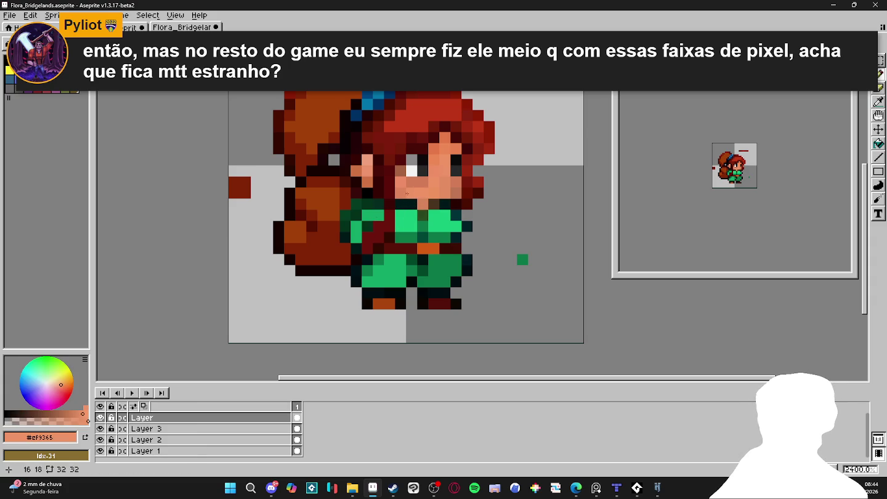
pyautogui.moveTo(403, 190); pyautogui.dragTo(444, 180)
pyautogui.click(436, 149)
pyautogui.click(445, 138)
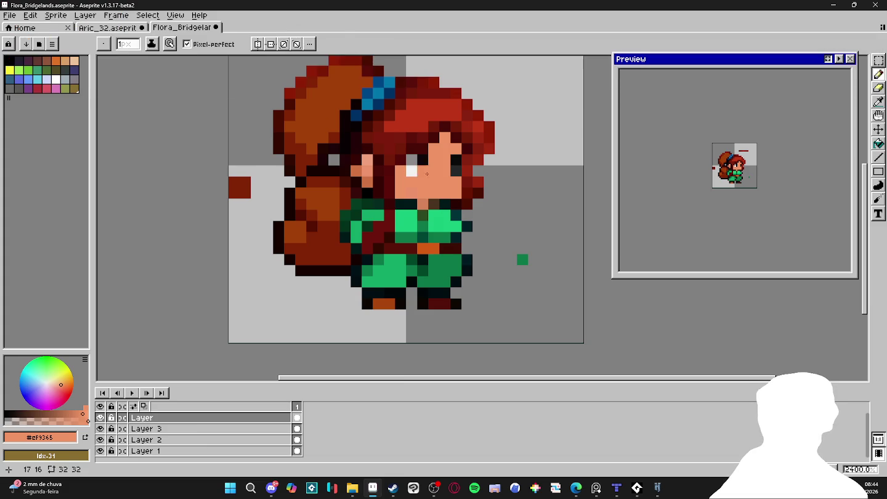
# Add brown and orange-brown shading pixels to the face with a 2px brush.
pyautogui.click(46, 61)
pyautogui.click(420, 191)
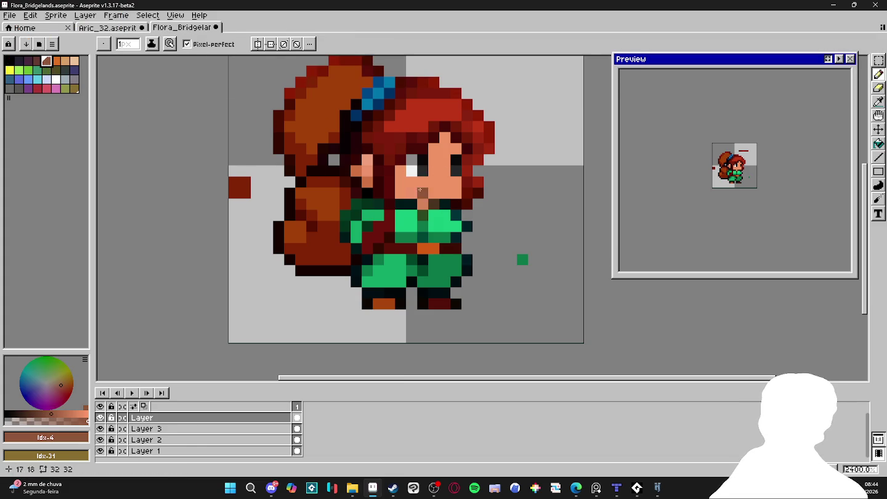
pyautogui.click(65, 60)
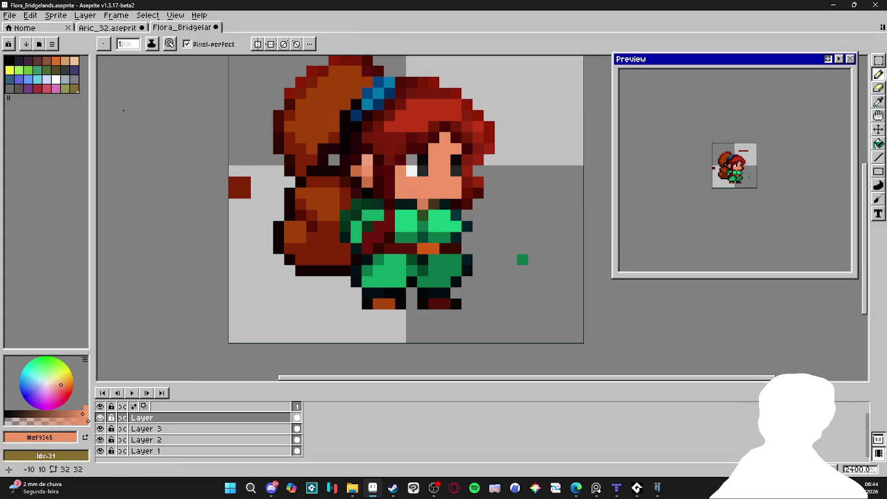
pyautogui.click(74, 413)
pyautogui.click(66, 383)
pyautogui.click(64, 384)
pyautogui.press('+')
pyautogui.click(439, 154)
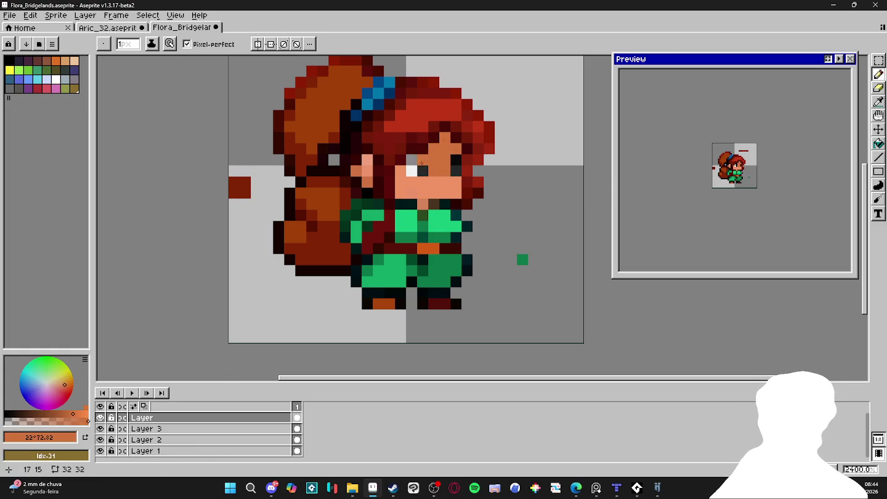
pyautogui.hscroll(-1, 446, 202)
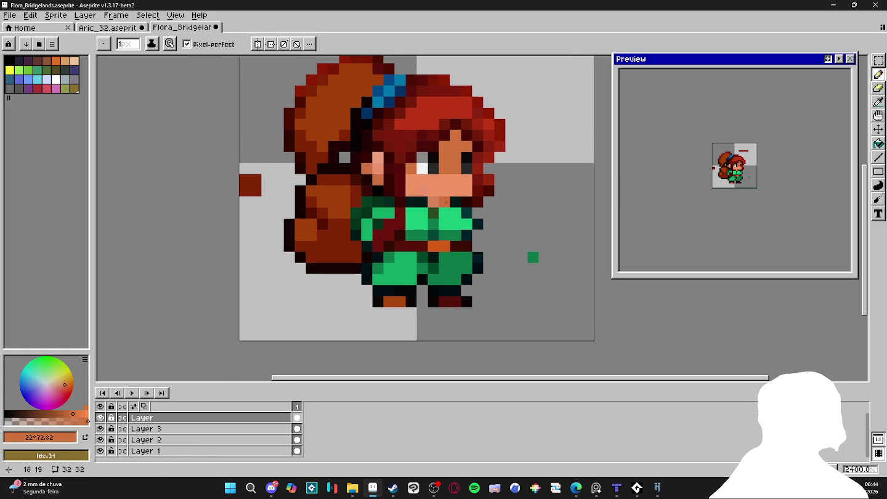
# Sample hair red #a02412 and repaint the hair edge, top and lower-right pixels with it.
pyautogui.scroll(-3, 433, 203)
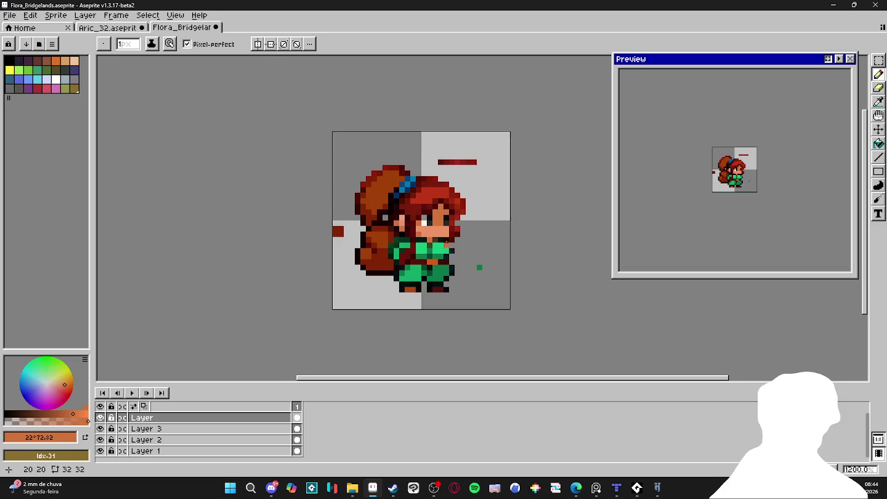
pyautogui.scroll(1, 456, 196)
pyautogui.keyDown('alt'); pyautogui.click(456, 196); pyautogui.keyUp('alt')
pyautogui.scroll(2, 454, 194)
pyautogui.scroll(1, 455, 193)
pyautogui.moveTo(455, 193); pyautogui.dragTo(451, 175)
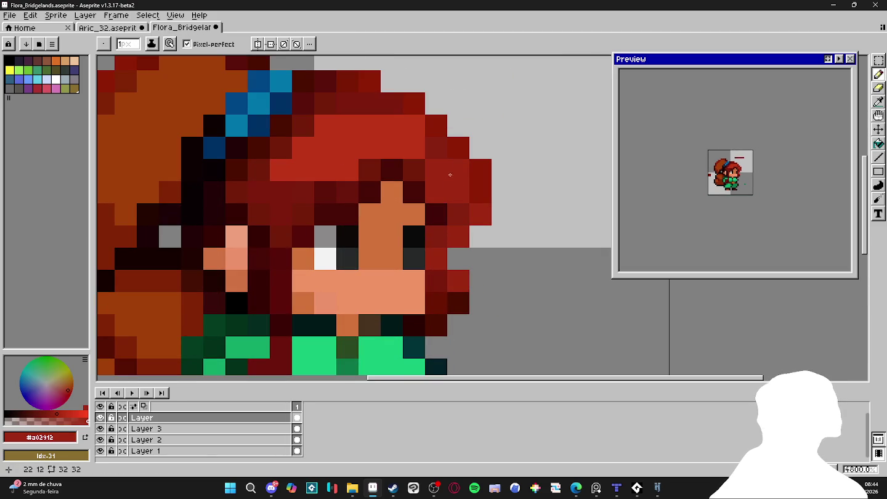
pyautogui.moveTo(470, 212)
pyautogui.mouseDown()
pyautogui.moveTo(480, 188)
pyautogui.moveTo(436, 130)
pyautogui.mouseUp()
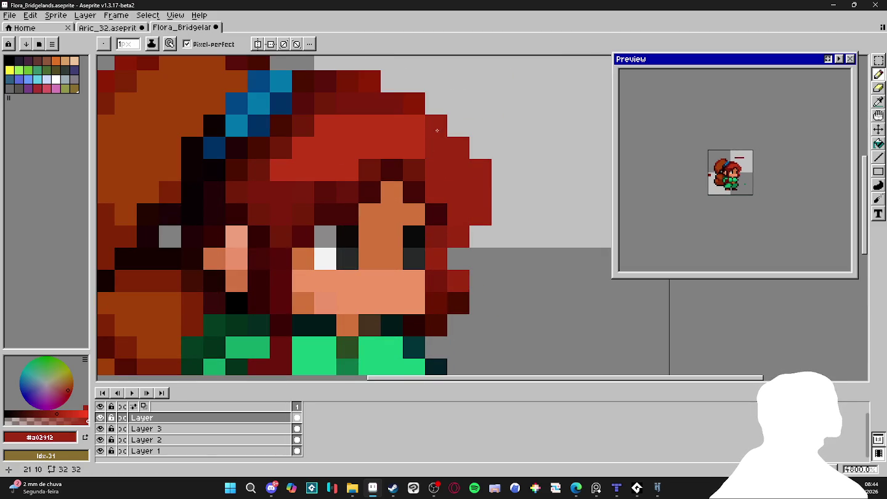
pyautogui.moveTo(406, 105); pyautogui.dragTo(413, 126)
pyautogui.moveTo(436, 282); pyautogui.dragTo(438, 325)
# Add dark red #7e1c0f and bright red #bd3416 pixels along the hair's right edge.
pyautogui.scroll(-1, 438, 326)
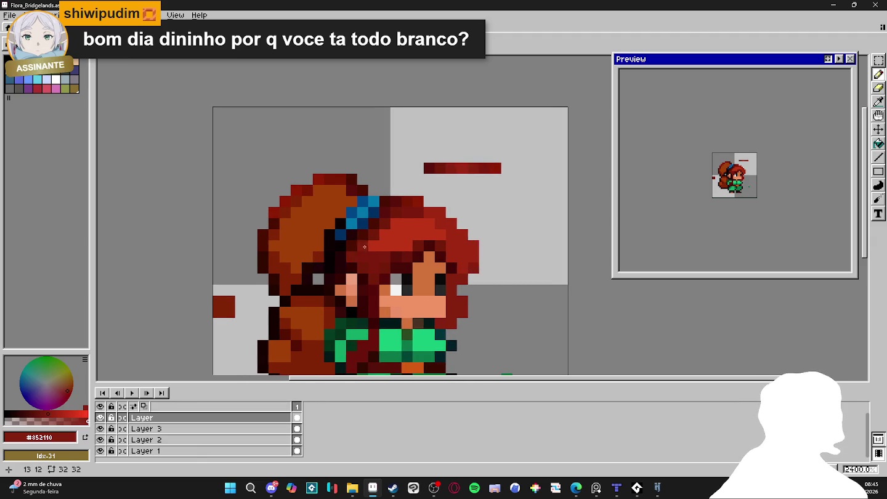
pyautogui.scroll(1, 312, 253)
pyautogui.keyDown('alt'); pyautogui.click(394, 254); pyautogui.keyUp('alt')
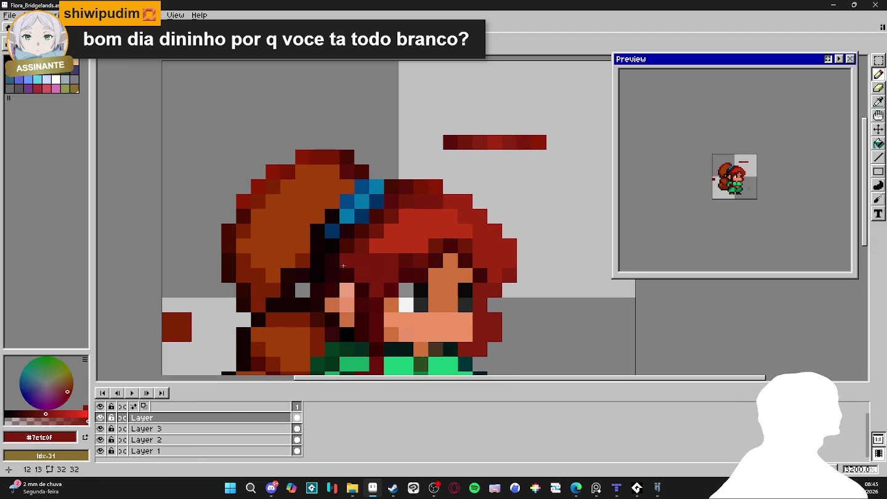
pyautogui.click(369, 235)
pyautogui.keyDown('alt'); pyautogui.click(407, 216); pyautogui.keyUp('alt')
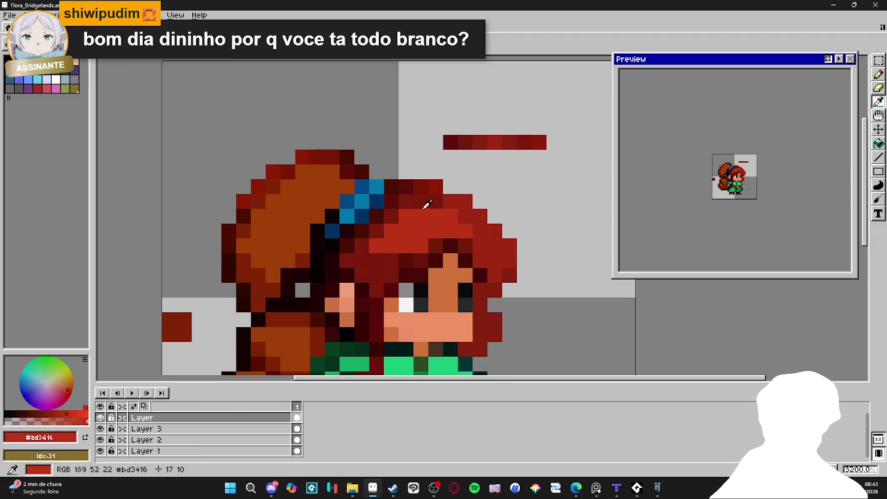
pyautogui.click(407, 202)
pyautogui.click(392, 218)
pyautogui.moveTo(425, 216); pyautogui.dragTo(433, 248)
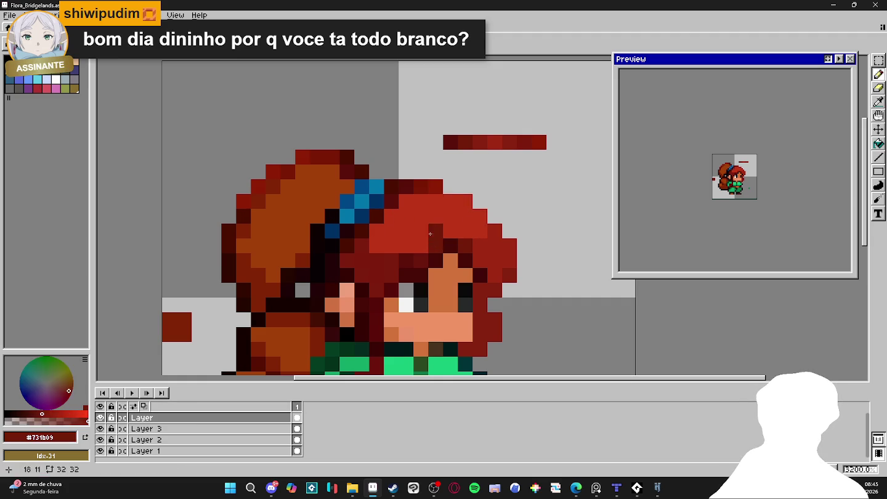
pyautogui.click(464, 246)
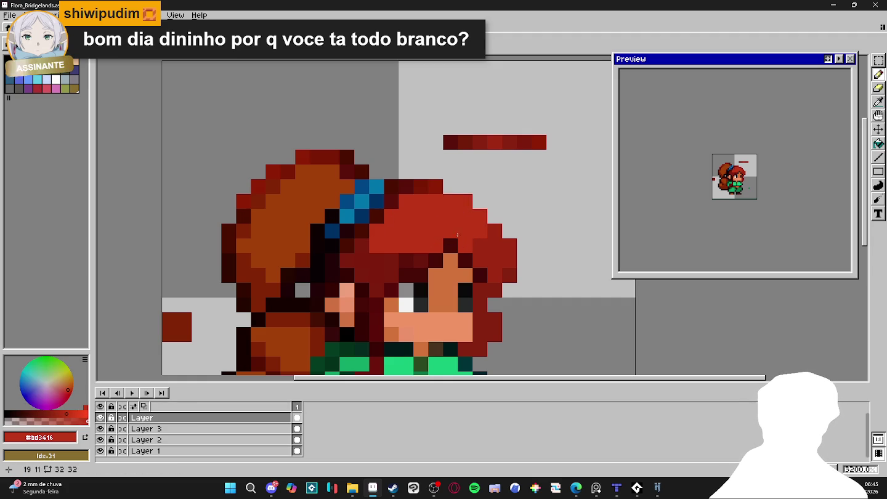
pyautogui.moveTo(420, 261); pyautogui.dragTo(394, 258)
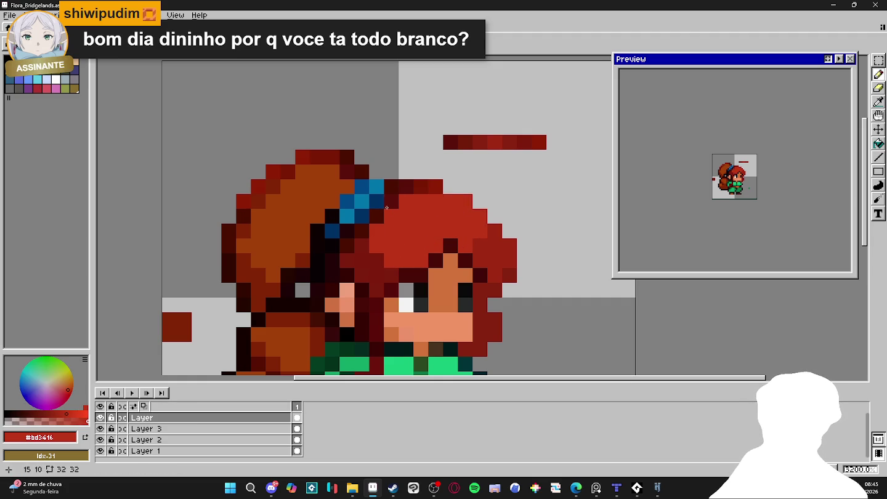
# Darken one hair pixel with #4b0e00, then resample the bright and dark reds.
pyautogui.keyDown('alt'); pyautogui.click(393, 192); pyautogui.keyUp('alt')
pyautogui.click(421, 187)
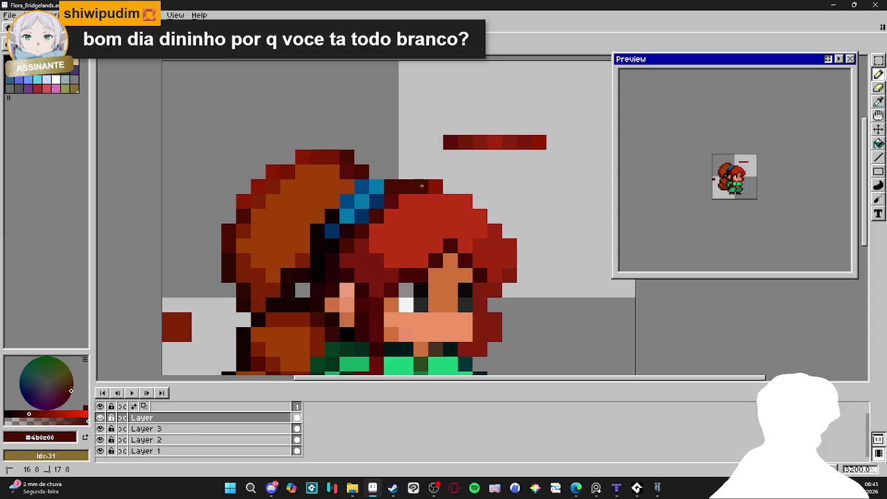
pyautogui.keyDown('alt'); pyautogui.click(398, 223); pyautogui.keyUp('alt')
pyautogui.scroll(-1, 409, 236)
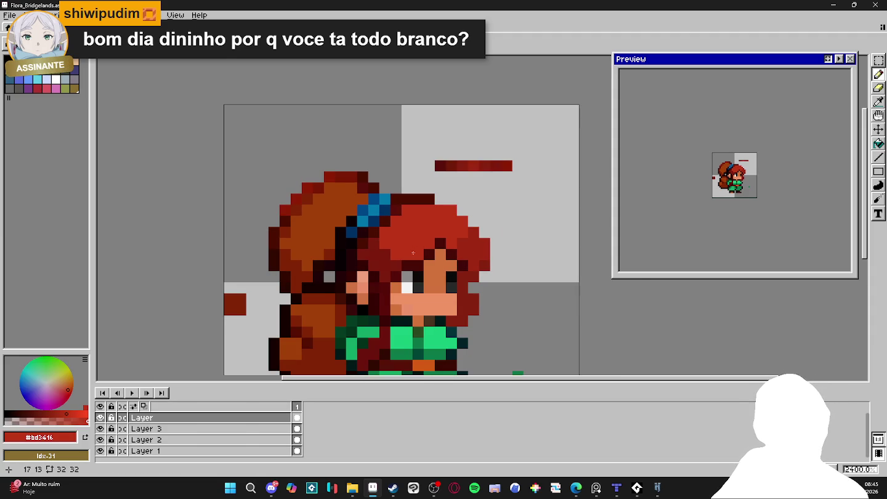
pyautogui.scroll(-1, 413, 252)
pyautogui.scroll(-1, 422, 271)
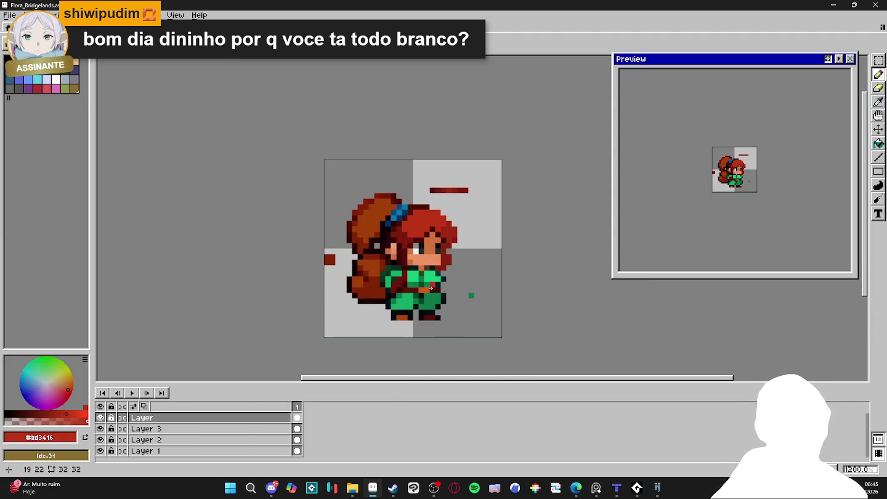
pyautogui.scroll(2, 349, 229)
pyautogui.keyDown('alt'); pyautogui.click(339, 241); pyautogui.keyUp('alt')
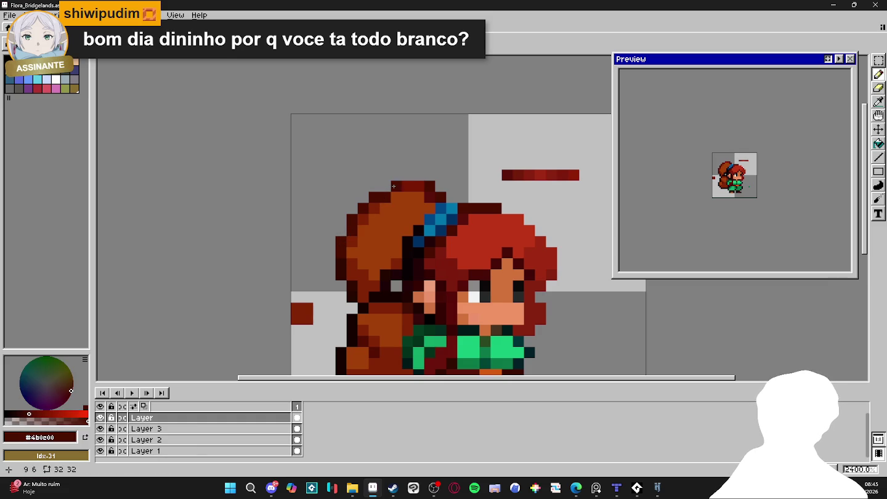
# Shade the backpack: darken a few pixels brown and repaint a dark row orange-brown.
pyautogui.keyDown('alt'); pyautogui.click(419, 193); pyautogui.keyUp('alt')
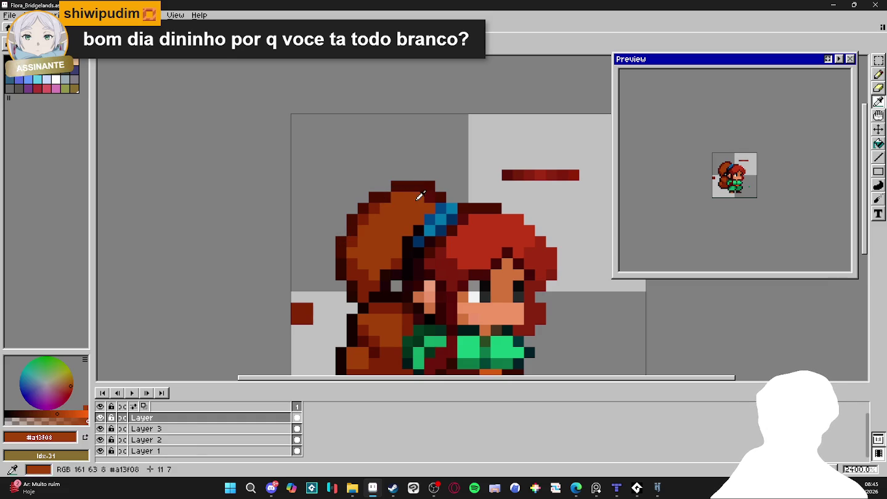
pyautogui.keyDown('alt'); pyautogui.click(384, 208); pyautogui.keyUp('alt')
pyautogui.moveTo(397, 197); pyautogui.dragTo(408, 202)
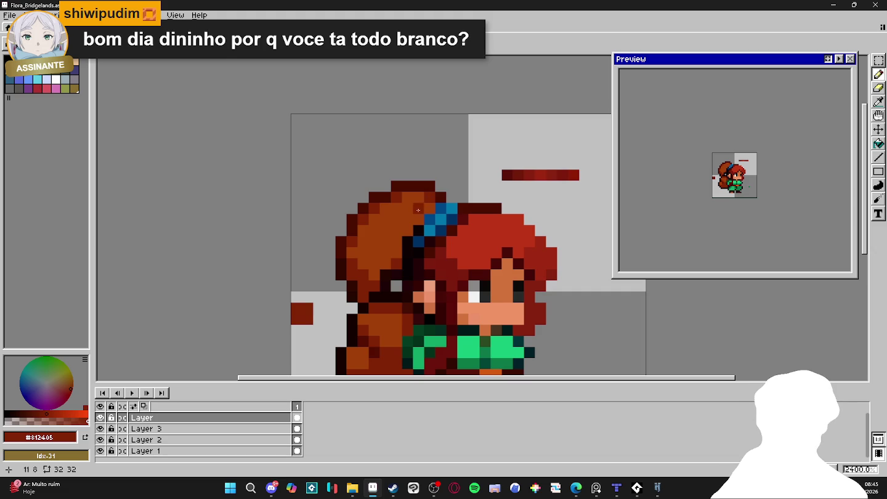
pyautogui.scroll(-1, 407, 237)
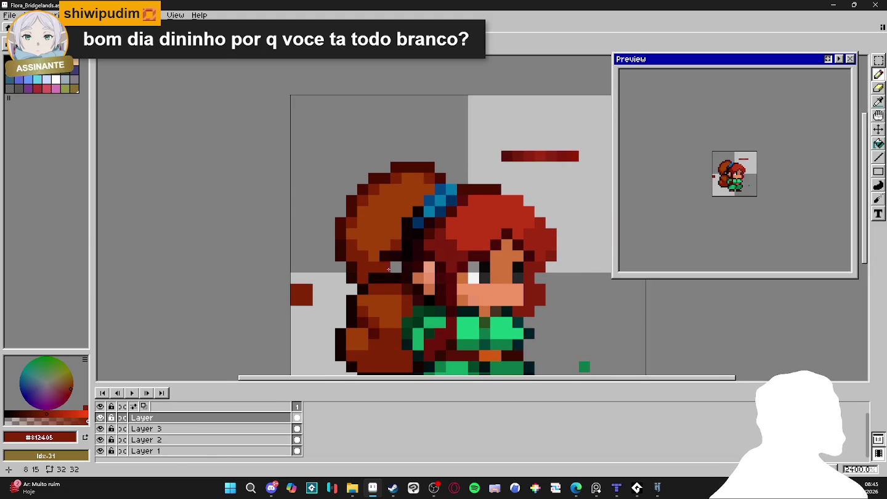
pyautogui.scroll(1, 389, 269)
pyautogui.keyDown('alt'); pyautogui.click(372, 293); pyautogui.keyUp('alt')
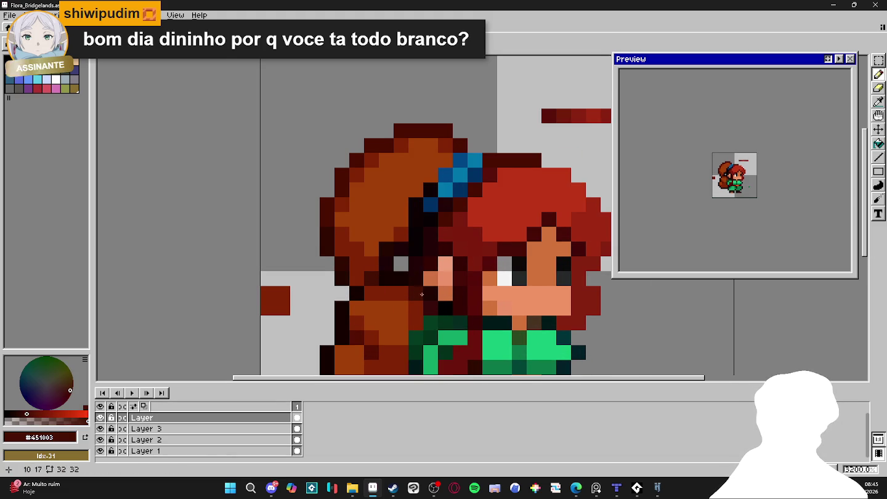
pyautogui.keyDown('alt'); pyautogui.click(422, 294); pyautogui.keyUp('alt')
pyautogui.keyDown('alt'); pyautogui.click(402, 322); pyautogui.keyUp('alt')
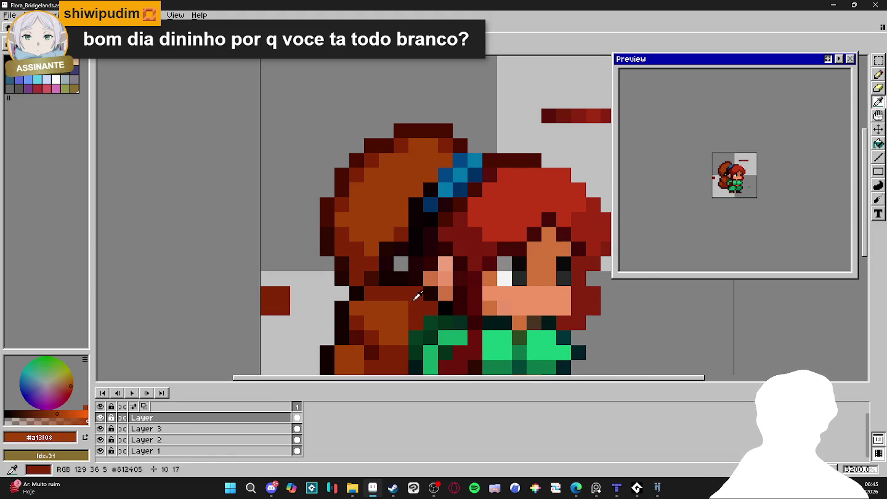
pyautogui.moveTo(415, 308); pyautogui.dragTo(372, 293)
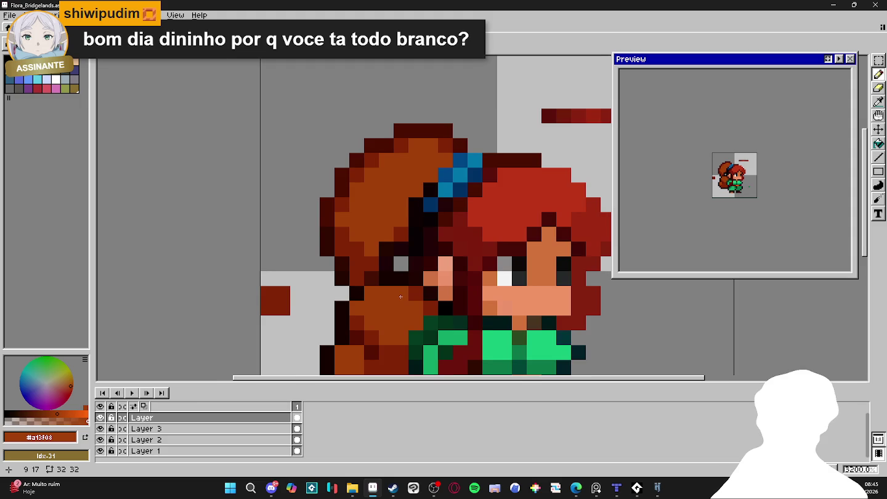
# Pick the hair's bright red and paint a few green shirt pixels red.
pyautogui.scroll(-2, 401, 297)
pyautogui.scroll(-1, 431, 308)
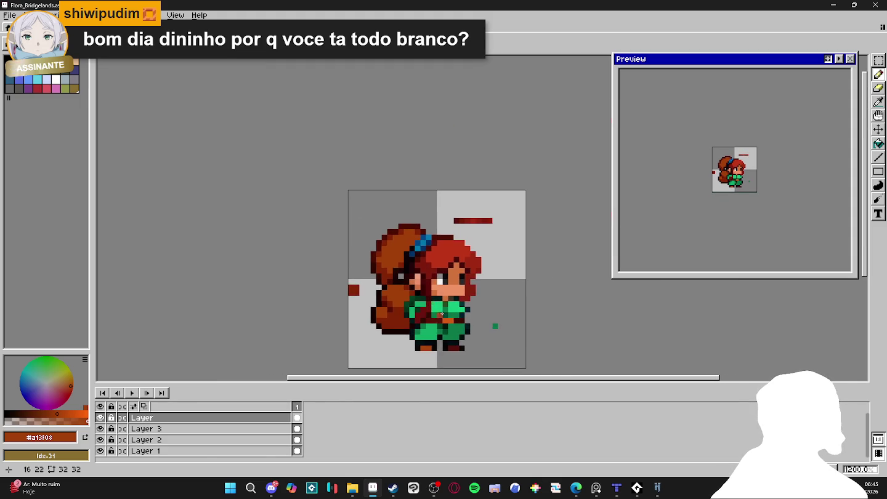
pyautogui.scroll(-1, 441, 313)
pyautogui.scroll(1, 433, 319)
pyautogui.scroll(1, 426, 259)
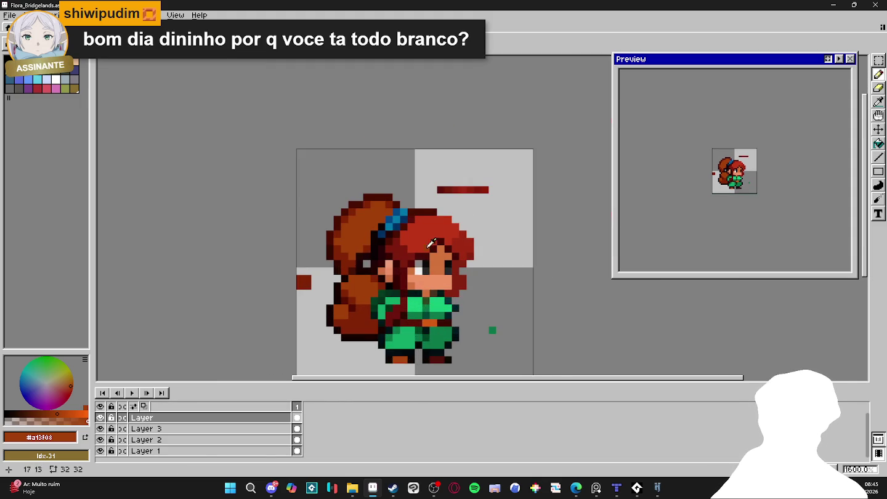
pyautogui.keyDown('alt'); pyautogui.click(429, 243); pyautogui.keyUp('alt')
pyautogui.scroll(1, 401, 302)
pyautogui.click(396, 305)
pyautogui.click(406, 305)
pyautogui.click(407, 294)
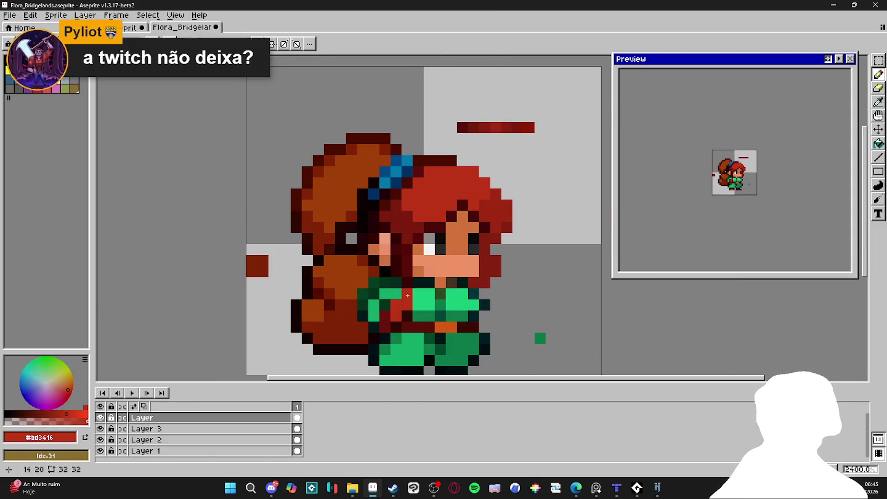
# Turn a dark pixel on top of the hair red.
pyautogui.scroll(-2, 408, 297)
pyautogui.scroll(-1, 418, 299)
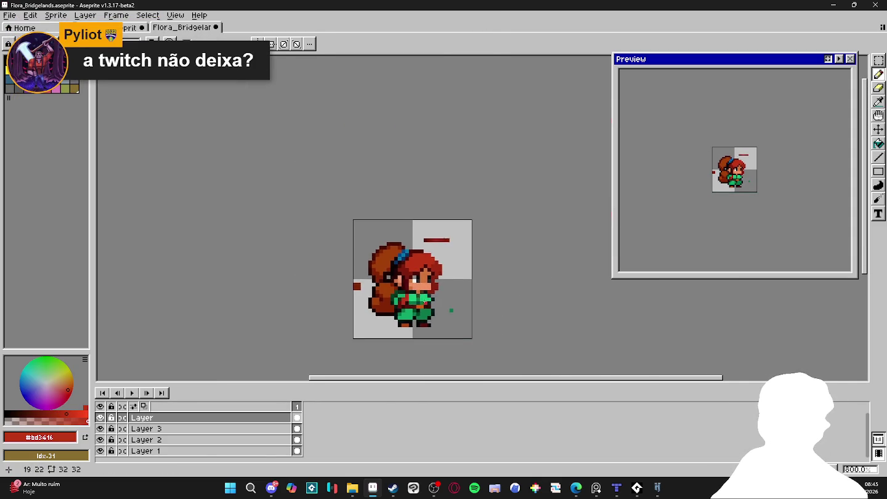
pyautogui.scroll(2, 424, 303)
pyautogui.scroll(1, 450, 262)
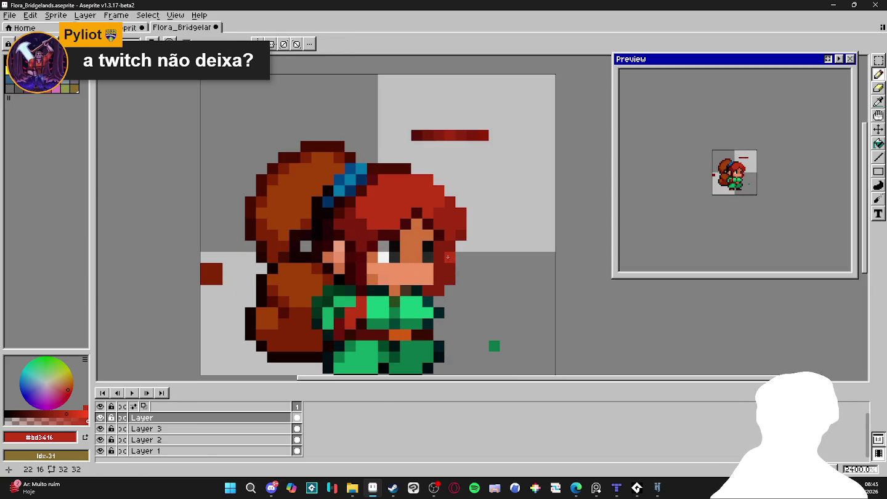
pyautogui.click(404, 172)
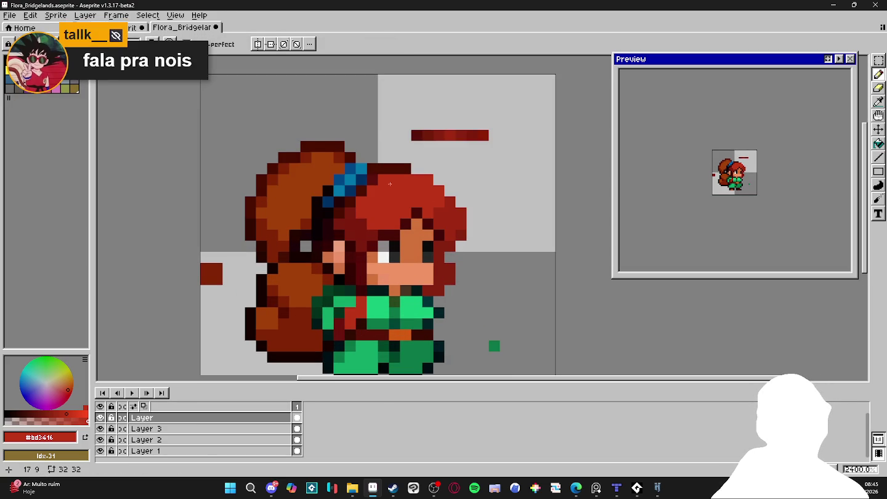
# Sample the near-black outline colour, then pick the bright red back up.
pyautogui.scroll(-2, 388, 202)
pyautogui.scroll(2, 369, 244)
pyautogui.keyDown('alt'); pyautogui.click(311, 250); pyautogui.keyUp('alt')
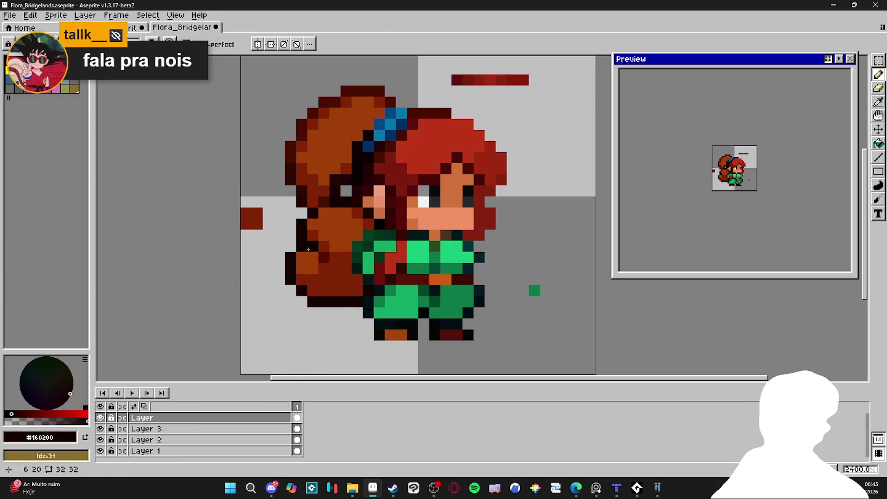
pyautogui.scroll(-1, 323, 260)
pyautogui.scroll(-1, 323, 260)
pyautogui.scroll(-1, 332, 247)
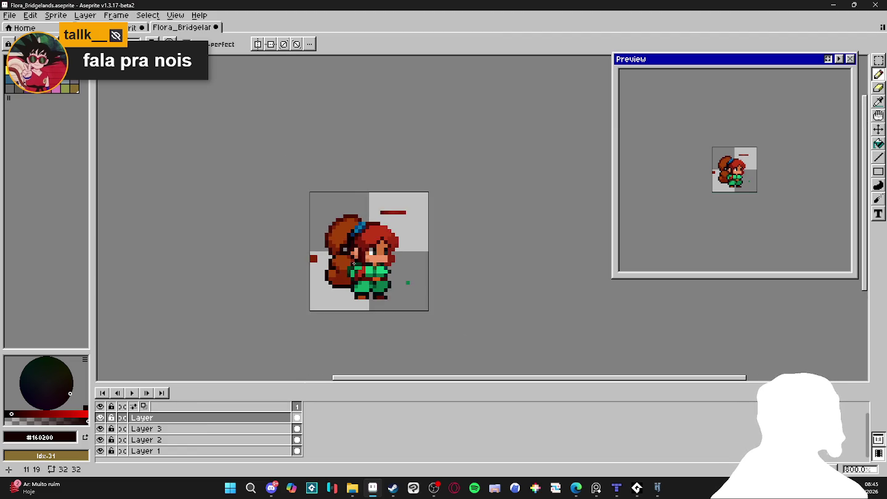
pyautogui.scroll(2, 342, 231)
pyautogui.keyDown('alt'); pyautogui.click(342, 232); pyautogui.keyUp('alt')
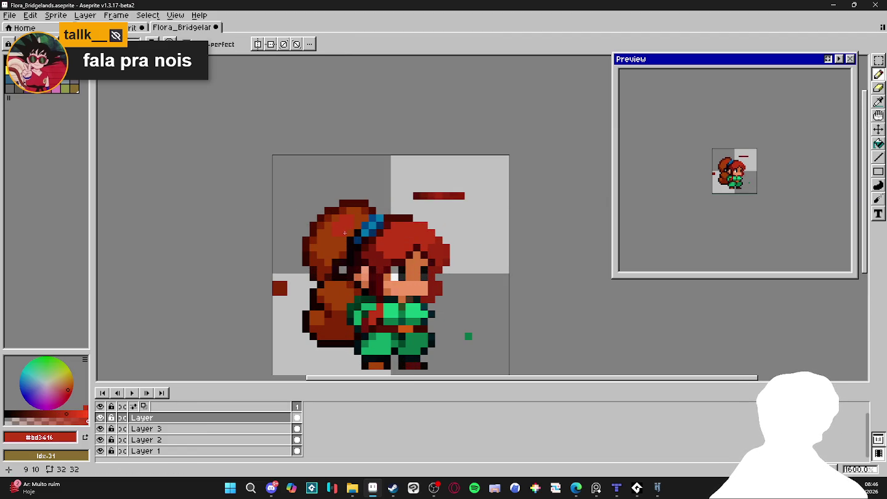
pyautogui.scroll(-1, 345, 233)
pyautogui.scroll(-1, 354, 232)
pyautogui.scroll(1, 369, 230)
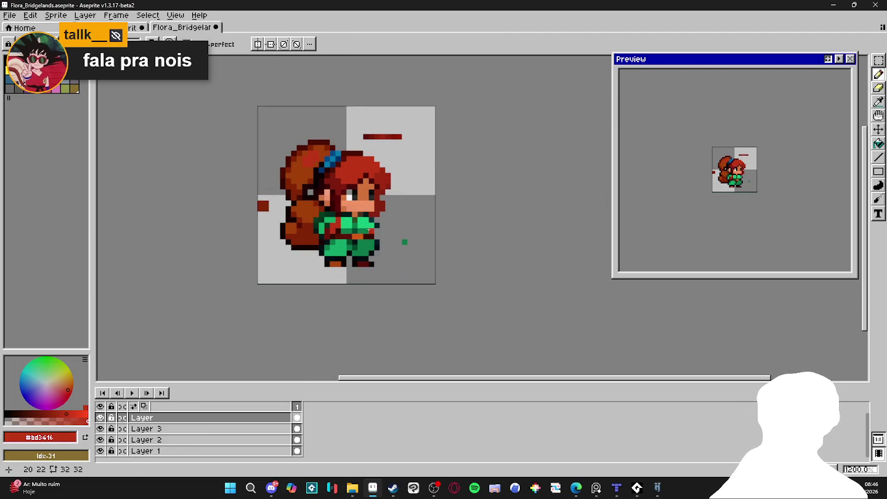
pyautogui.press('e')
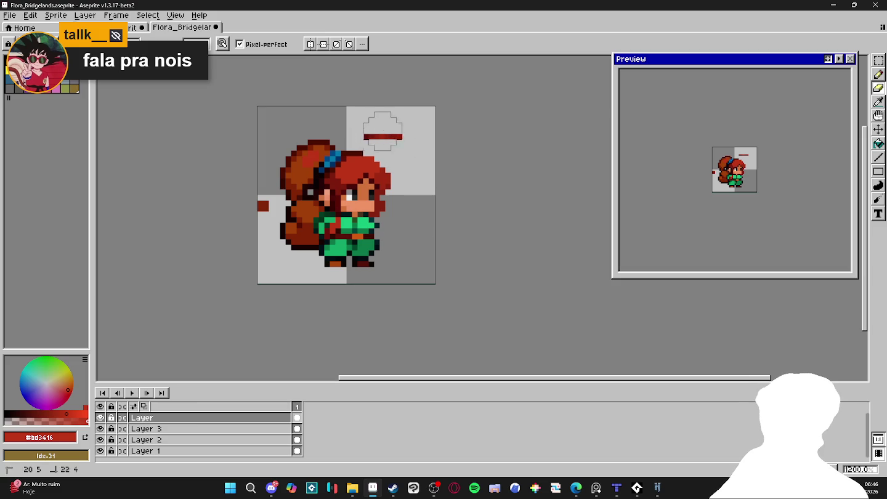
# Erase the small red square on Layer and the red bar on Layer 1, then reselect Layer.
pyautogui.click(264, 207)
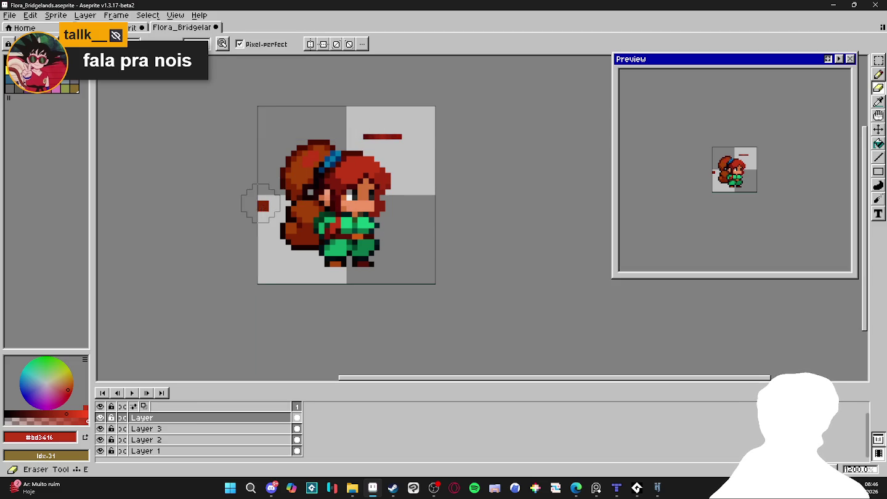
pyautogui.keyDown('ctrl'); pyautogui.click(382, 136); pyautogui.keyUp('ctrl')
pyautogui.moveTo(371, 130); pyautogui.dragTo(410, 125)
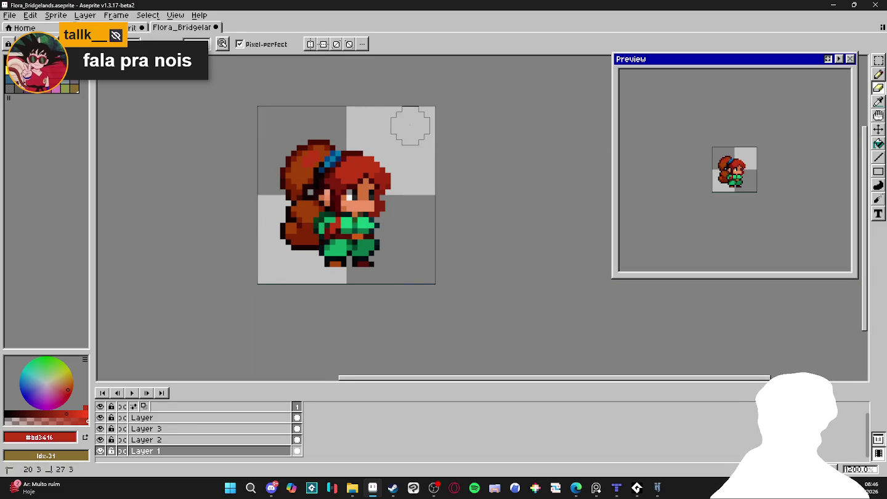
pyautogui.scroll(-3, 411, 126)
pyautogui.keyDown('ctrl'); pyautogui.click(379, 184); pyautogui.keyUp('ctrl')
# Shift the sprite into view, then sample the eye white and the hair's dark red.
pyautogui.scroll(-2, 395, 216)
pyautogui.scroll(2, 382, 212)
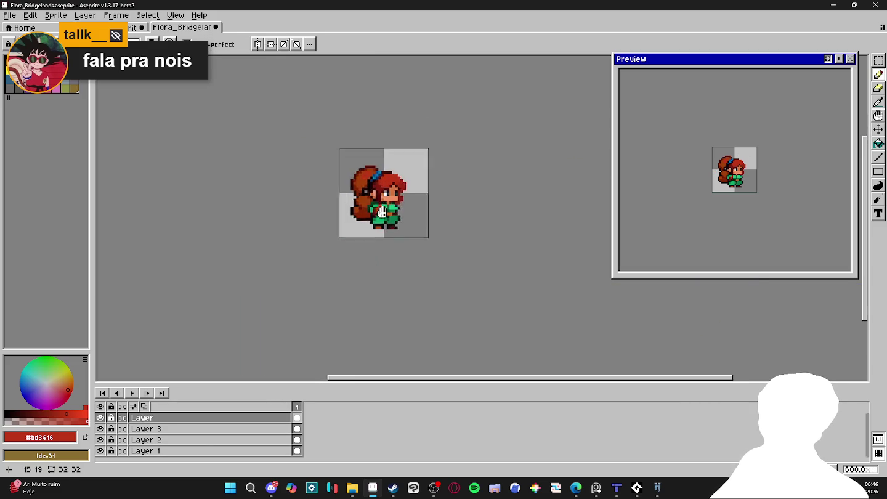
pyautogui.moveTo(381, 211); pyautogui.dragTo(385, 263)
pyautogui.scroll(1, 397, 241)
pyautogui.scroll(3, 394, 236)
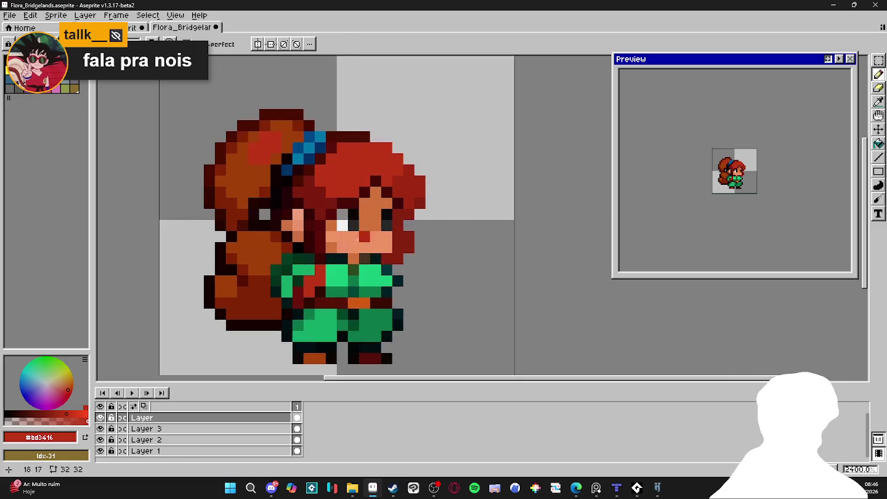
pyautogui.keyDown('alt'); pyautogui.click(382, 228); pyautogui.keyUp('alt')
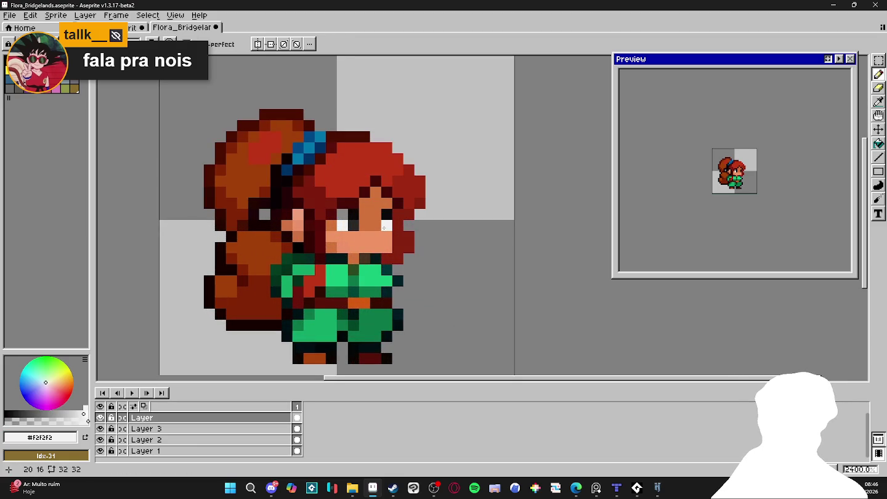
pyautogui.scroll(-2, 380, 247)
pyautogui.scroll(-2, 372, 280)
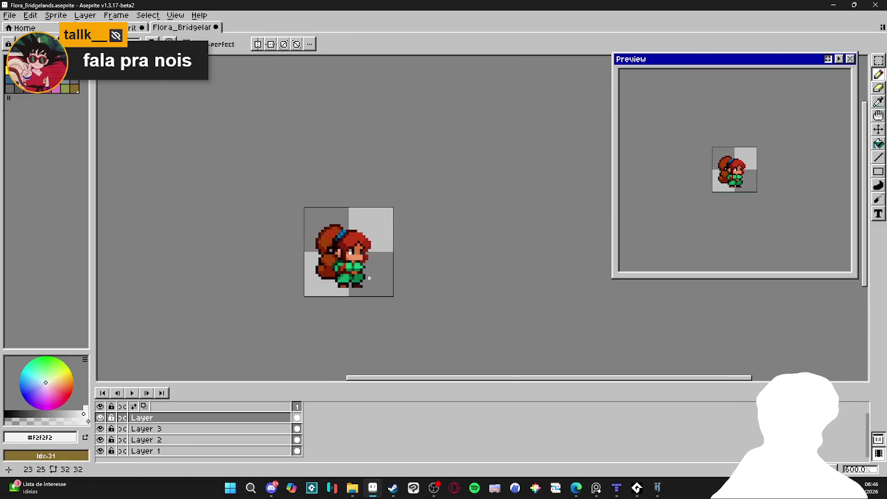
pyautogui.scroll(3, 362, 241)
pyautogui.scroll(1, 355, 264)
pyautogui.keyDown('alt'); pyautogui.click(357, 263); pyautogui.keyUp('alt')
# Outline the hair's right edge and a pixel beside the chin in dark red.
pyautogui.keyDown('alt'); pyautogui.click(357, 259); pyautogui.keyUp('alt')
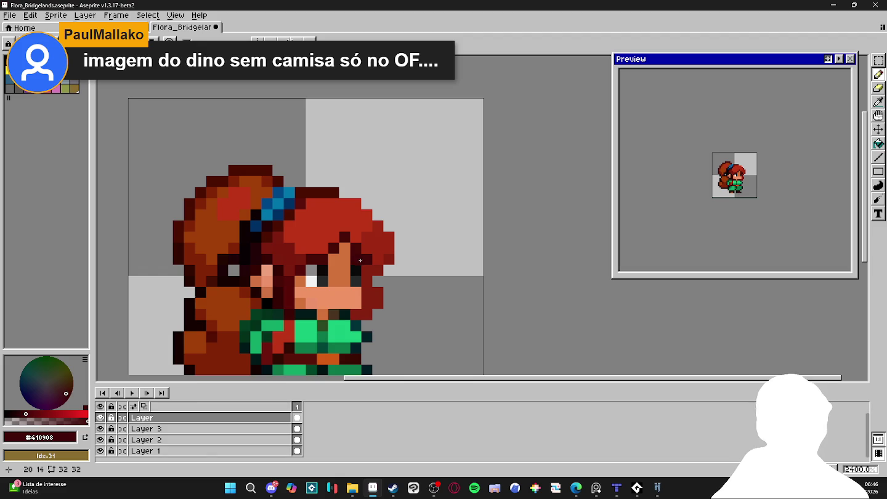
pyautogui.scroll(-2, 406, 285)
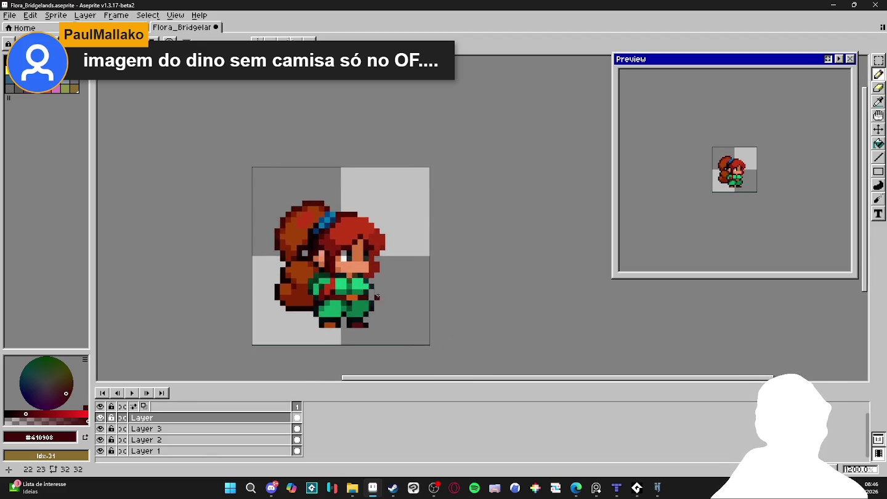
pyautogui.scroll(-1, 363, 314)
pyautogui.scroll(1, 369, 296)
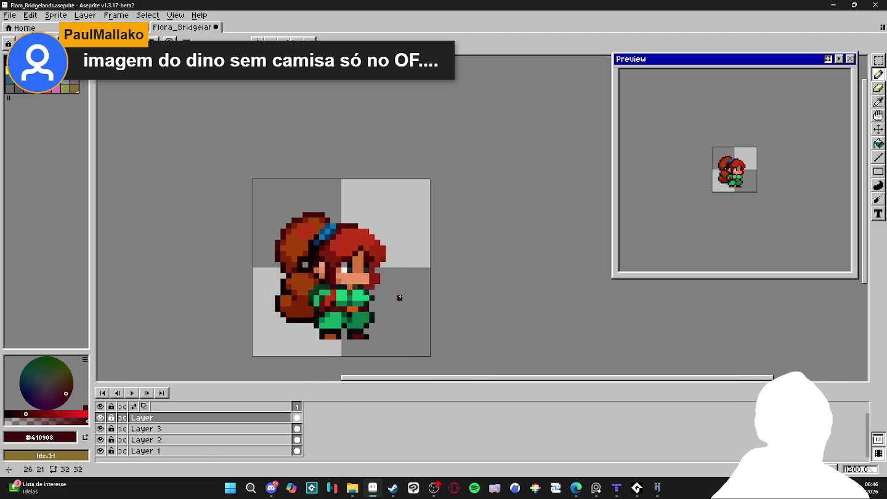
pyautogui.scroll(-2, 399, 297)
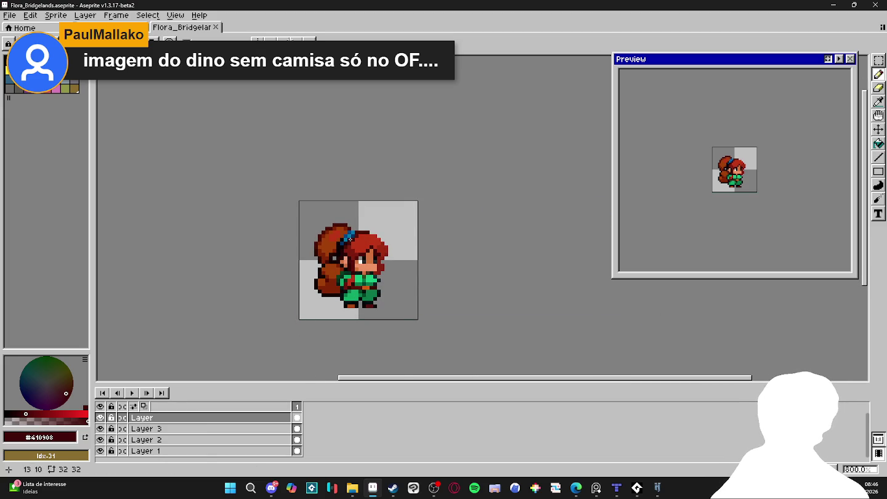
pyautogui.scroll(1, 349, 233)
pyautogui.scroll(1, 348, 233)
pyautogui.scroll(2, 351, 216)
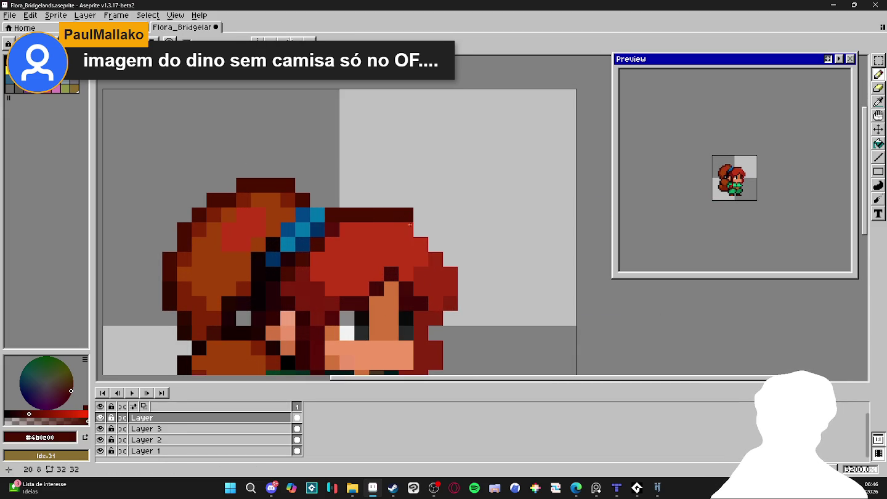
pyautogui.moveTo(435, 242)
pyautogui.mouseDown()
pyautogui.moveTo(465, 259)
pyautogui.moveTo(465, 290)
pyautogui.moveTo(435, 333)
pyautogui.moveTo(444, 353)
pyautogui.moveTo(437, 268)
pyautogui.moveTo(426, 308)
pyautogui.mouseUp()
pyautogui.click(456, 265)
# Zoom and pan to review the finished sprite, then launch Clip Studio Paint.
pyautogui.scroll(-1, 419, 234)
pyautogui.scroll(-1, 395, 284)
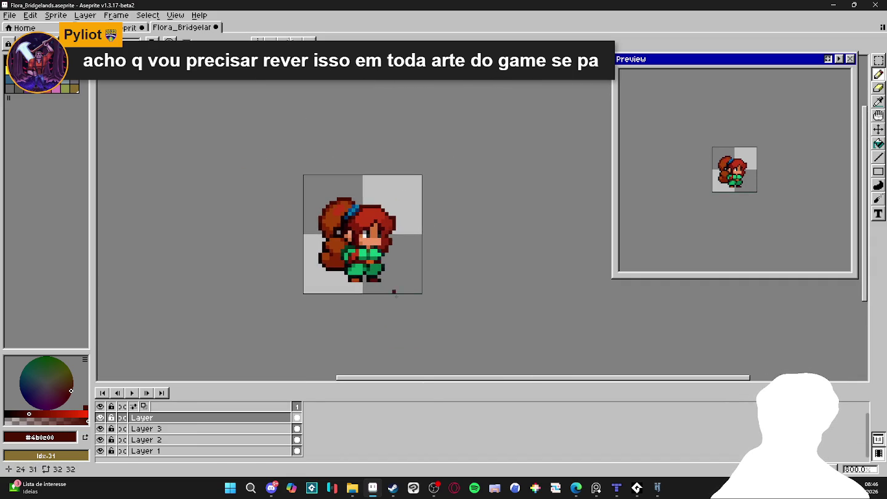
pyautogui.moveTo(434, 275)
pyautogui.mouseDown()
pyautogui.moveTo(450, 290)
pyautogui.moveTo(436, 301)
pyautogui.mouseUp()
pyautogui.scroll(2, 447, 285)
pyautogui.scroll(-1, 447, 285)
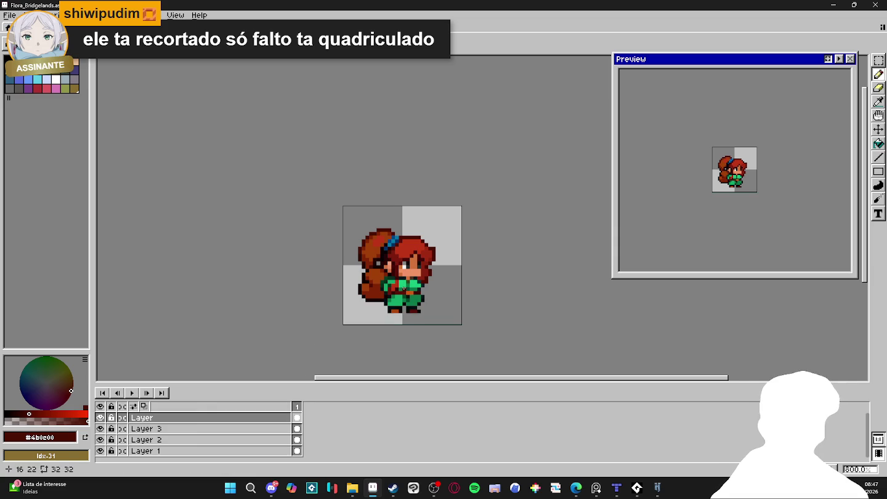
pyautogui.scroll(2, 406, 296)
pyautogui.moveTo(406, 295); pyautogui.dragTo(388, 281)
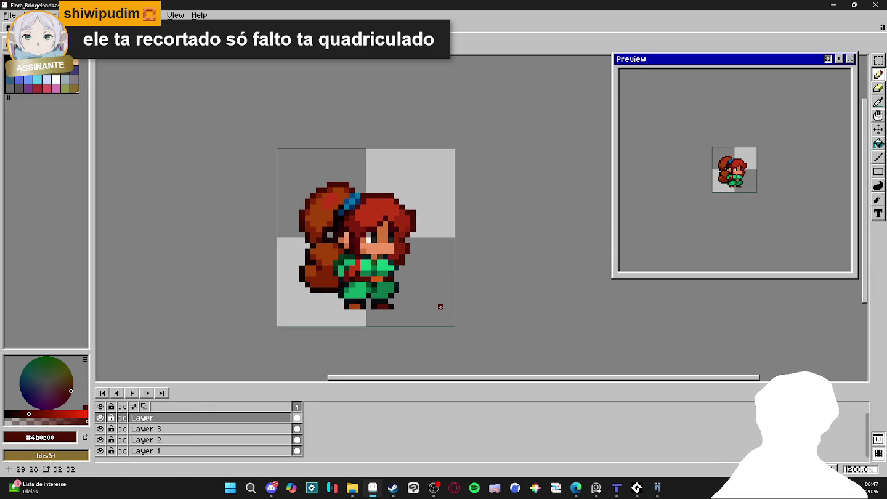
pyautogui.scroll(-1, 442, 313)
pyautogui.click(413, 489)
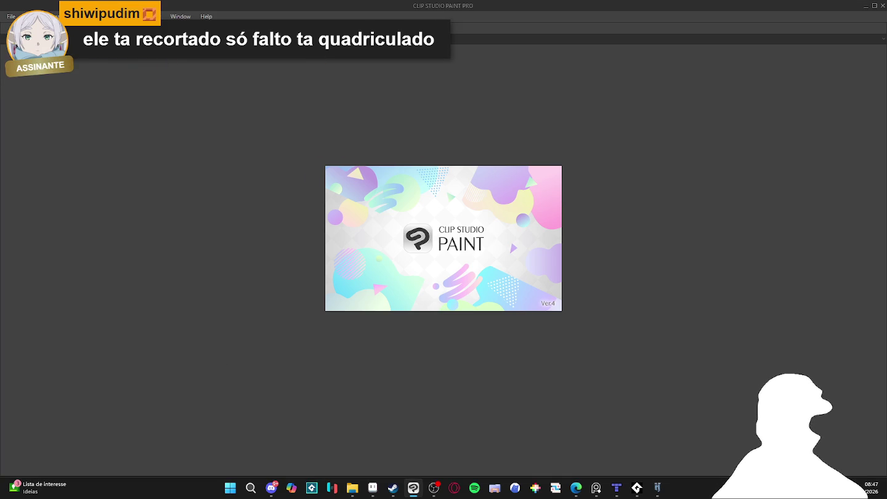
# Cancel the new-canvas dialog and open the Imagens folder in File Explorer.
pyautogui.click(12, 16)
pyautogui.click(31, 50)
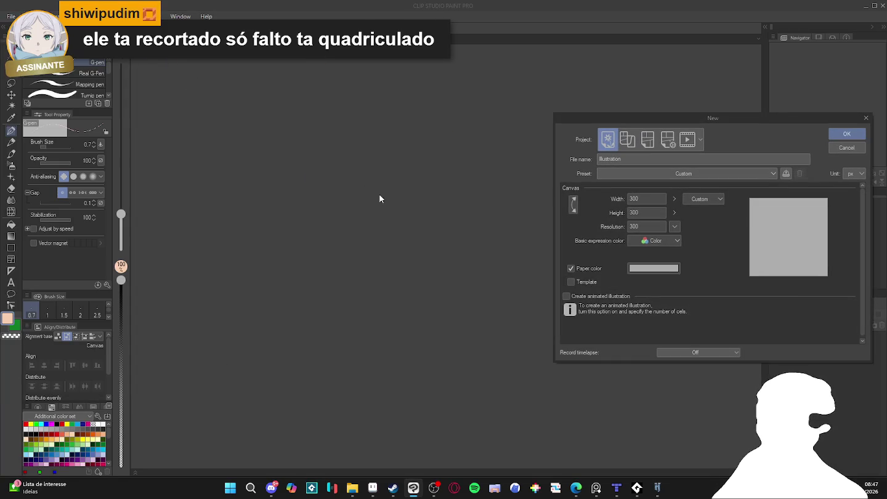
pyautogui.click(841, 149)
pyautogui.click(352, 488)
pyautogui.click(35, 172)
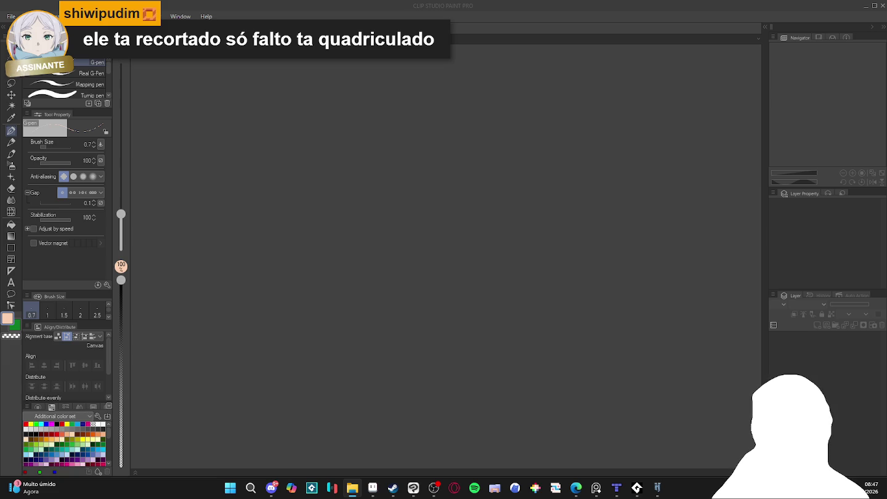
# Group the portrait layers, from Layer 5 glow down, into a collapsed Folder 1.
pyautogui.hotkey('alt', 'Tab')
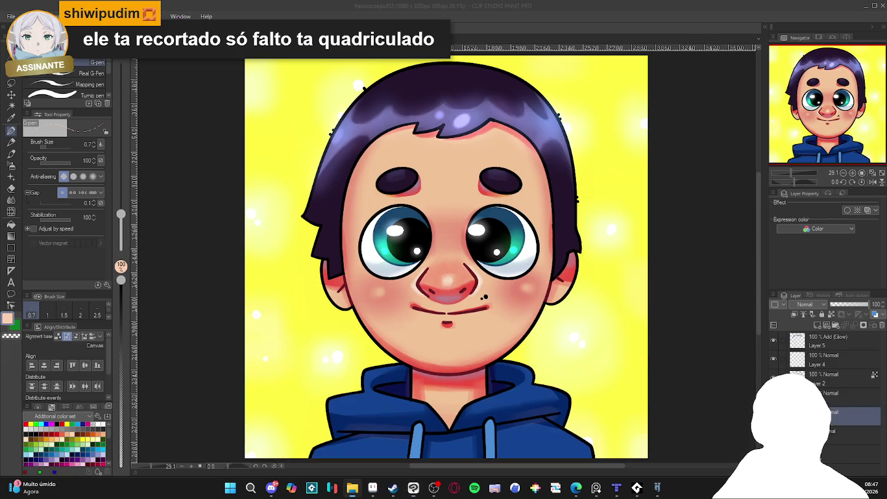
pyautogui.scroll(-1, 390, 283)
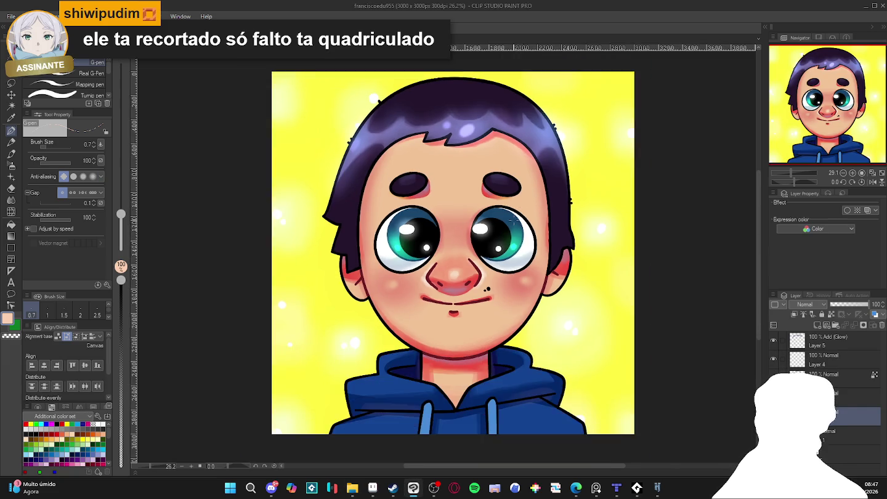
pyautogui.scroll(-1, 390, 284)
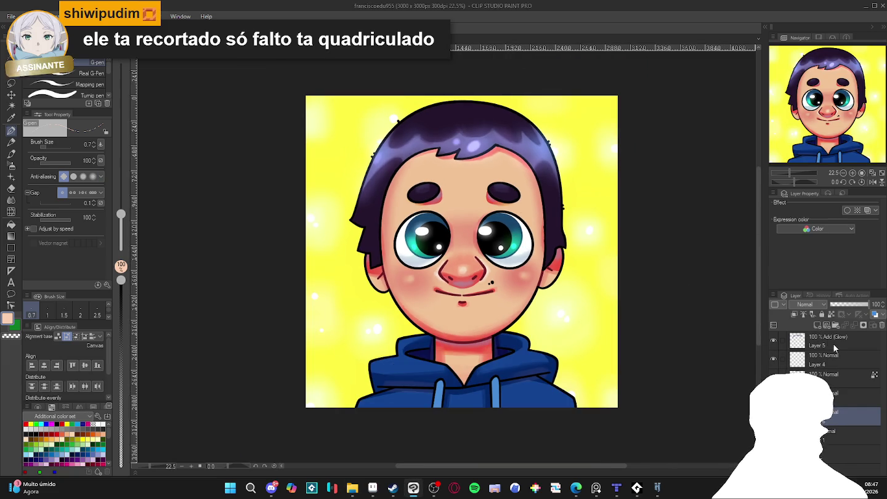
pyautogui.click(822, 340)
pyautogui.keyDown('shift'); pyautogui.click(833, 363); pyautogui.keyUp('shift')
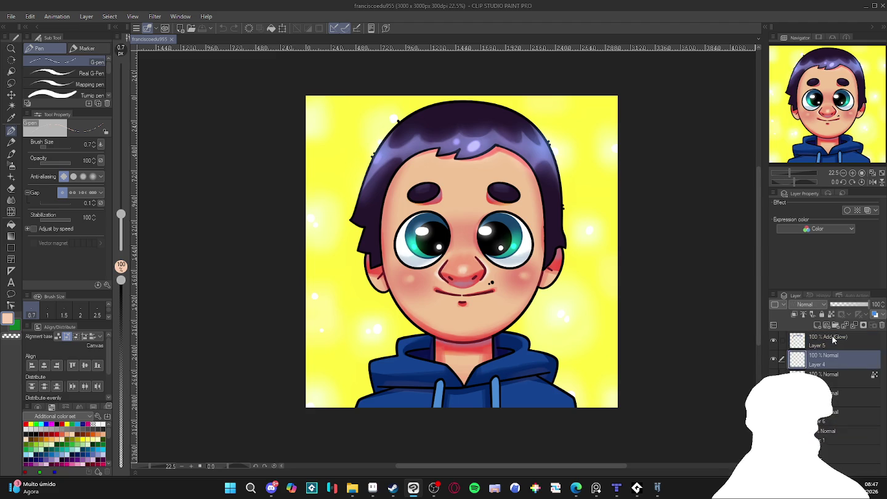
pyautogui.hotkey('ctrl', 'g')
pyautogui.click(790, 339)
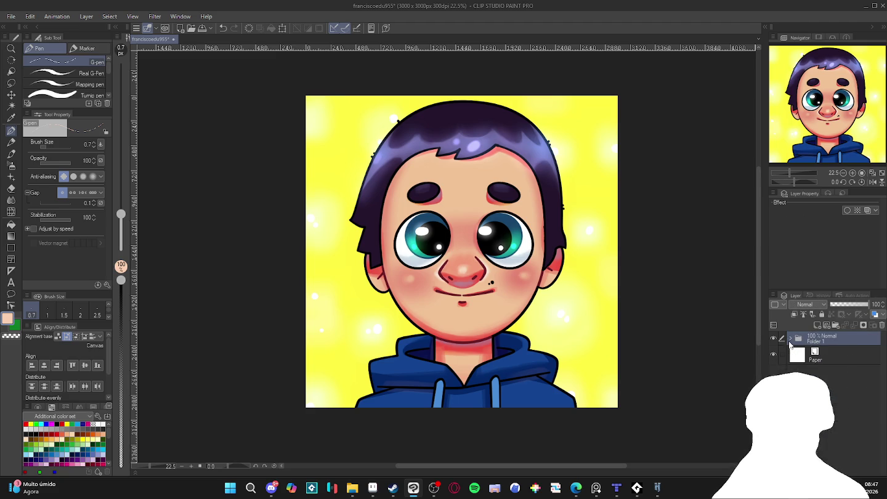
# Shrink the portrait folder to about 35 pixels wide with Smooth edges interpolation.
pyautogui.hotkey('ctrl', 't')
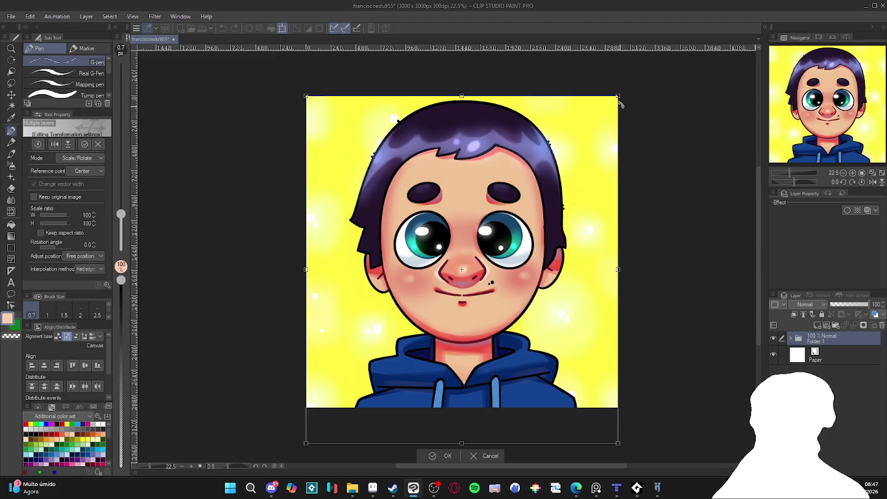
pyautogui.moveTo(619, 98)
pyautogui.mouseDown()
pyautogui.moveTo(350, 395)
pyautogui.moveTo(423, 257)
pyautogui.mouseUp()
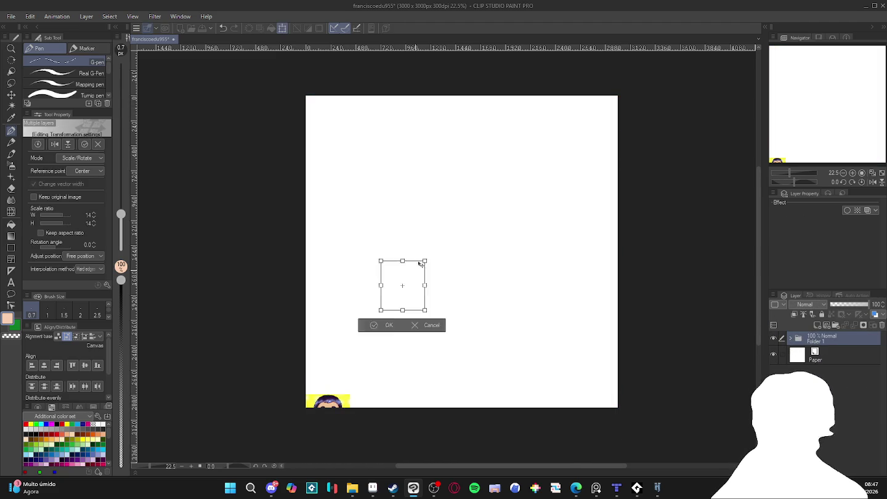
pyautogui.scroll(2, 424, 259)
pyautogui.scroll(1, 430, 263)
pyautogui.scroll(1, 430, 264)
pyautogui.click(89, 270)
pyautogui.click(65, 280)
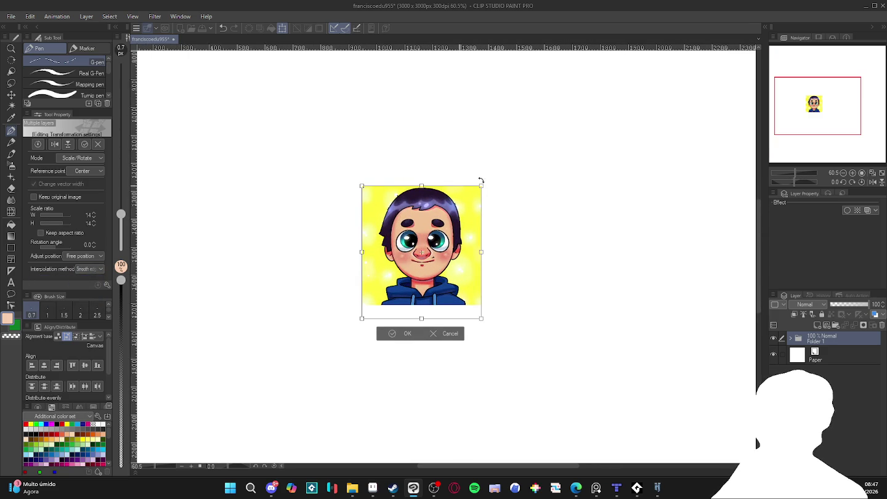
pyautogui.moveTo(481, 186); pyautogui.dragTo(371, 298)
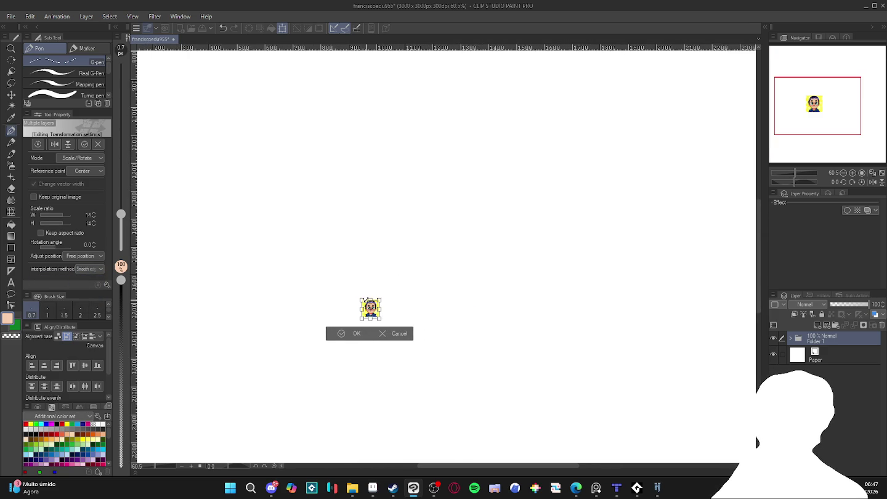
pyautogui.press('Return')
pyautogui.scroll(2, 371, 300)
pyautogui.scroll(3, 384, 302)
pyautogui.scroll(4, 385, 301)
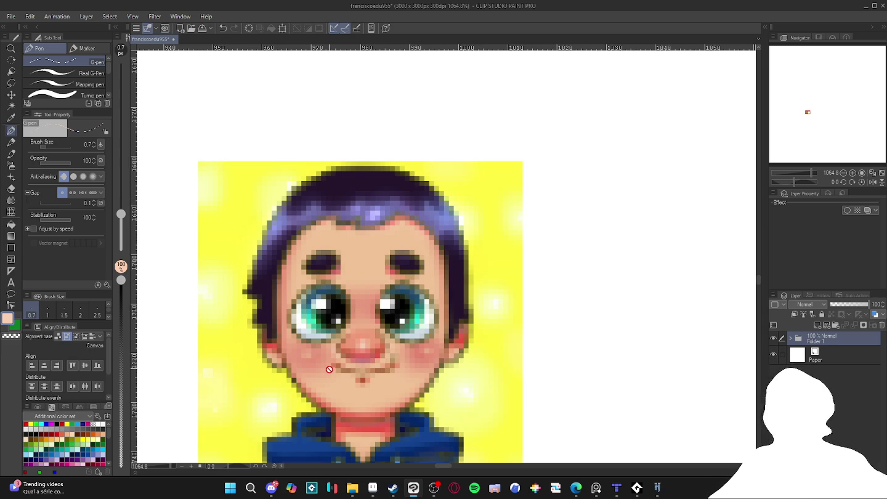
# Zoom in on the pixelated thumbnail, select the Brush, then return to the Aseprite sprite.
pyautogui.scroll(3, 352, 405)
pyautogui.press('b')
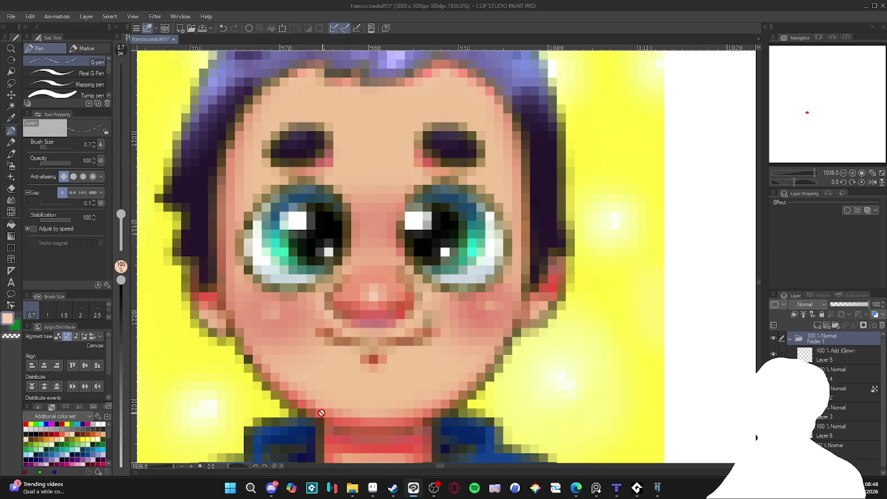
pyautogui.scroll(1, 327, 413)
pyautogui.scroll(-1, 381, 408)
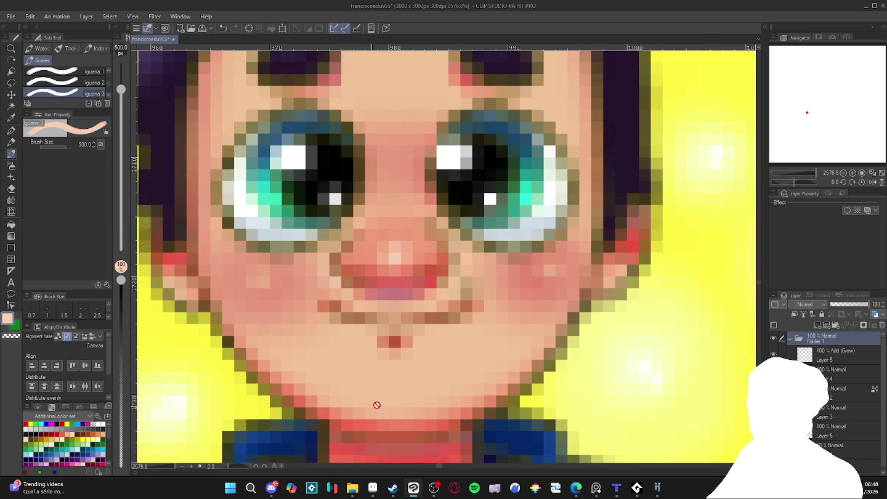
pyautogui.scroll(2, 324, 398)
pyautogui.scroll(-2, 345, 399)
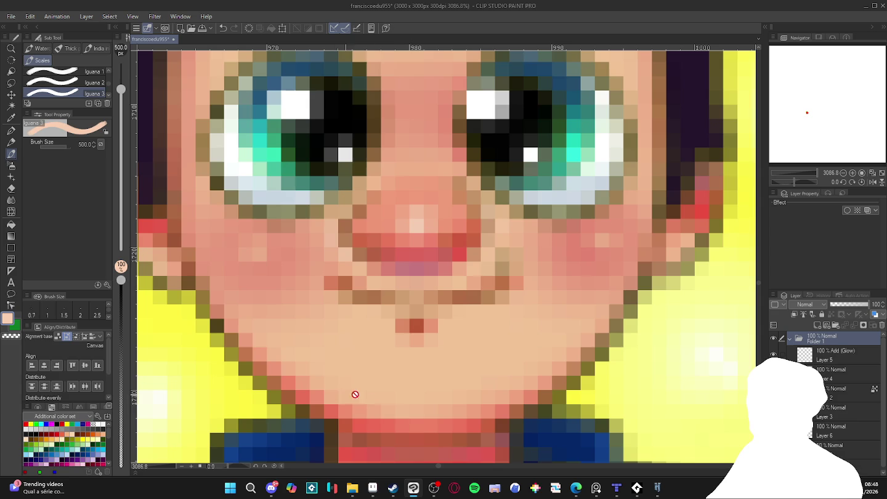
pyautogui.scroll(-2, 401, 399)
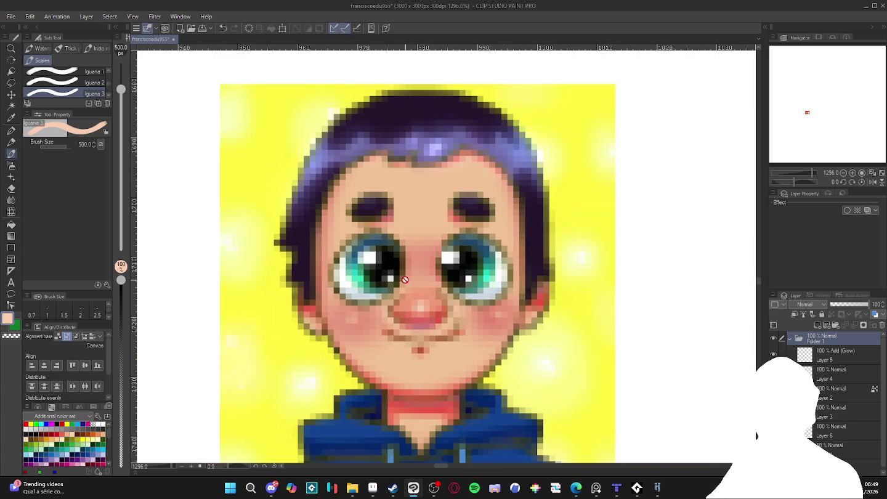
pyautogui.scroll(-2, 405, 280)
pyautogui.scroll(1, 410, 311)
pyautogui.scroll(1, 370, 277)
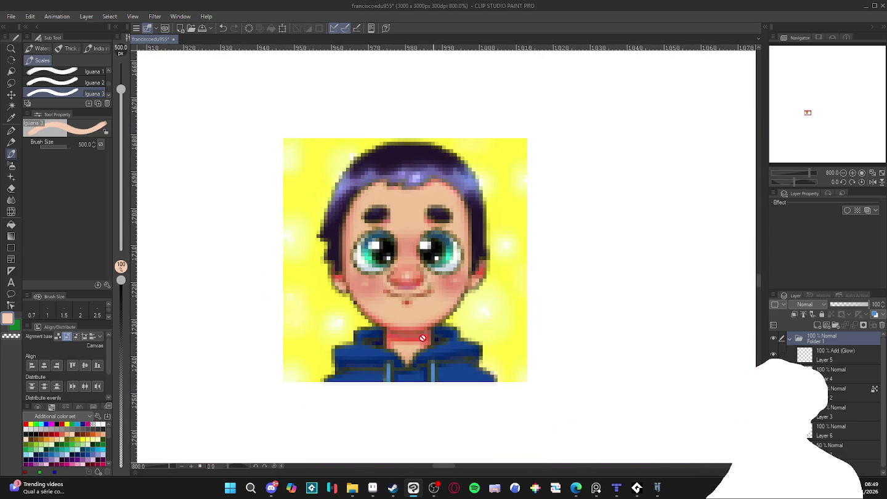
pyautogui.scroll(-1, 462, 312)
pyautogui.scroll(1, 424, 290)
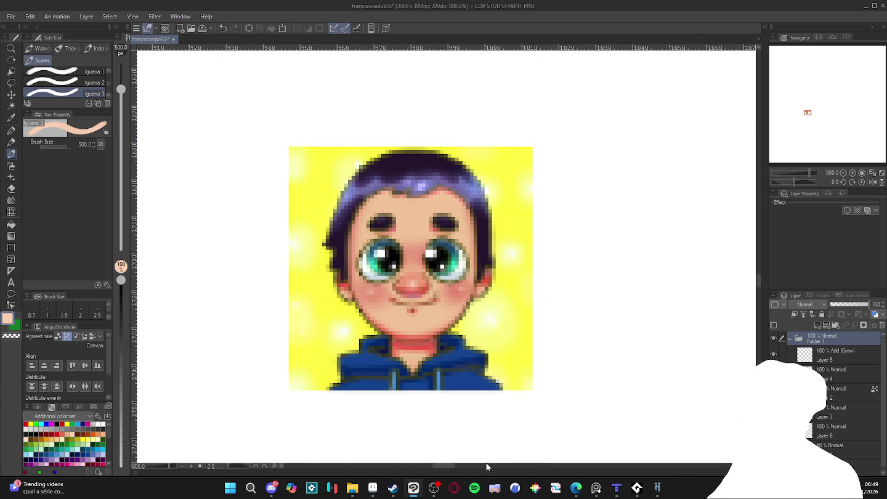
pyautogui.click(373, 488)
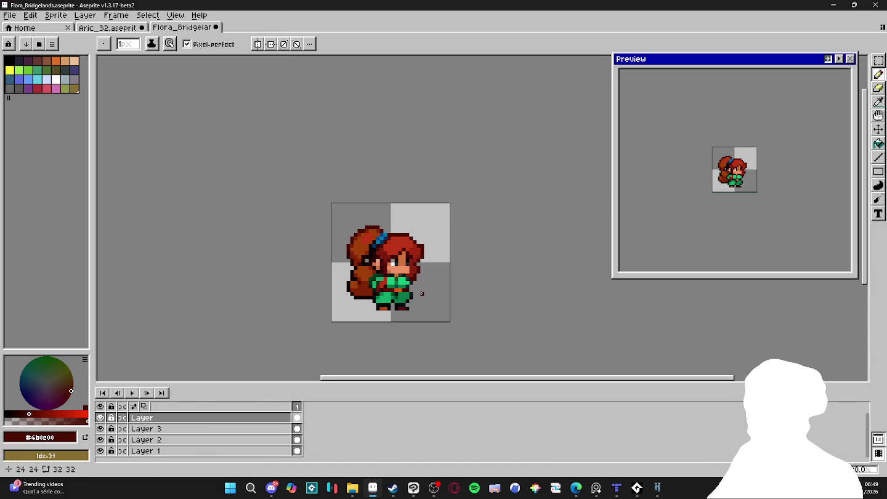
pyautogui.scroll(-1, 422, 302)
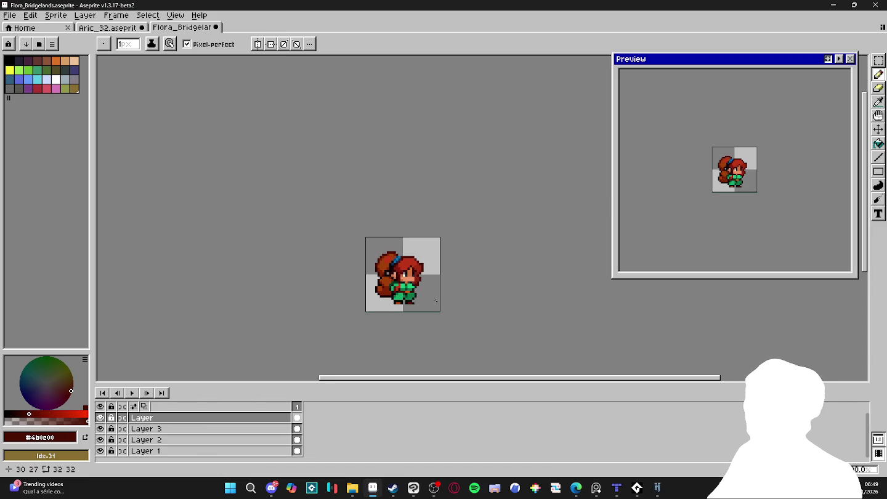
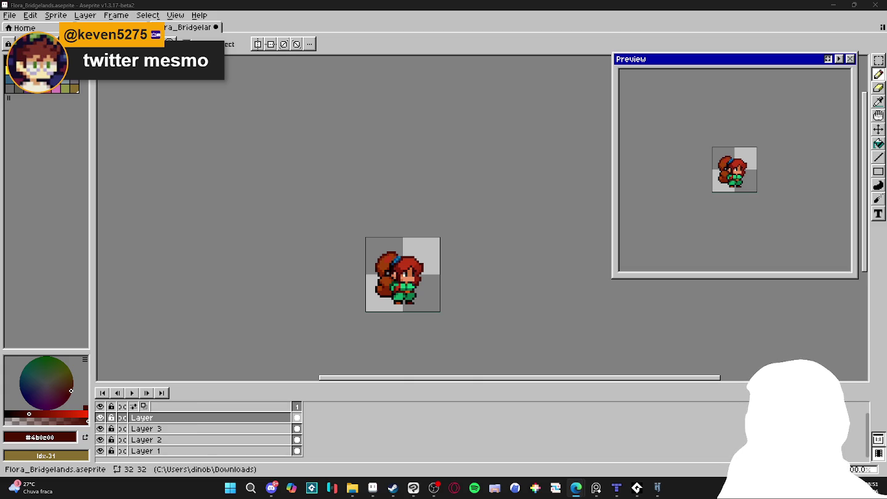
# Switch to the browser and open the pixel artist's X profile.
pyautogui.hotkey('alt', 'Tab')
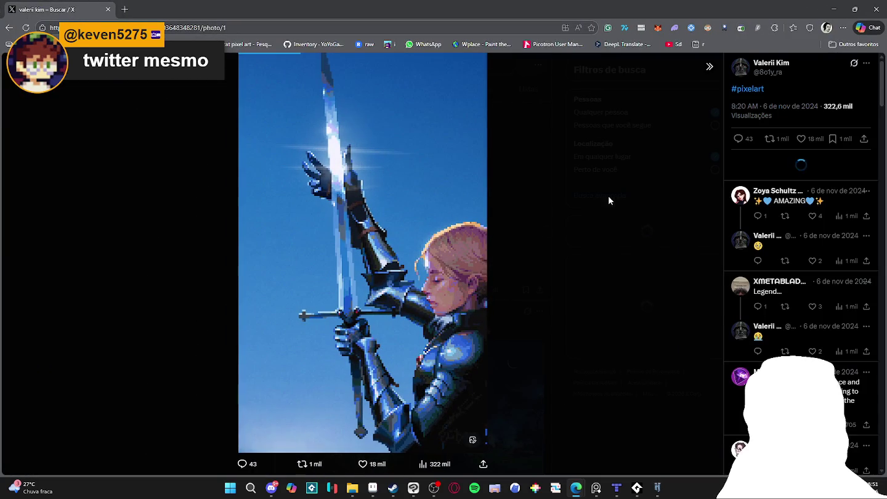
pyautogui.click(771, 63)
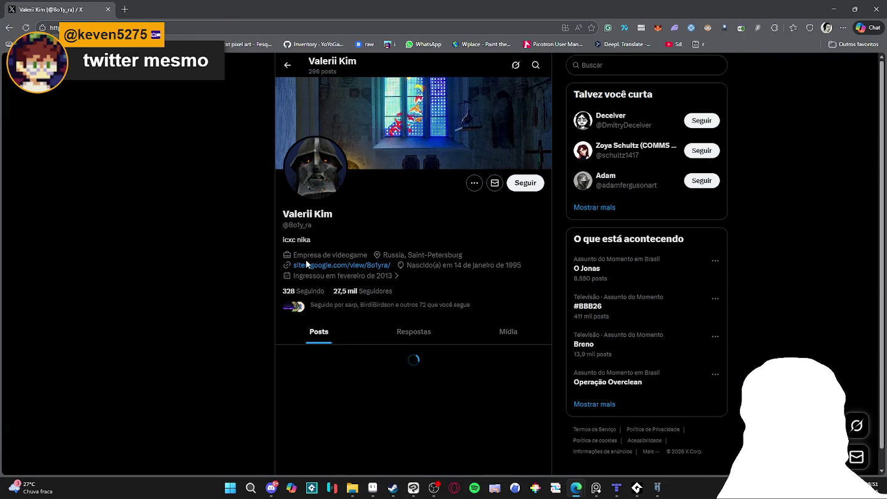
pyautogui.scroll(-2, 260, 263)
pyautogui.scroll(-2, 260, 260)
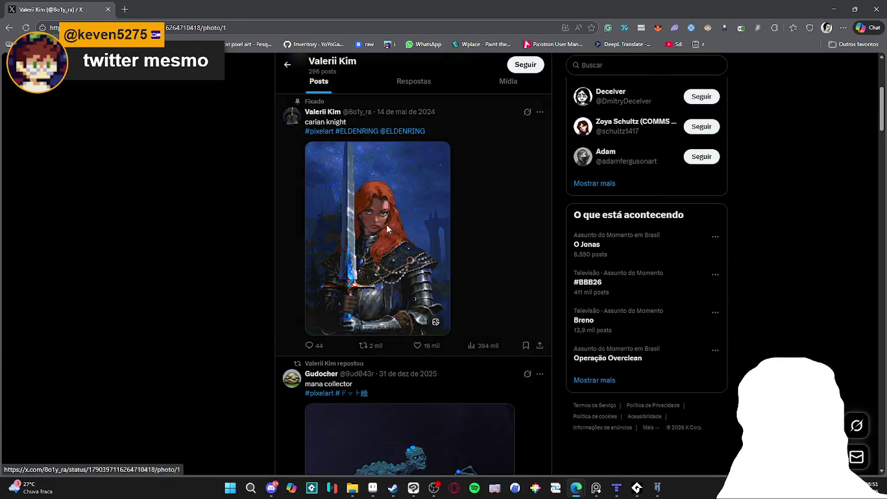
# View the pinned knight and mana collector artworks full size, then close each.
pyautogui.click(387, 224)
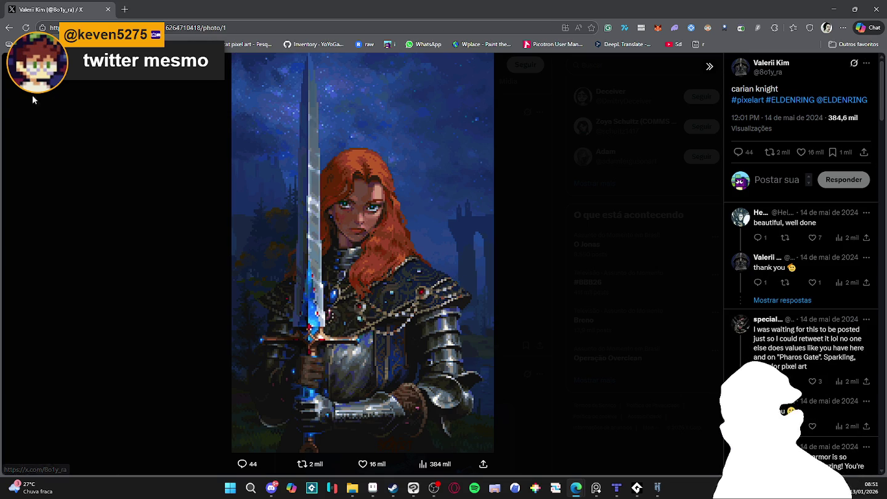
pyautogui.click(85, 97)
pyautogui.scroll(-3, 303, 208)
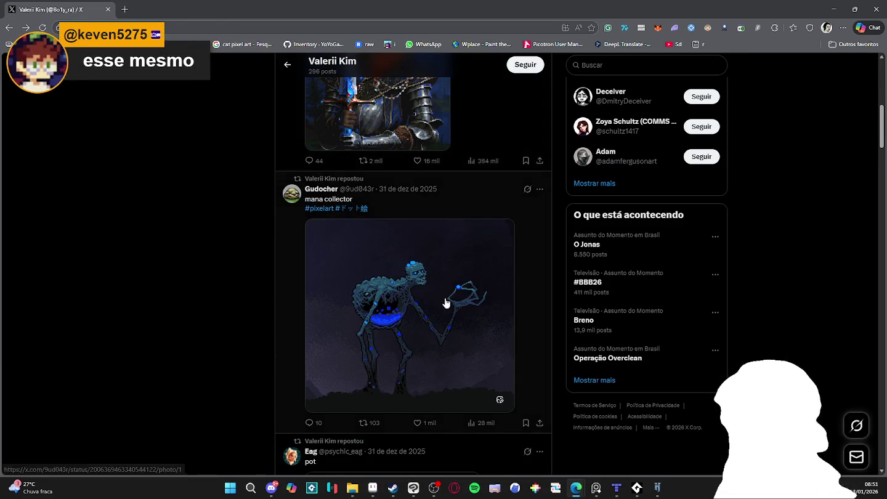
pyautogui.click(377, 277)
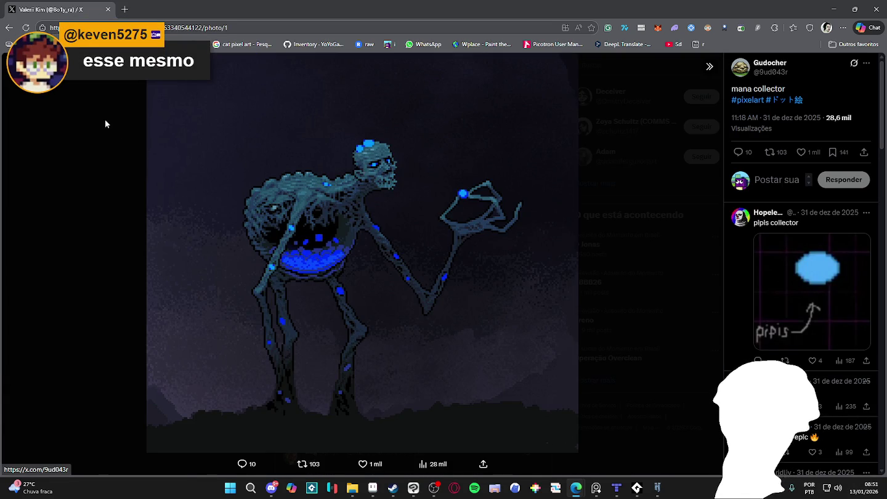
pyautogui.click(76, 97)
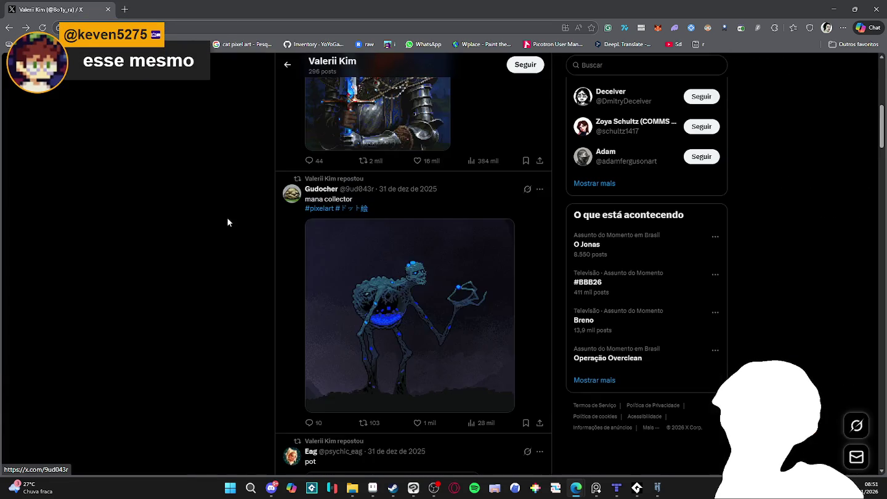
# Scroll down the profile timeline, then jump back to the top of the profile.
pyautogui.scroll(-3, 234, 209)
pyautogui.scroll(-3, 241, 200)
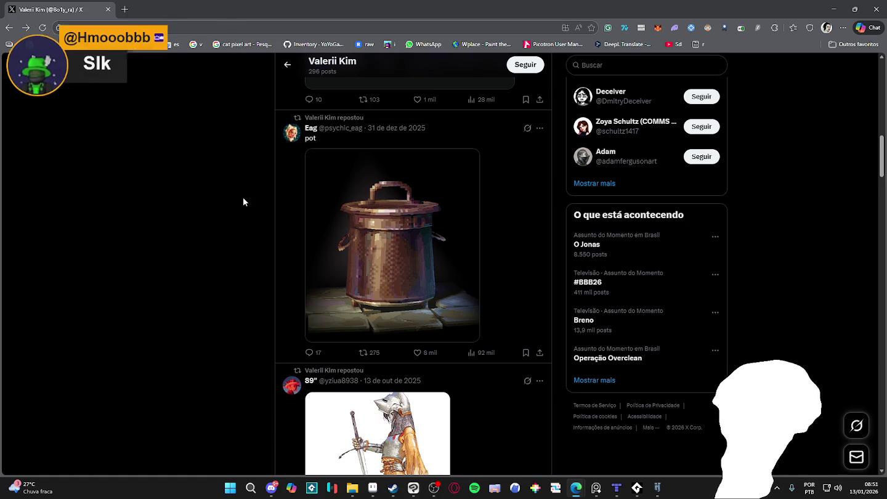
pyautogui.scroll(-3, 248, 192)
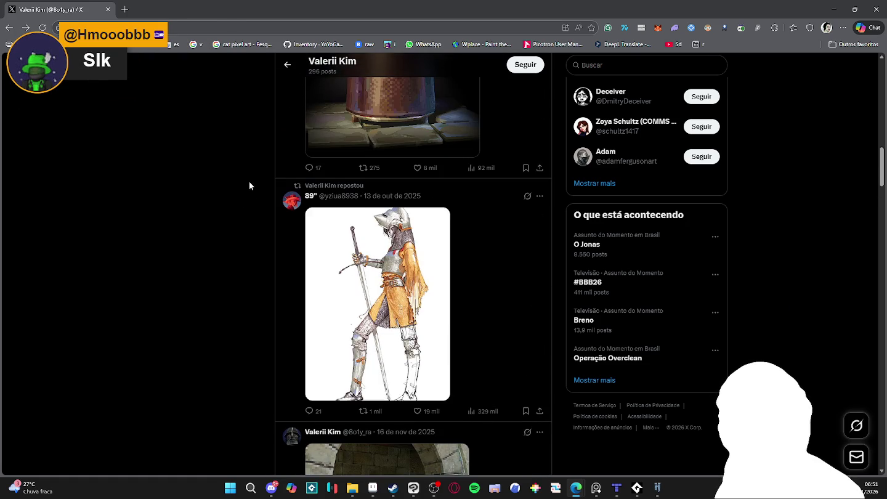
pyautogui.scroll(-4, 253, 179)
pyautogui.scroll(-4, 263, 148)
pyautogui.scroll(-4, 264, 147)
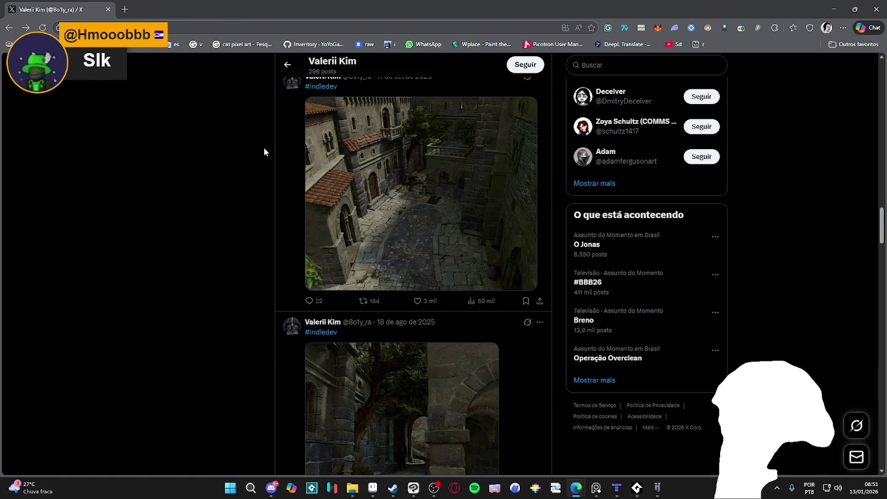
pyautogui.scroll(-4, 264, 147)
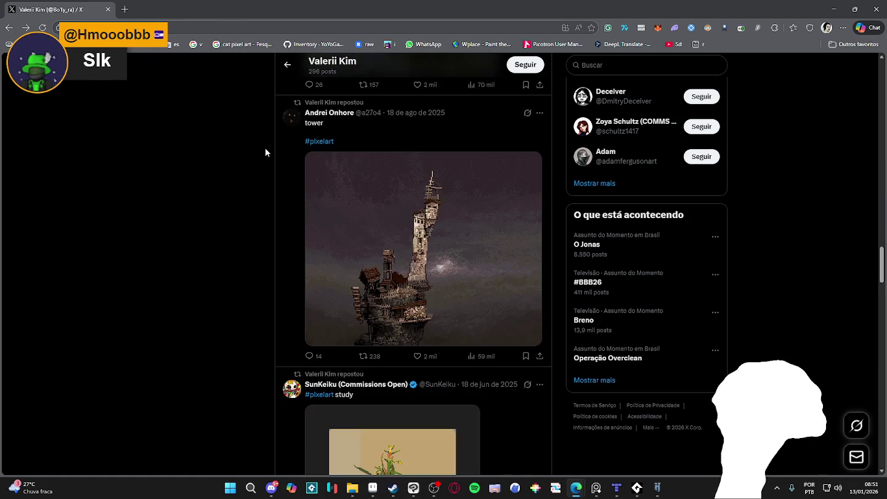
pyautogui.scroll(-1, 266, 145)
pyautogui.scroll(-3, 266, 148)
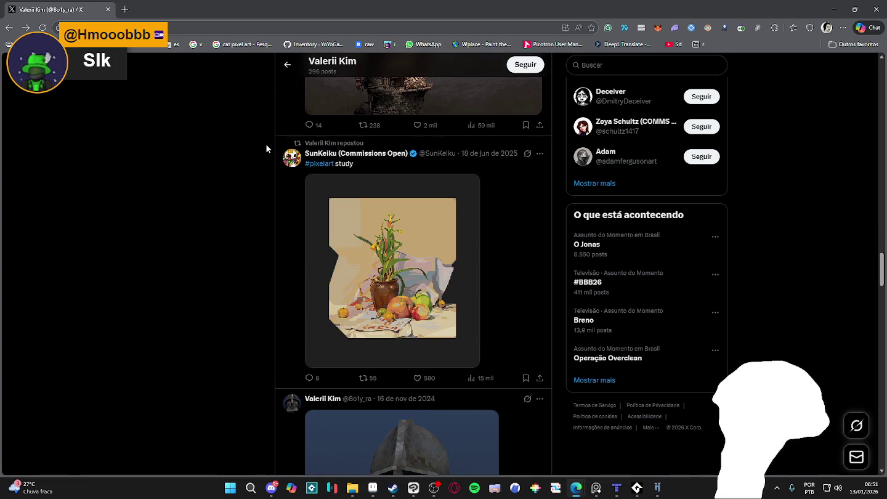
pyautogui.scroll(-4, 267, 153)
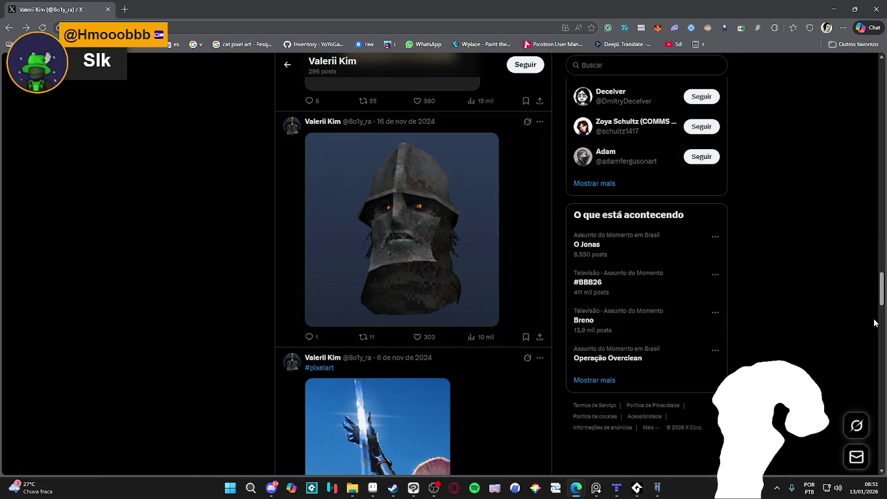
pyautogui.press('Home')
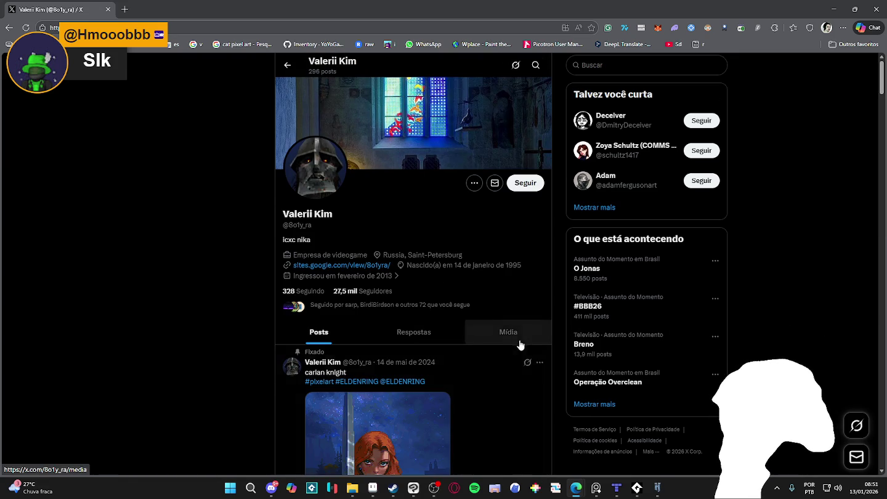
# Show the artist's media posts and view the elf woman artwork full size.
pyautogui.click(508, 331)
pyautogui.scroll(-4, 148, 234)
pyautogui.scroll(-5, 153, 225)
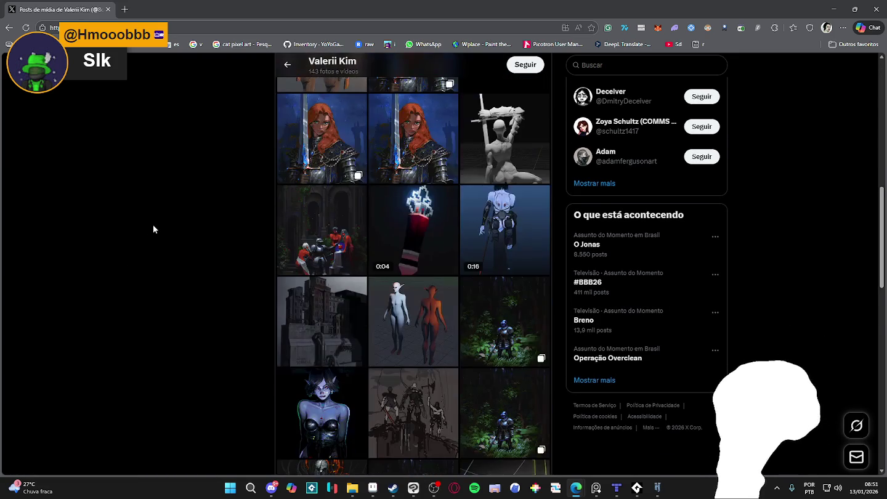
pyautogui.scroll(-5, 153, 225)
pyautogui.scroll(-5, 155, 228)
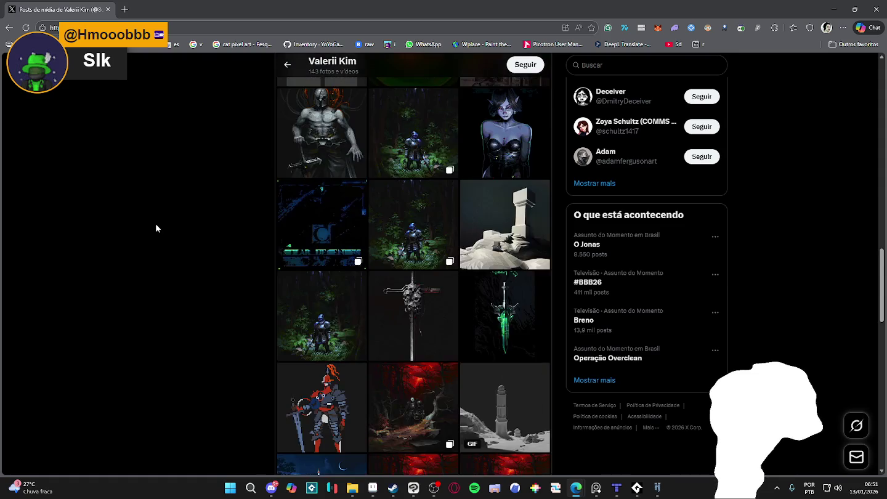
pyautogui.scroll(2, 155, 228)
pyautogui.click(494, 287)
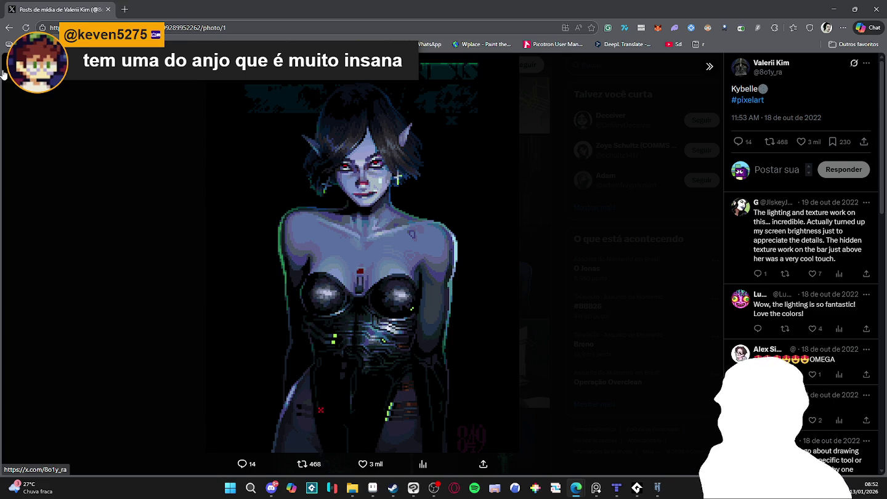
pyautogui.click(39, 105)
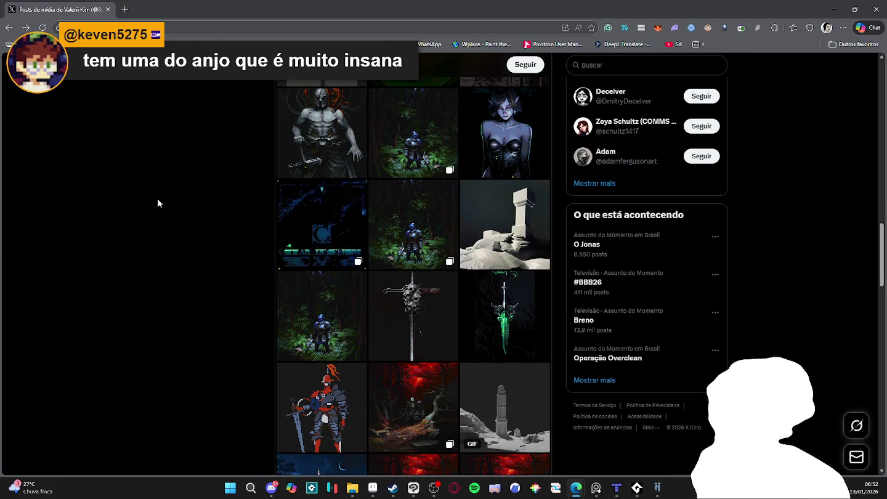
# View the injection messer sword and forest pixel-art pieces full size, closing each.
pyautogui.scroll(-1, 159, 200)
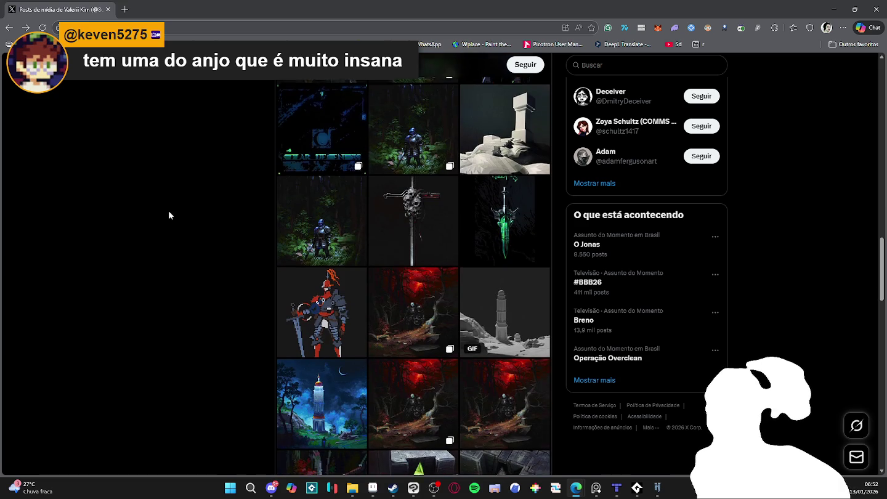
pyautogui.scroll(-2, 169, 211)
pyautogui.click(392, 168)
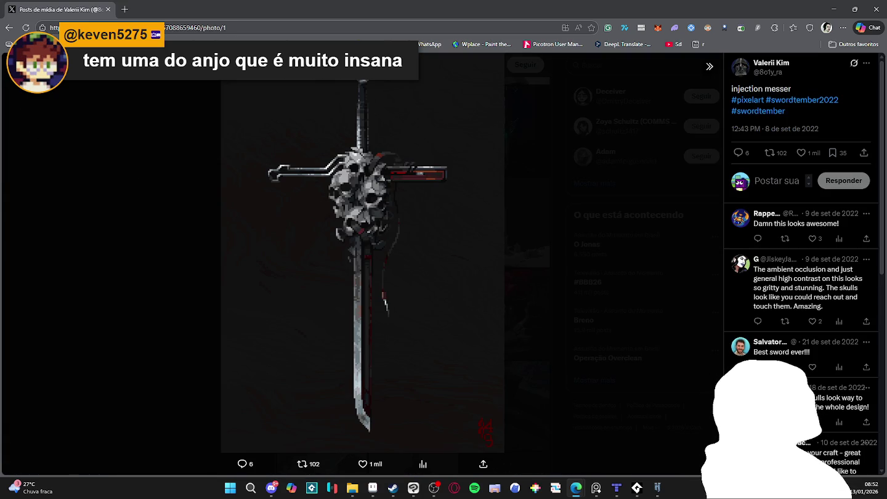
pyautogui.press('Escape')
pyautogui.scroll(-2, 173, 206)
pyautogui.scroll(-1, 173, 206)
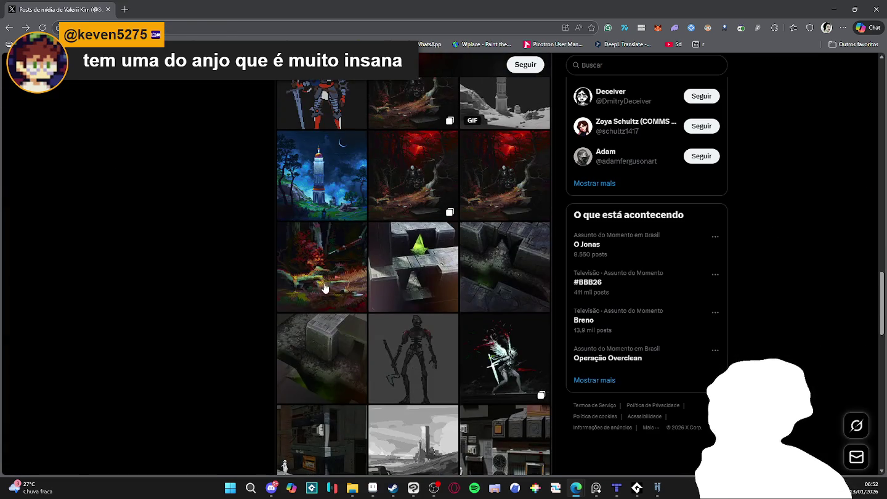
pyautogui.click(317, 258)
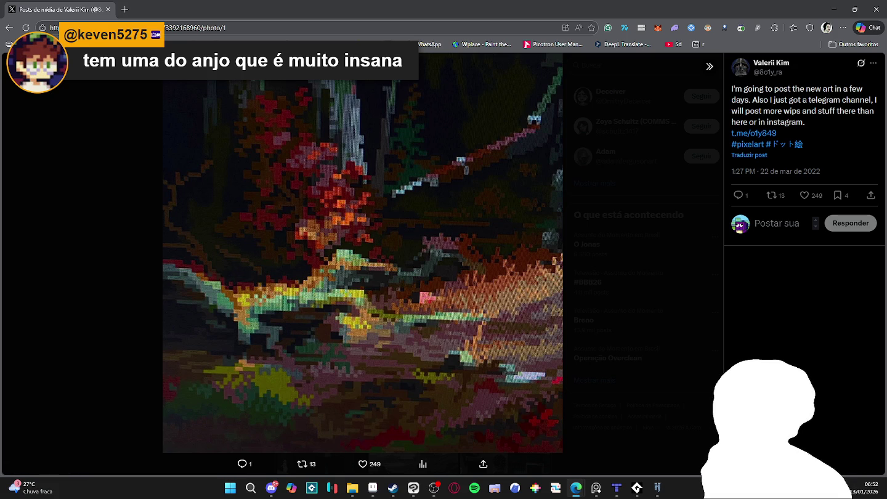
pyautogui.click(147, 220)
# Scroll the media feed to the winged figure and copy its full-size image with Copiar imagem.
pyautogui.scroll(-4, 146, 223)
pyautogui.scroll(-4, 146, 229)
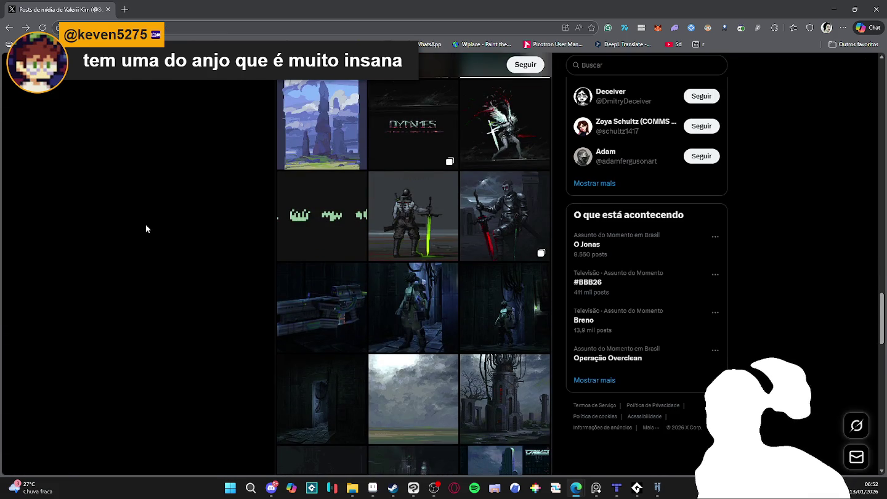
pyautogui.scroll(-3, 146, 226)
pyautogui.scroll(-4, 146, 225)
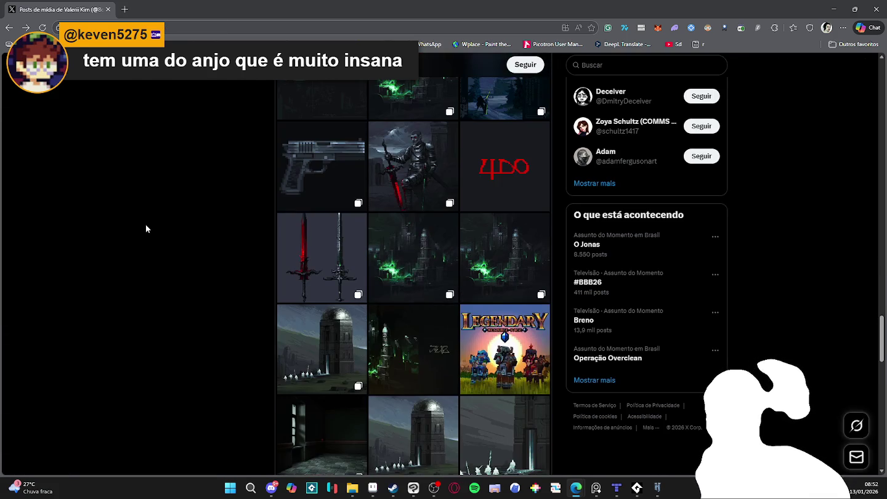
pyautogui.scroll(-4, 147, 228)
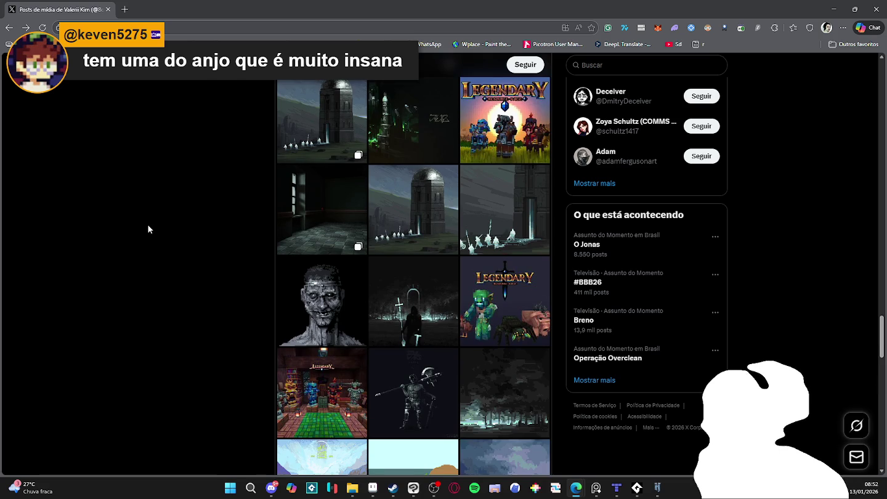
pyautogui.scroll(-4, 153, 231)
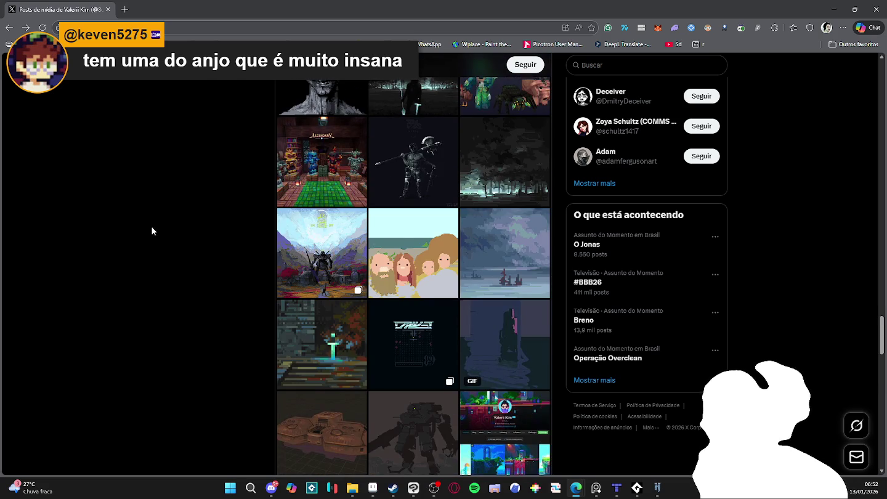
pyautogui.scroll(-2, 152, 231)
pyautogui.scroll(-3, 152, 231)
pyautogui.scroll(-4, 153, 232)
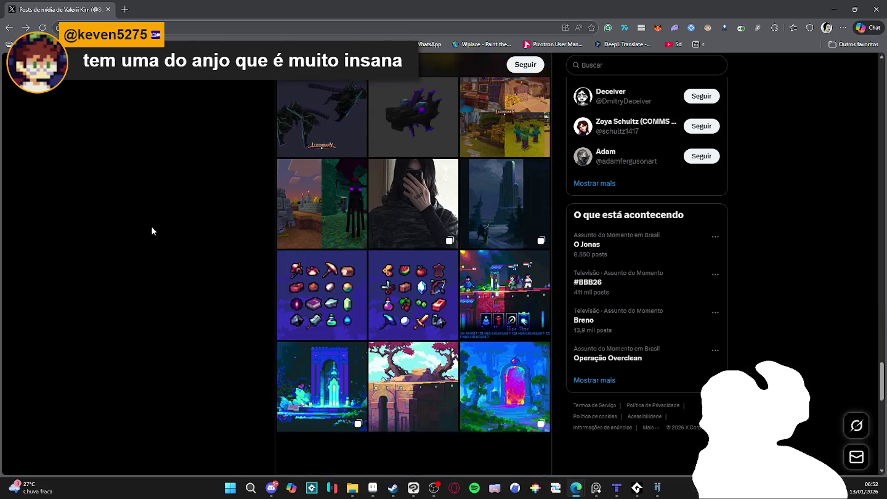
pyautogui.scroll(-2, 152, 231)
pyautogui.scroll(-2, 153, 231)
pyautogui.scroll(-3, 153, 231)
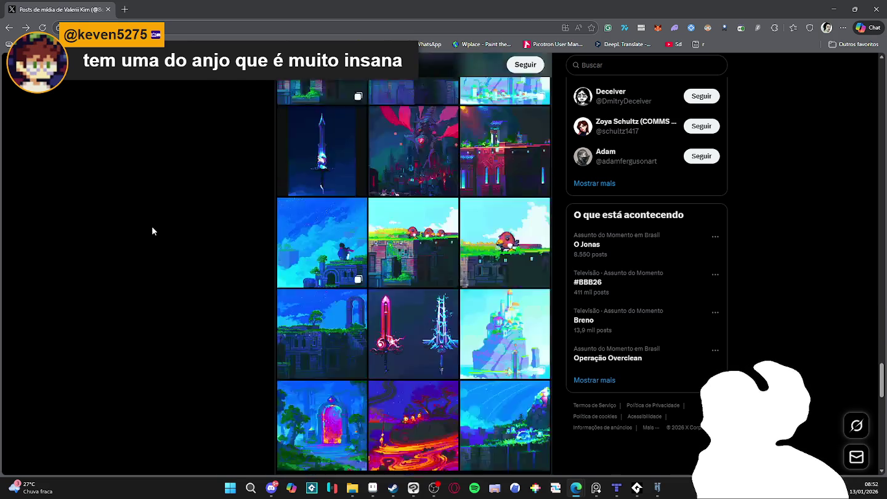
pyautogui.scroll(-2, 152, 231)
pyautogui.scroll(-3, 154, 230)
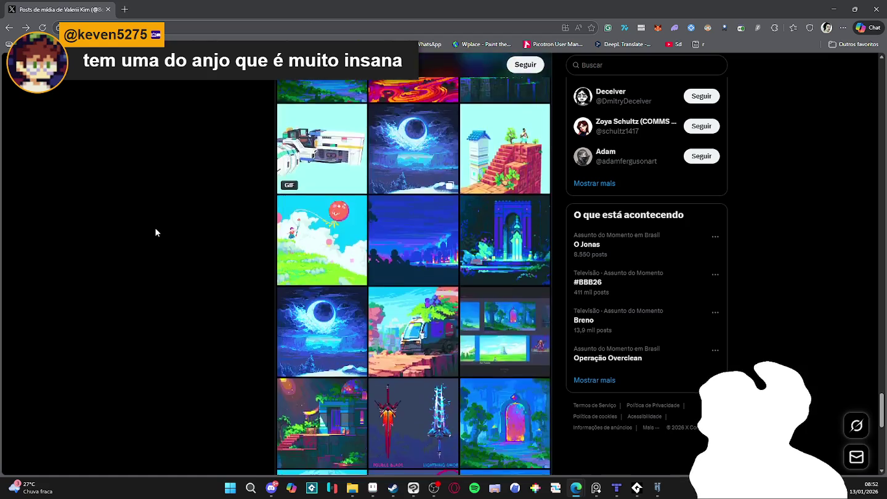
pyautogui.scroll(-4, 155, 230)
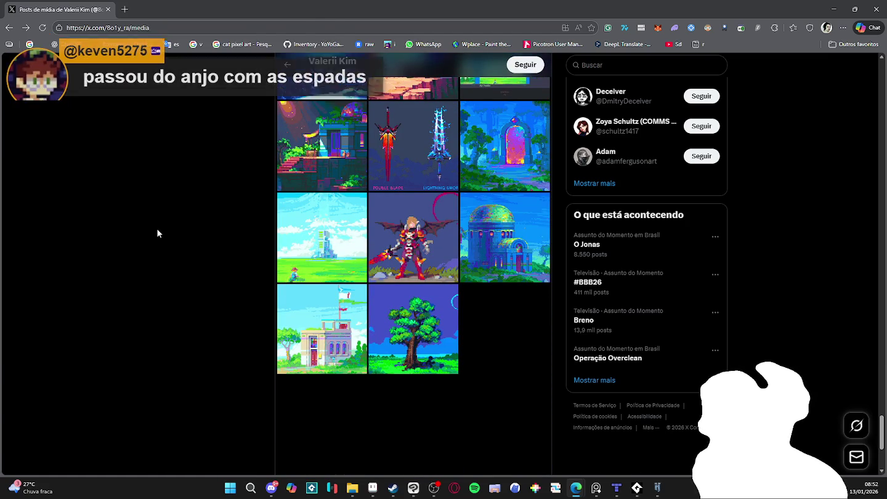
pyautogui.scroll(3, 157, 232)
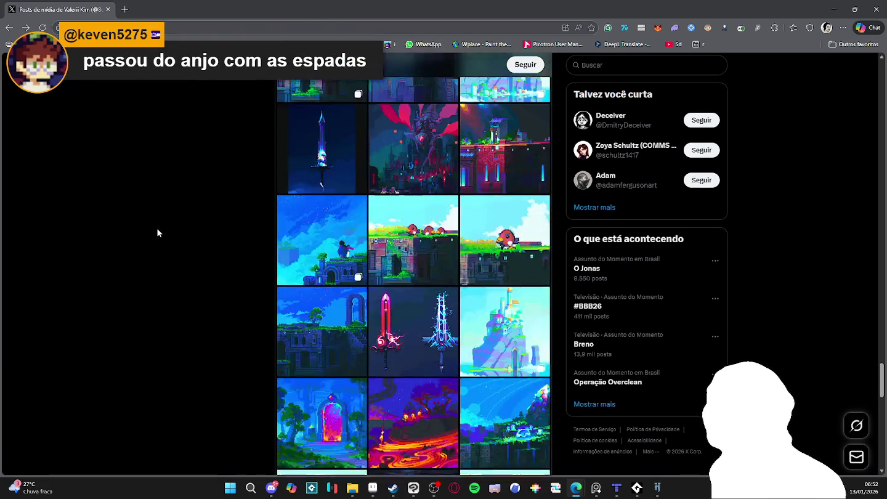
pyautogui.scroll(3, 166, 233)
pyautogui.scroll(3, 175, 237)
pyautogui.scroll(3, 179, 239)
pyautogui.scroll(3, 178, 240)
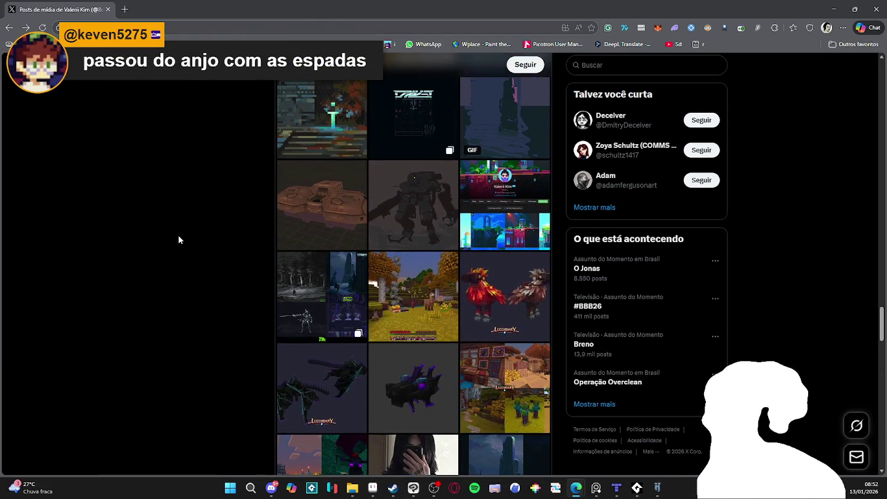
pyautogui.scroll(3, 179, 240)
pyautogui.scroll(3, 179, 241)
pyautogui.scroll(3, 178, 241)
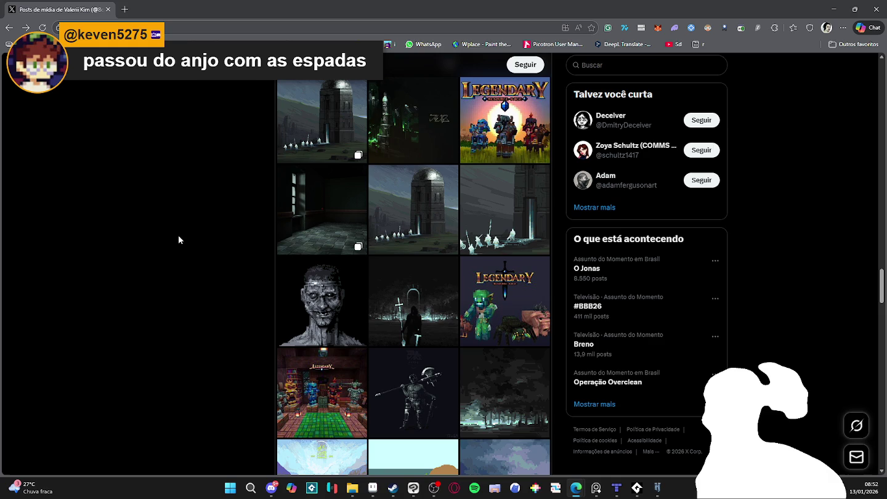
pyautogui.scroll(1, 179, 239)
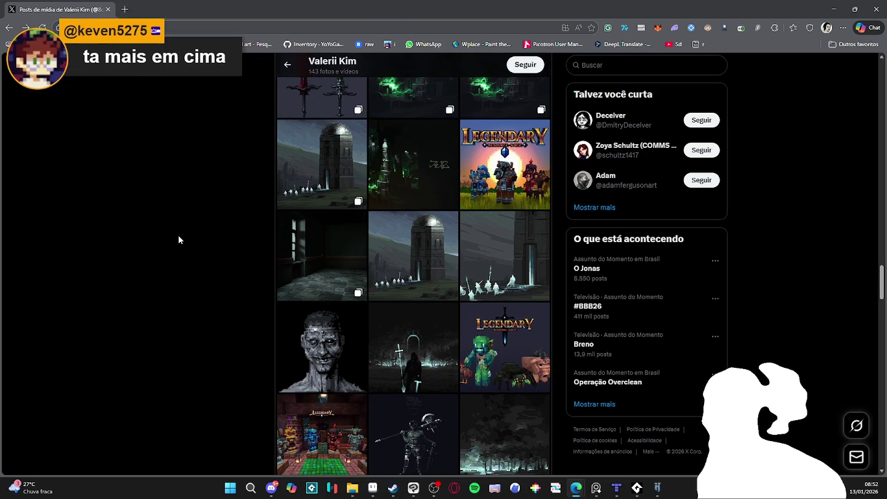
pyautogui.scroll(3, 179, 240)
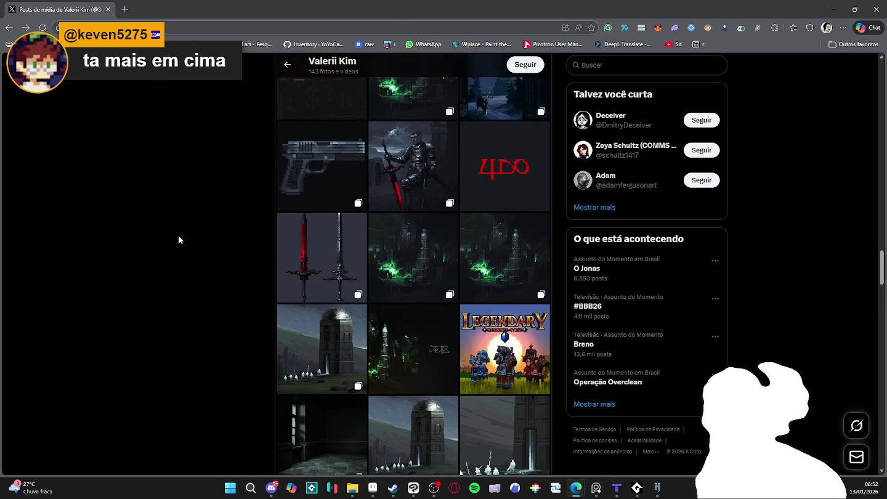
pyautogui.scroll(2, 178, 237)
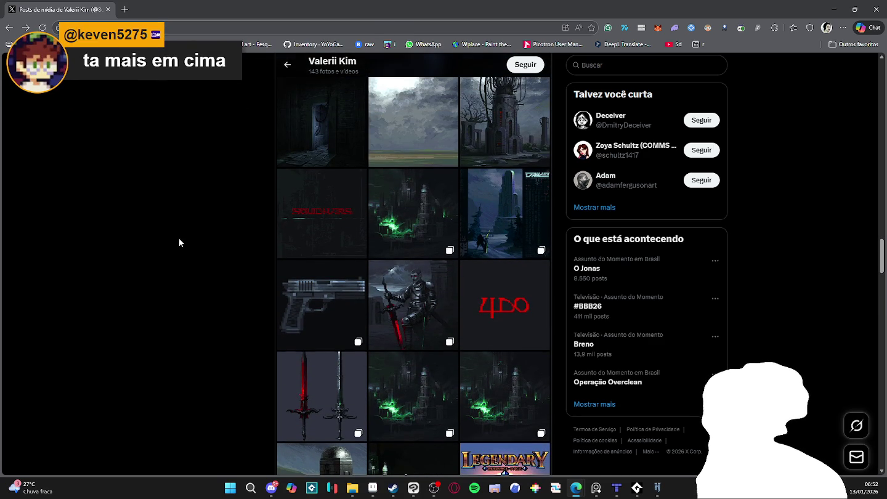
pyautogui.scroll(2, 386, 330)
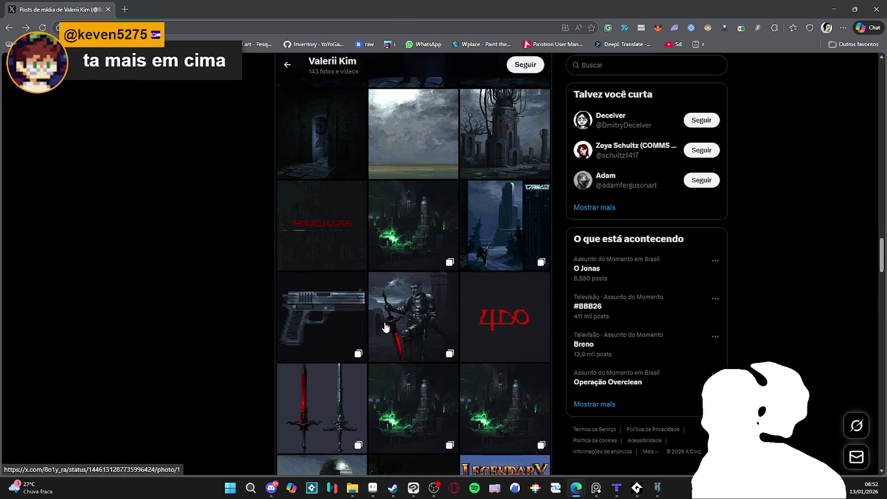
pyautogui.scroll(2, 386, 331)
pyautogui.scroll(2, 387, 329)
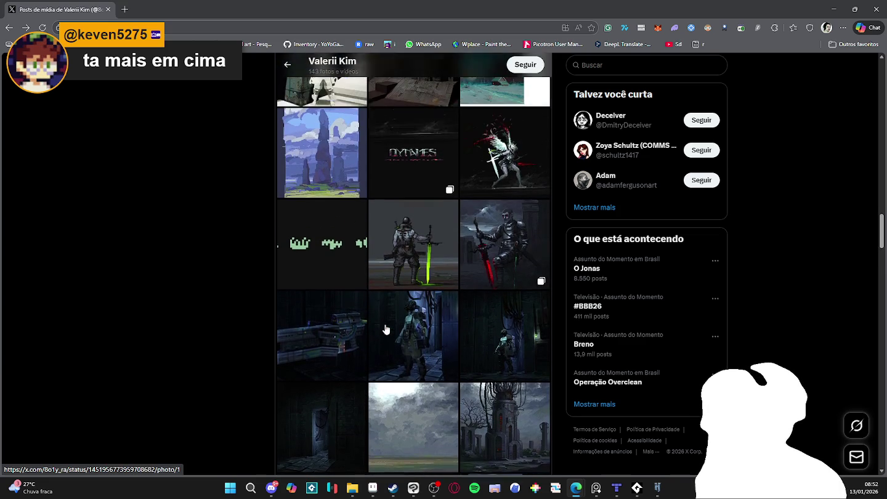
pyautogui.scroll(1, 385, 330)
pyautogui.click(508, 227)
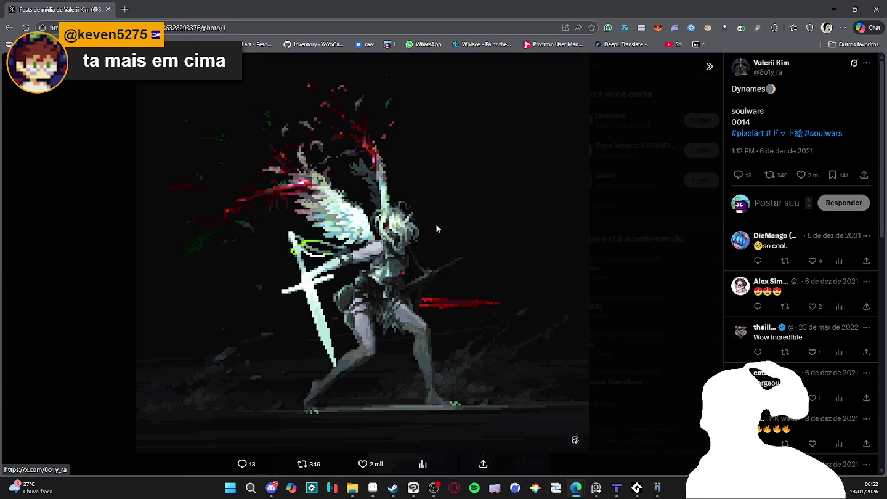
pyautogui.rightClick(404, 207)
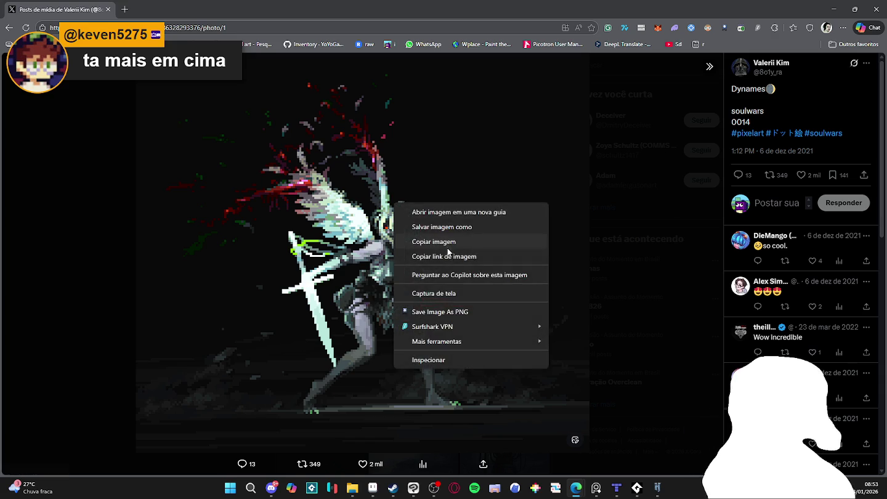
pyautogui.click(453, 250)
pyautogui.click(373, 488)
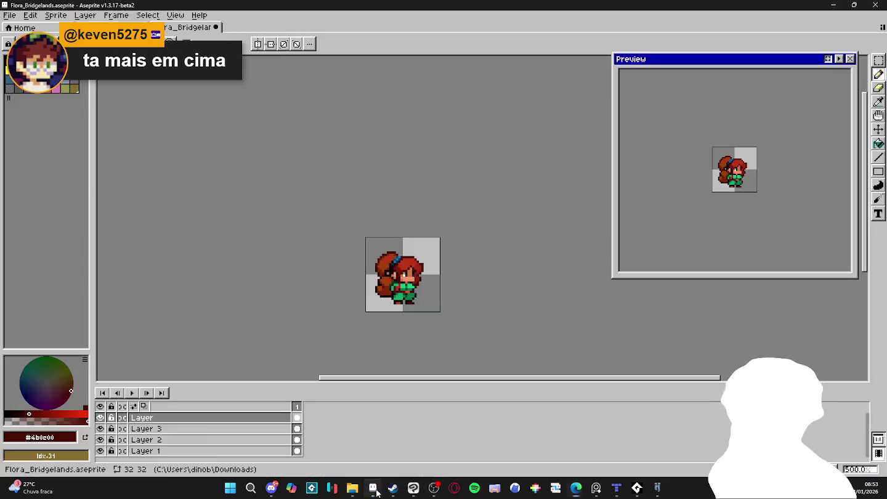
# Create a new 1477×1302 sprite from the clipboard, holding the copied winged figure.
pyautogui.click(9, 15)
pyautogui.click(21, 28)
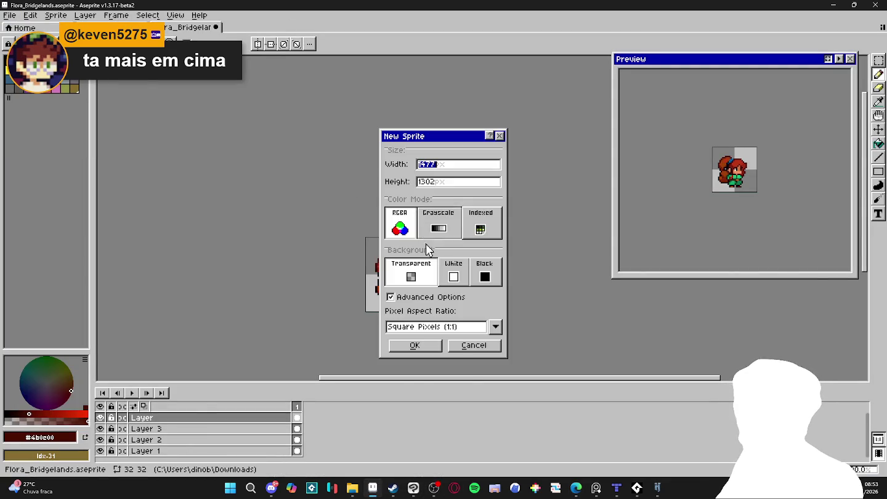
pyautogui.click(415, 347)
pyautogui.scroll(3, 444, 235)
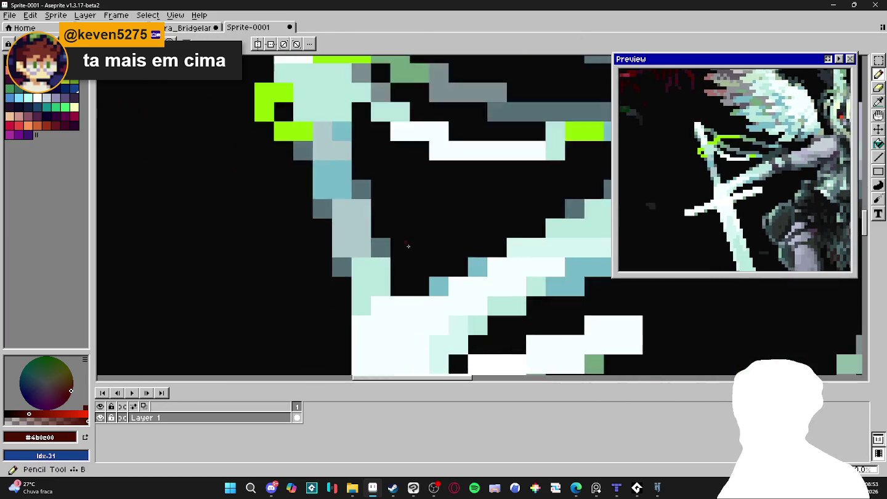
pyautogui.scroll(2, 427, 288)
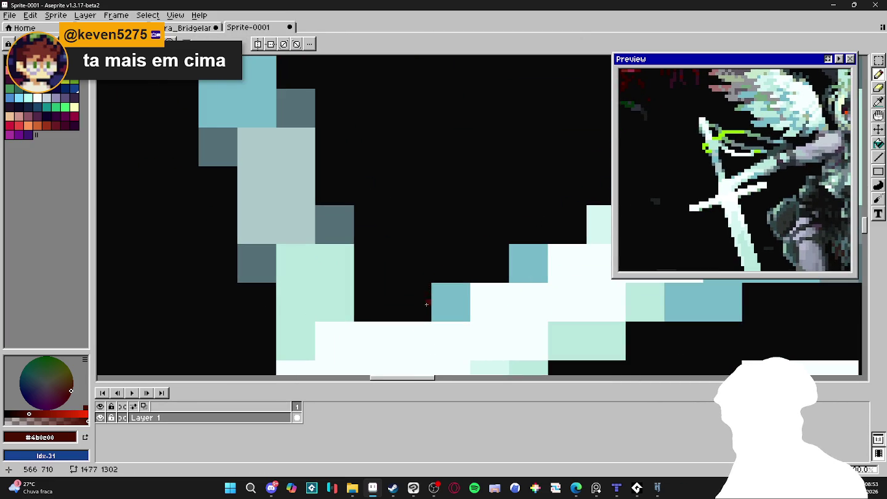
pyautogui.click(56, 14)
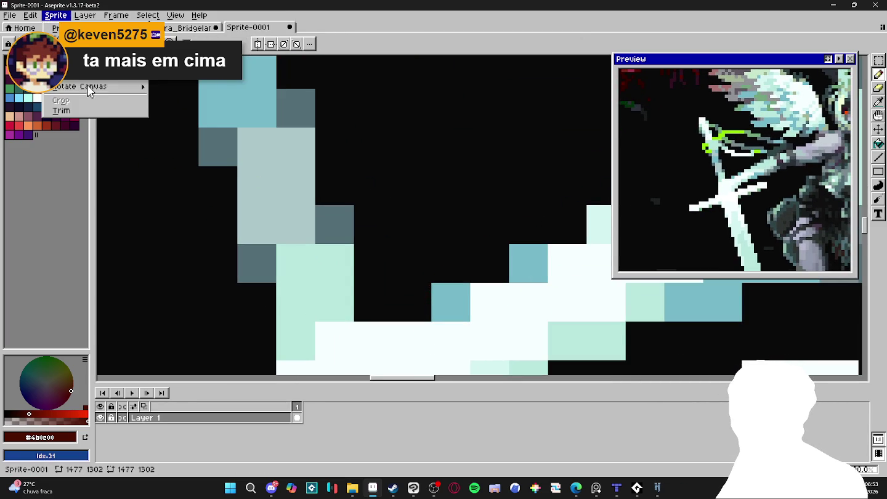
# Resize Sprite-0001 to 211×186 pixels with Lock Ratio kept on.
pyautogui.click(80, 83)
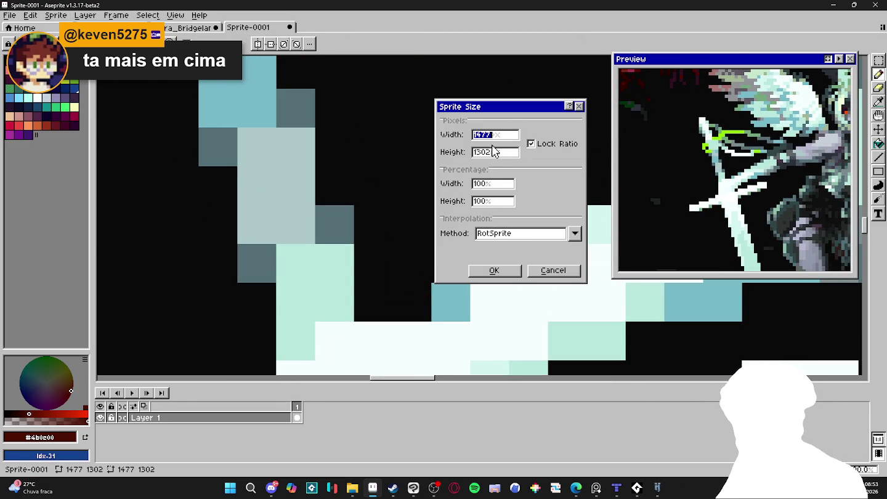
pyautogui.press('Return')
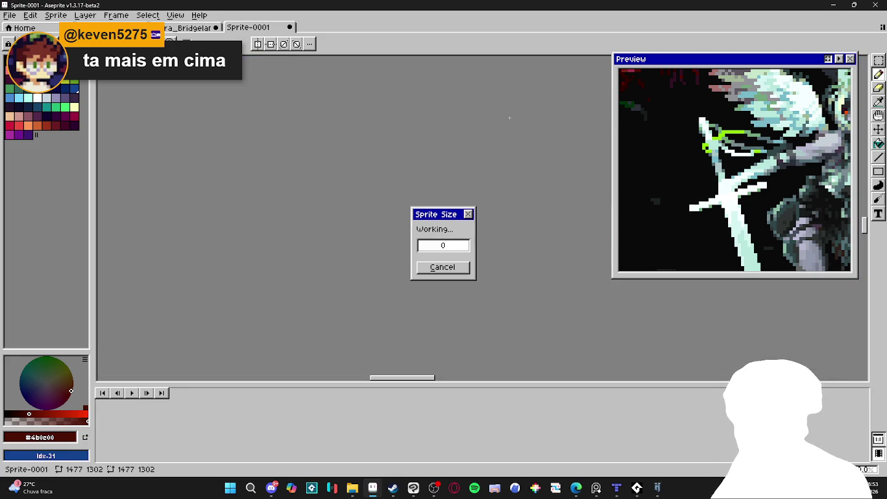
pyautogui.scroll(-4, 397, 174)
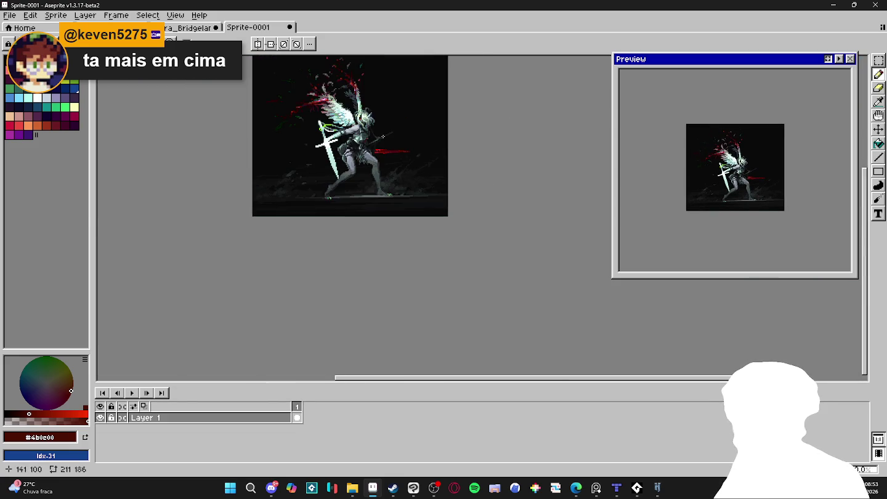
pyautogui.scroll(1, 397, 174)
pyautogui.scroll(1, 398, 179)
pyautogui.scroll(1, 396, 185)
pyautogui.scroll(1, 395, 192)
pyautogui.scroll(-1, 396, 191)
pyautogui.scroll(-1, 396, 192)
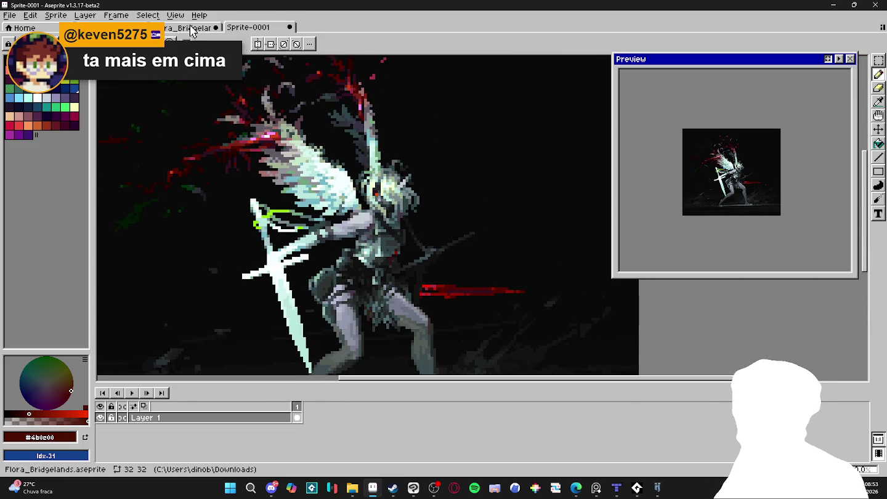
# Show the Flora_Bridgelands red-haired girl sprite and zoom in to inspect it.
pyautogui.click(193, 27)
pyautogui.scroll(2, 397, 276)
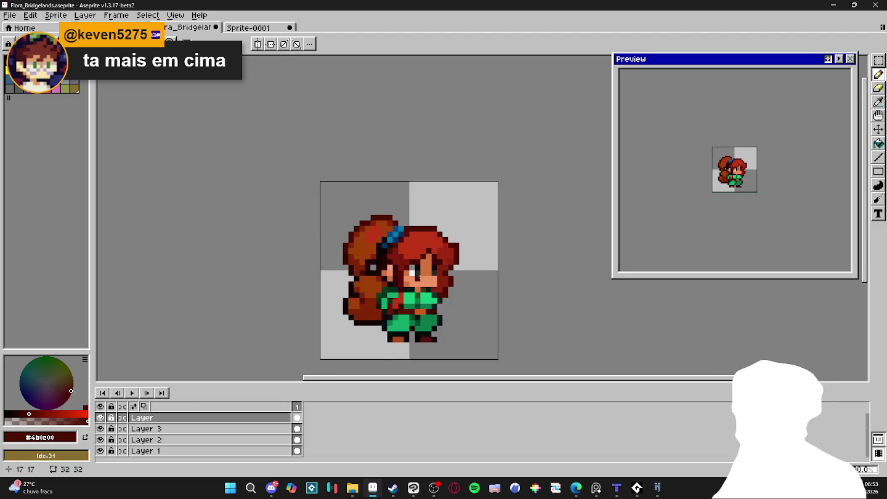
pyautogui.scroll(2, 370, 225)
pyautogui.moveTo(369, 223); pyautogui.dragTo(379, 242)
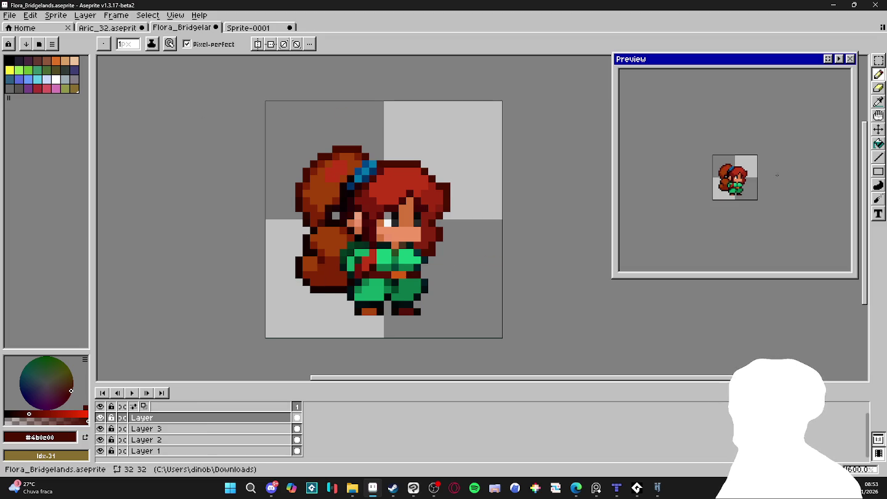
pyautogui.scroll(2, 393, 238)
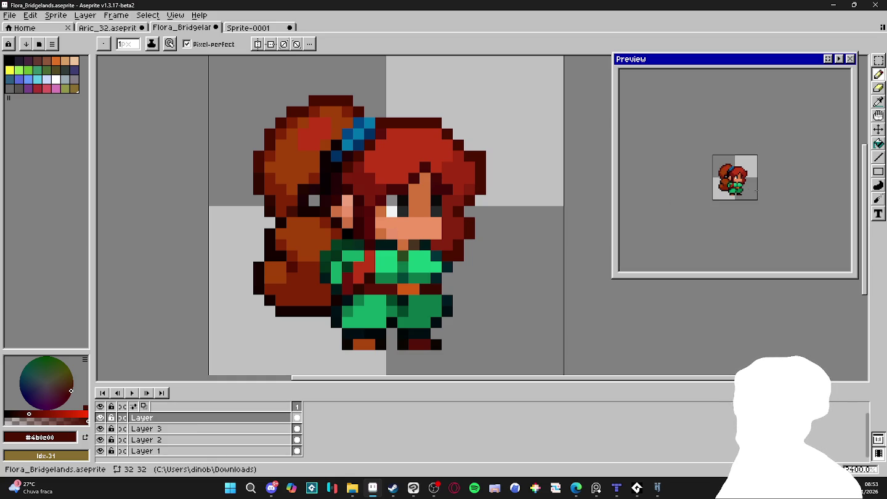
pyautogui.scroll(-5, 402, 216)
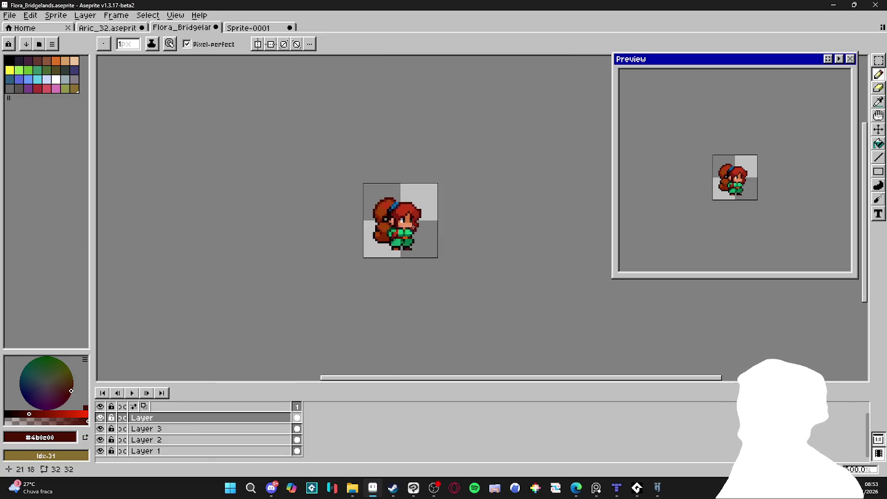
pyautogui.click(249, 28)
pyautogui.scroll(-1, 363, 215)
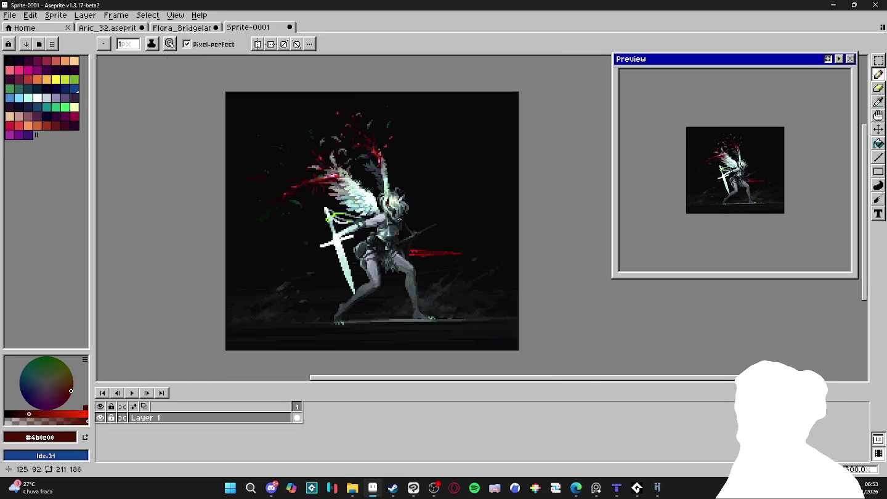
# Enlarge the canvas to 403×322, adding 96 px of border left and right.
pyautogui.scroll(1, 363, 216)
pyautogui.scroll(2, 757, 180)
pyautogui.scroll(-1, 776, 180)
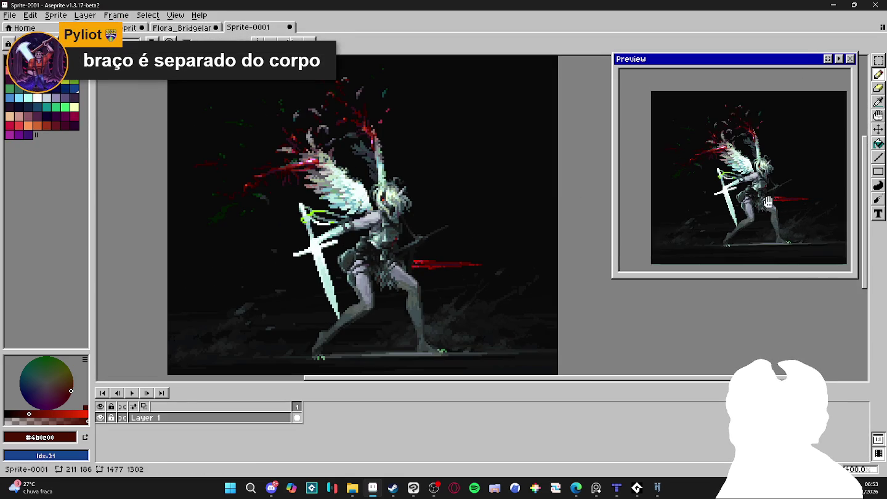
pyautogui.scroll(1, 811, 181)
pyautogui.scroll(1, 385, 219)
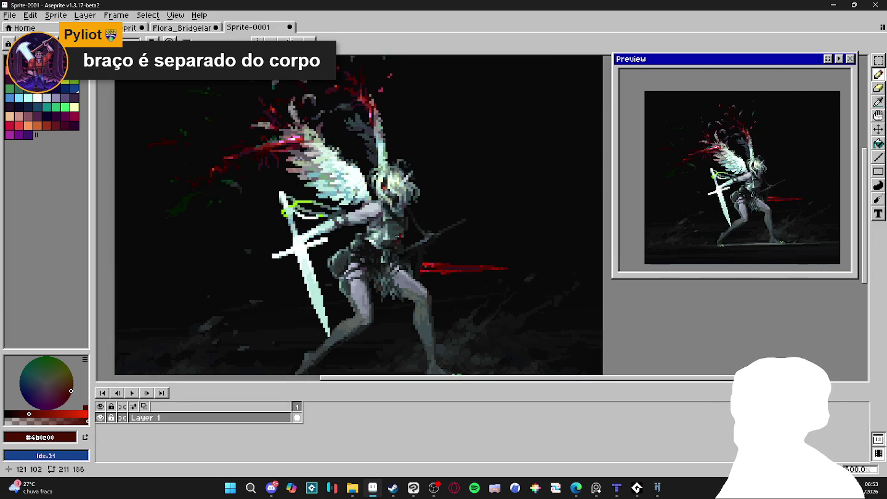
pyautogui.scroll(1, 385, 218)
pyautogui.scroll(-1, 386, 218)
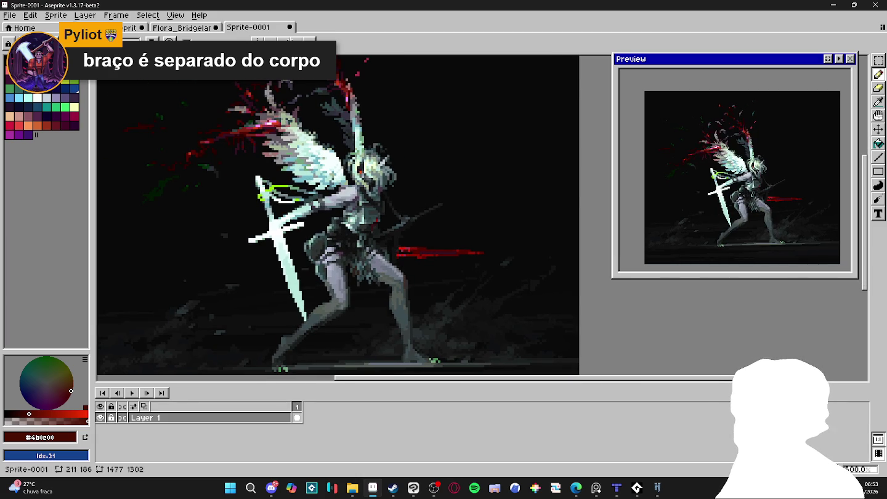
pyautogui.scroll(-1, 369, 220)
pyautogui.scroll(-1, 369, 219)
pyautogui.scroll(-1, 368, 220)
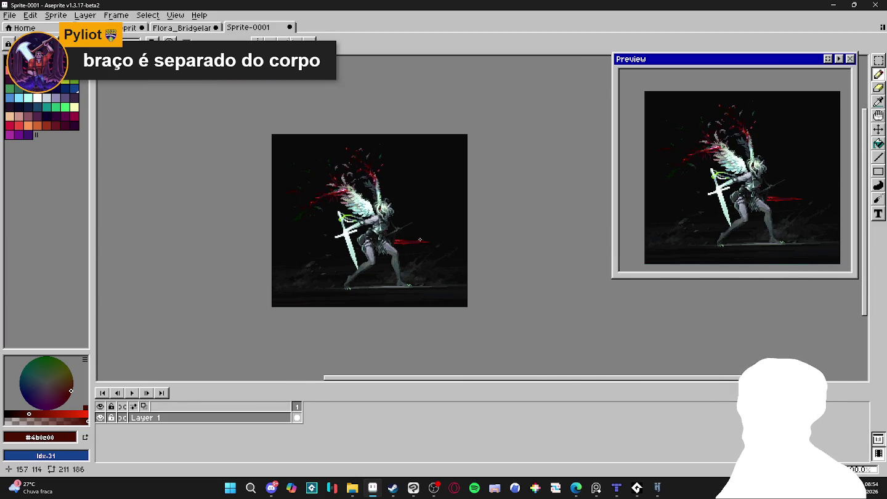
pyautogui.hotkey('ctrl', 'alt', 'c')
pyautogui.moveTo(469, 236); pyautogui.dragTo(557, 228)
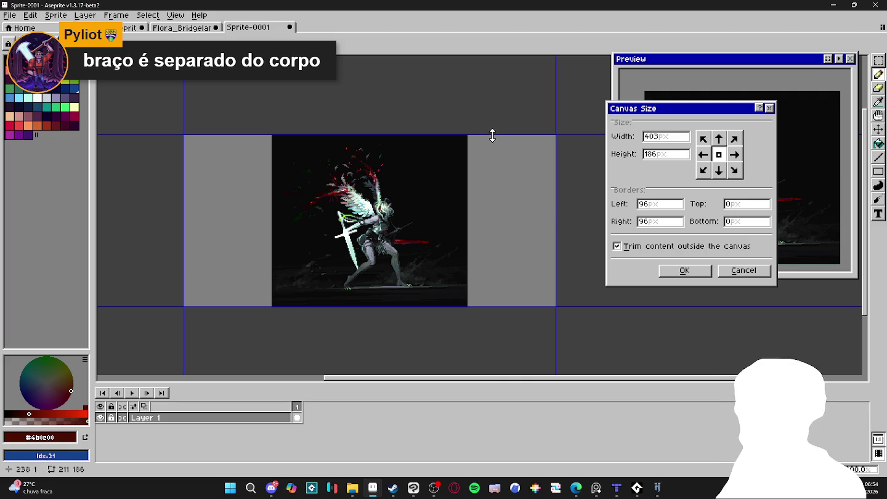
pyautogui.moveTo(492, 135); pyautogui.dragTo(486, 69)
pyautogui.click(684, 271)
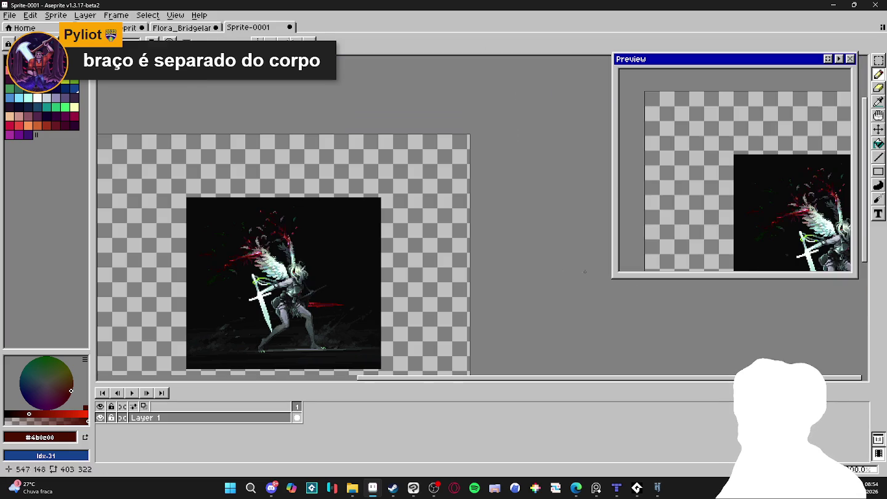
# Fill the transparent border with near-black #090909 using the paint bucket.
pyautogui.keyDown('alt'); pyautogui.click(417, 273); pyautogui.keyUp('alt')
pyautogui.click(384, 269)
pyautogui.moveTo(385, 269); pyautogui.dragTo(446, 211)
pyautogui.scroll(1, 432, 308)
pyautogui.moveTo(435, 308)
pyautogui.mouseDown()
pyautogui.moveTo(462, 320)
pyautogui.moveTo(419, 291)
pyautogui.mouseUp()
pyautogui.scroll(-1, 462, 320)
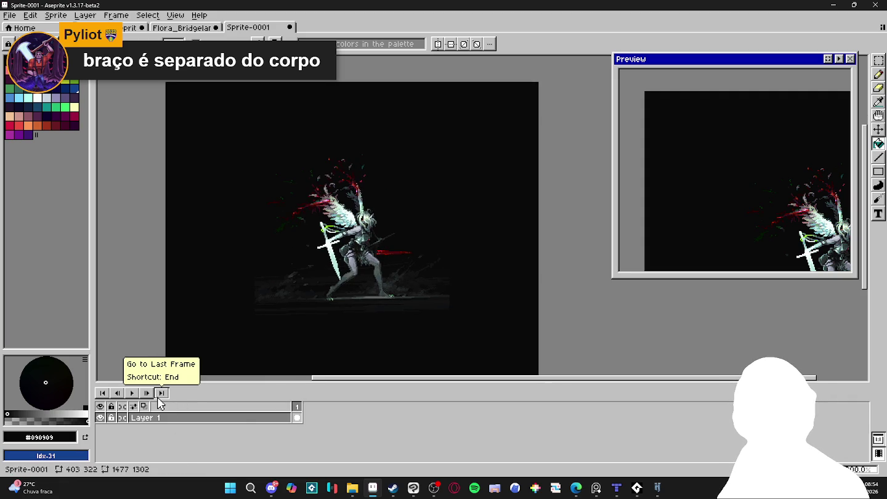
# Zoom into the figure and eyedrop the dark teal and pale green wing colours.
pyautogui.scroll(3, 402, 180)
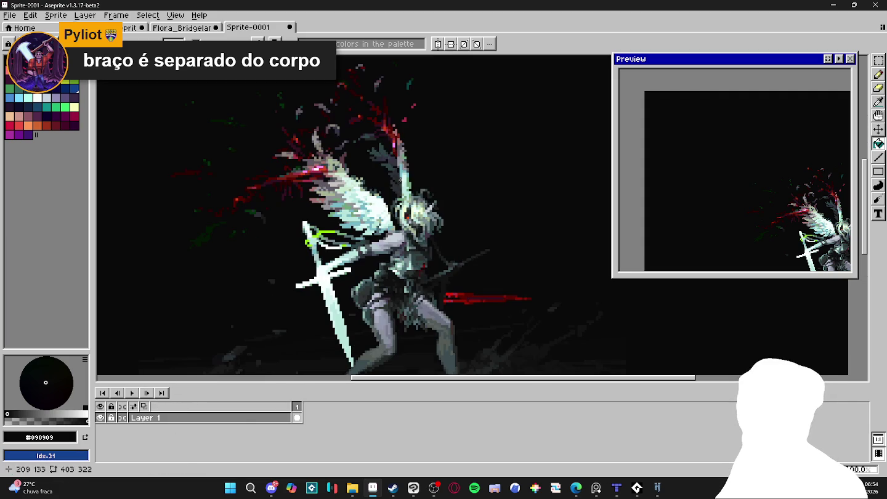
pyautogui.scroll(1, 375, 203)
pyautogui.scroll(3, 369, 194)
pyautogui.press('alt')
pyautogui.keyDown('alt'); pyautogui.click(370, 191); pyautogui.keyUp('alt')
pyautogui.scroll(1, 369, 191)
pyautogui.scroll(-1, 369, 191)
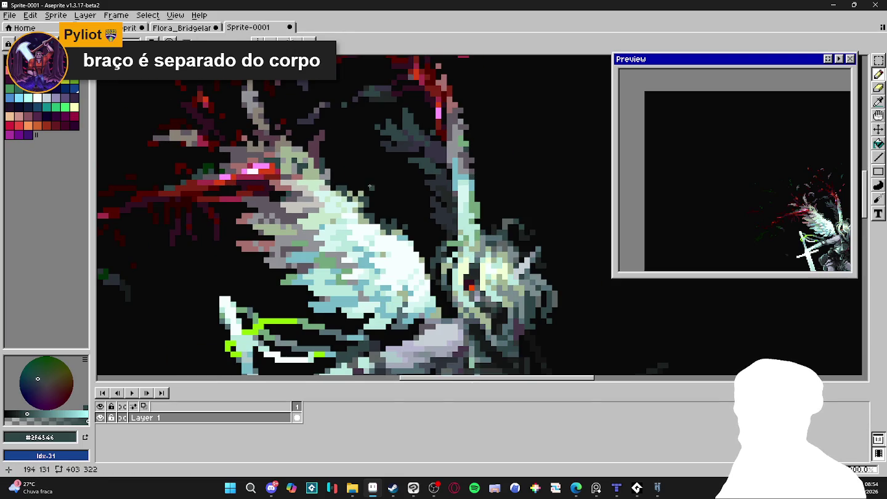
pyautogui.keyDown('alt'); pyautogui.click(370, 194); pyautogui.keyUp('alt')
# Zoom back out over the figure and close the floating Preview window.
pyautogui.scroll(-3, 410, 187)
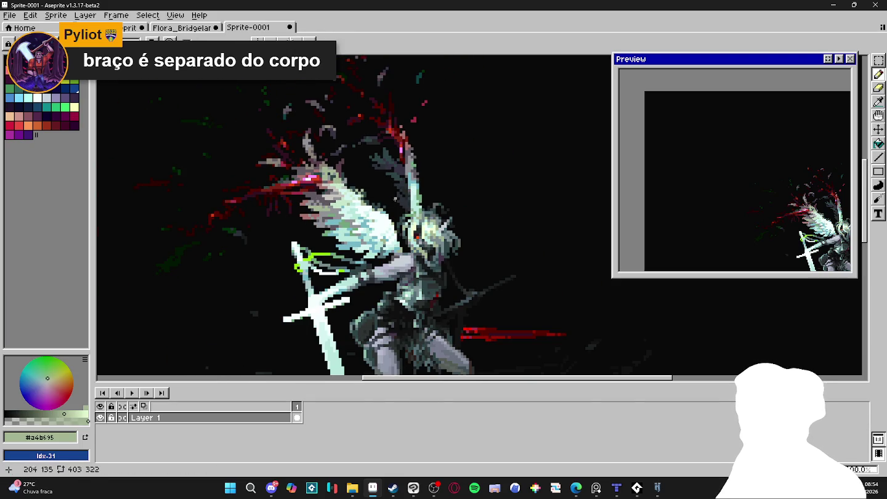
pyautogui.scroll(-1, 395, 199)
pyautogui.scroll(-1, 387, 222)
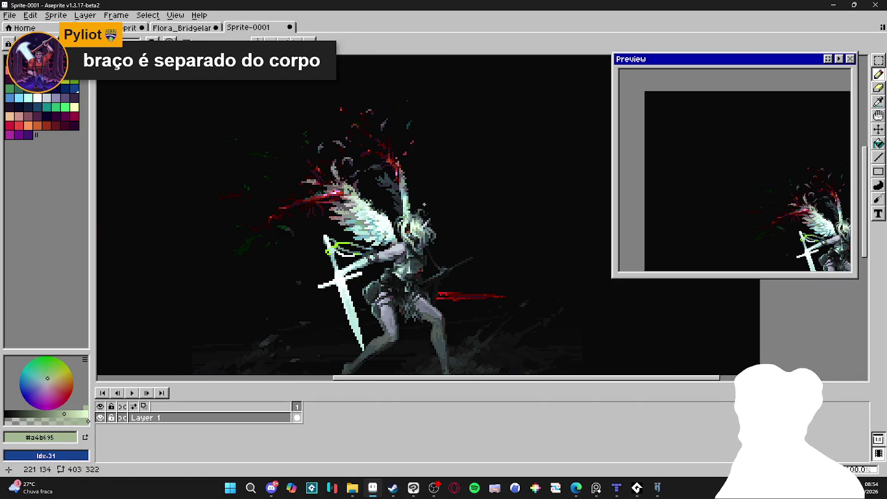
pyautogui.scroll(1, 407, 207)
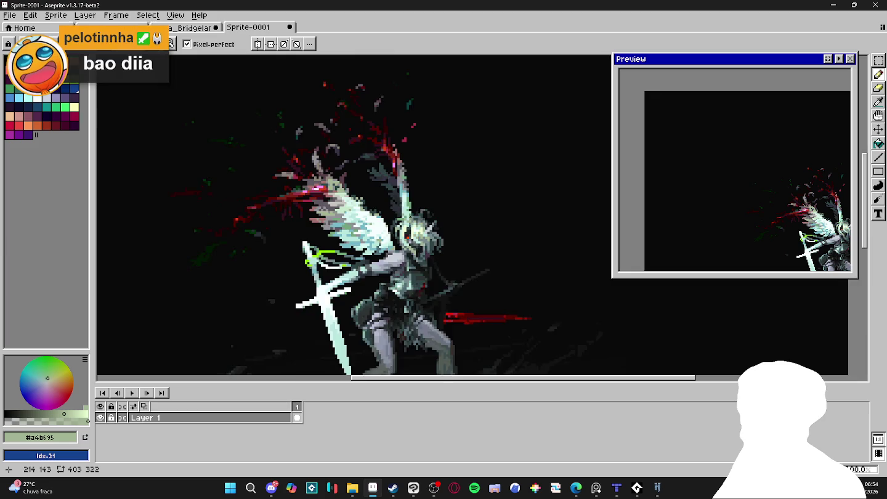
pyautogui.scroll(1, 388, 200)
pyautogui.scroll(-2, 290, 157)
pyautogui.scroll(-1, 320, 179)
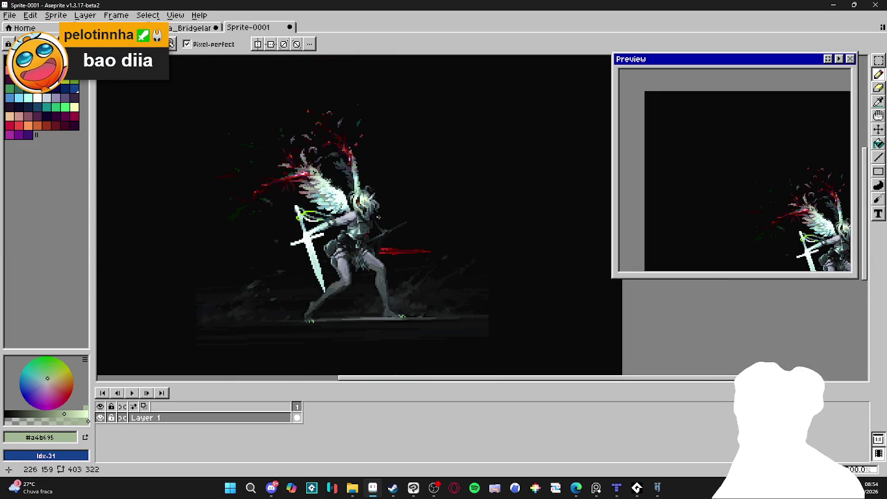
pyautogui.scroll(-2, 379, 215)
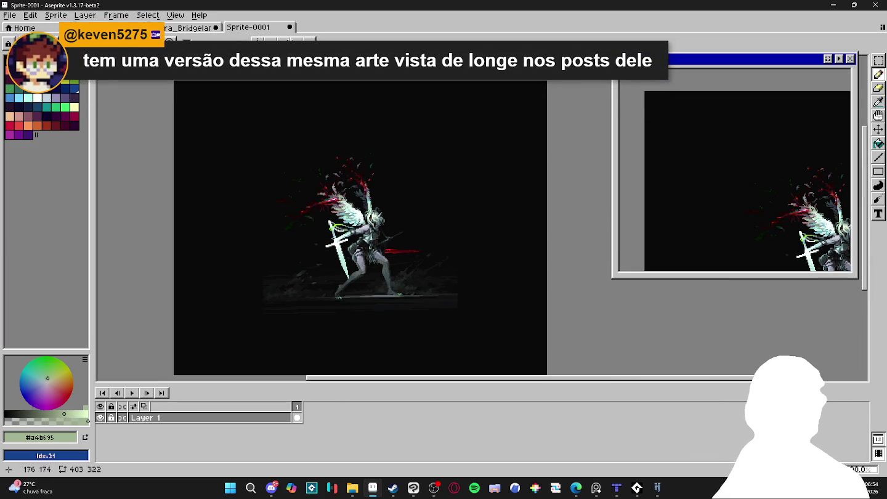
pyautogui.scroll(-1, 675, 180)
pyautogui.scroll(-1, 676, 180)
pyautogui.scroll(-1, 676, 180)
pyautogui.scroll(1, 675, 180)
pyautogui.scroll(-1, 675, 181)
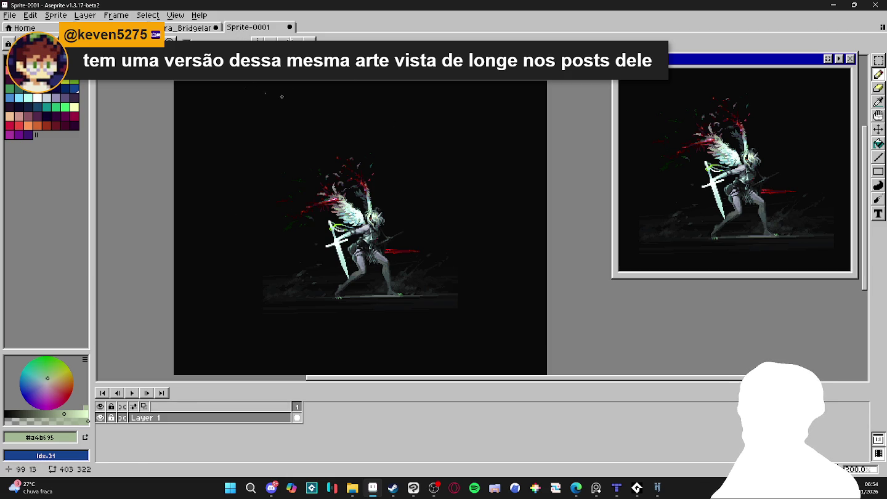
pyautogui.click(850, 59)
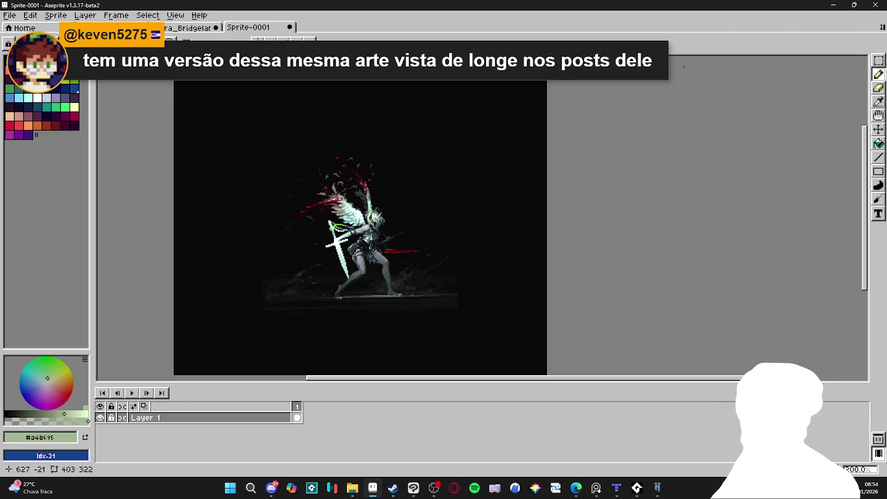
# Close Sprite-0001 without saving and switch to the Aric_32 map.
pyautogui.click(291, 27)
pyautogui.click(453, 263)
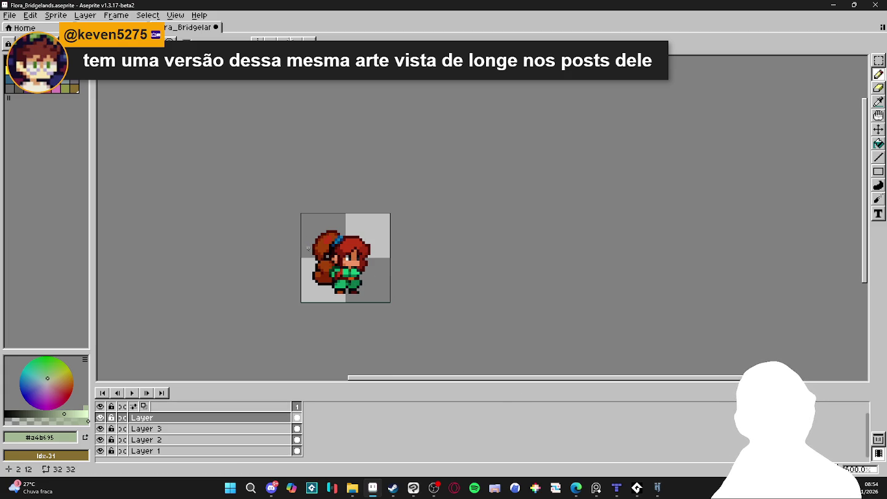
pyautogui.click(111, 27)
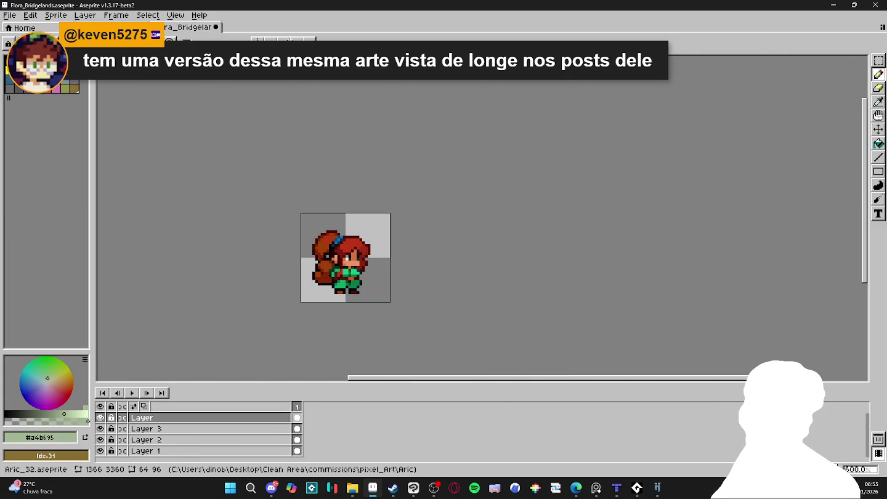
# Capture a patch of the map's transparent checker area and start a 249×123 sprite.
pyautogui.click(182, 27)
pyautogui.hscroll(2, 597, 228)
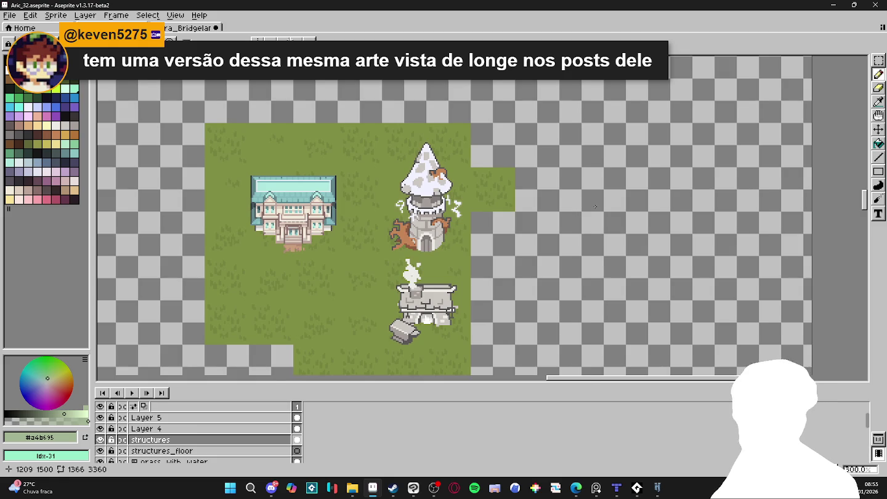
pyautogui.scroll(1, 595, 207)
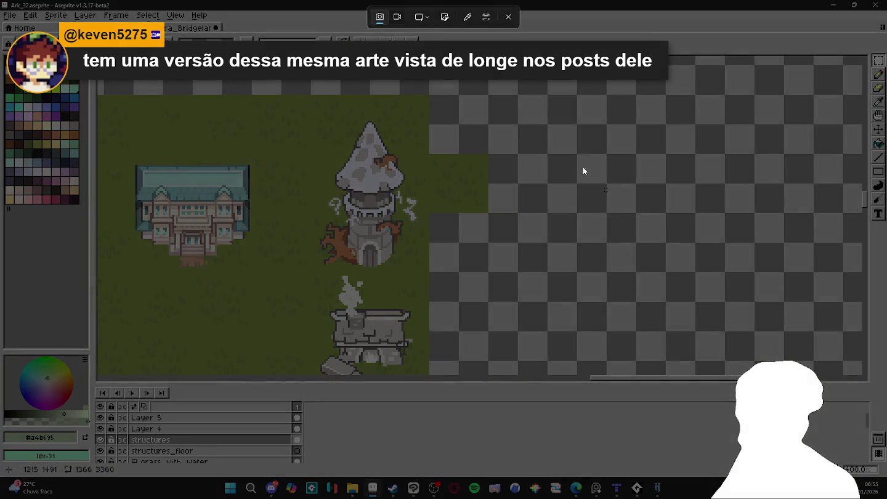
pyautogui.moveTo(575, 154); pyautogui.dragTo(691, 211)
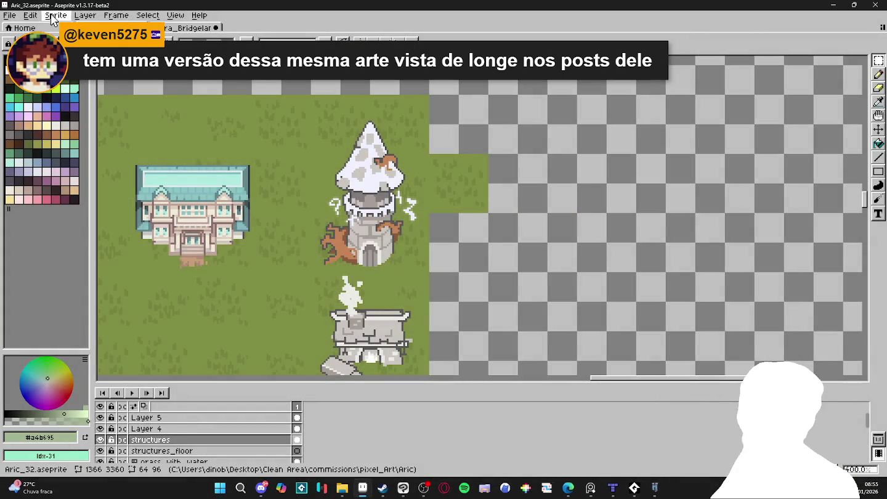
pyautogui.click(10, 14)
pyautogui.click(25, 25)
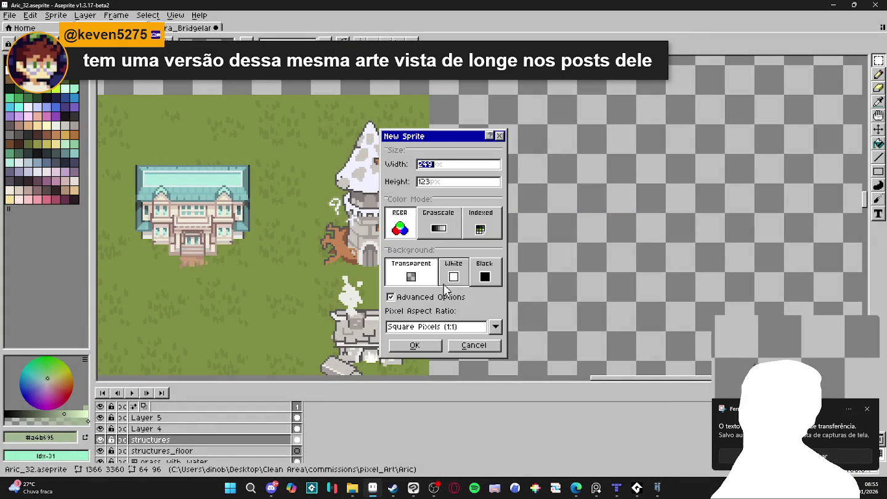
# Create the 249×123 sprite and paste the captured checker patch into it.
pyautogui.click(439, 343)
pyautogui.hotkey('ctrl', 'v')
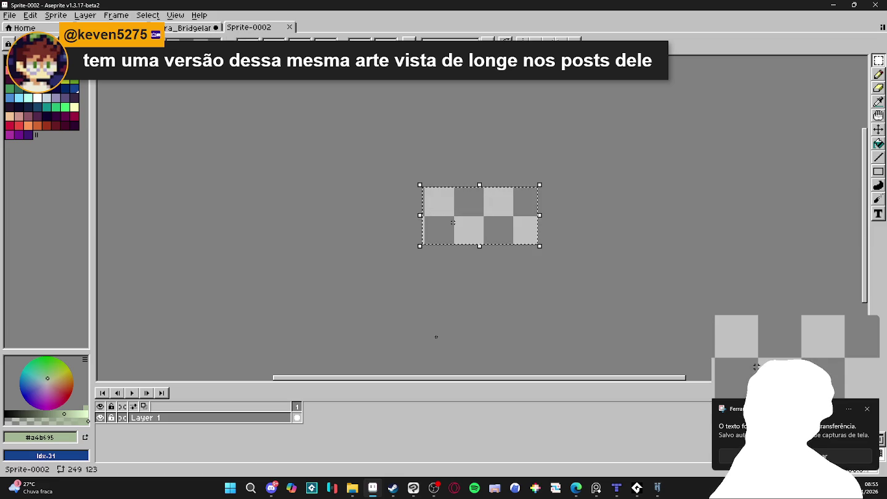
pyautogui.scroll(2, 469, 258)
pyautogui.scroll(2, 532, 294)
# Fill two mid-grey 16×16 squares, top-left and diagonally below it.
pyautogui.keyDown('alt'); pyautogui.click(608, 202); pyautogui.keyUp('alt')
pyautogui.press('m')
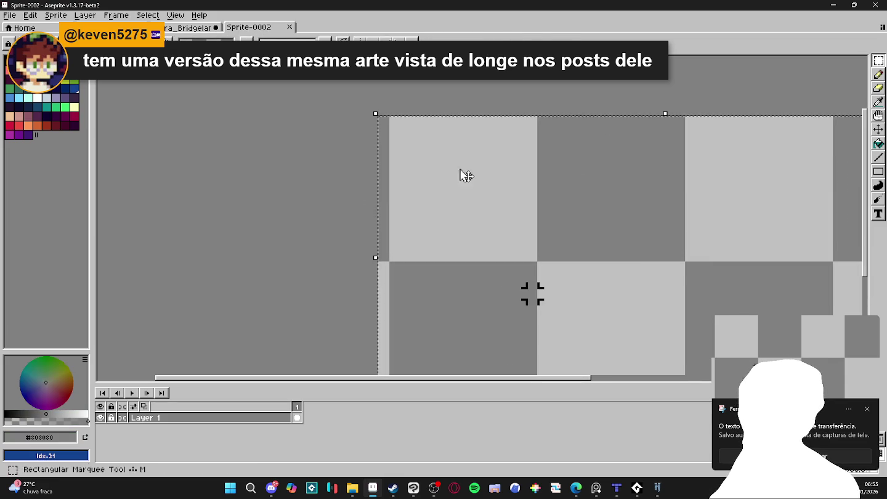
pyautogui.moveTo(415, 153); pyautogui.dragTo(451, 189)
pyautogui.press('g')
pyautogui.click(433, 165)
pyautogui.hotkey('ctrl', 'd')
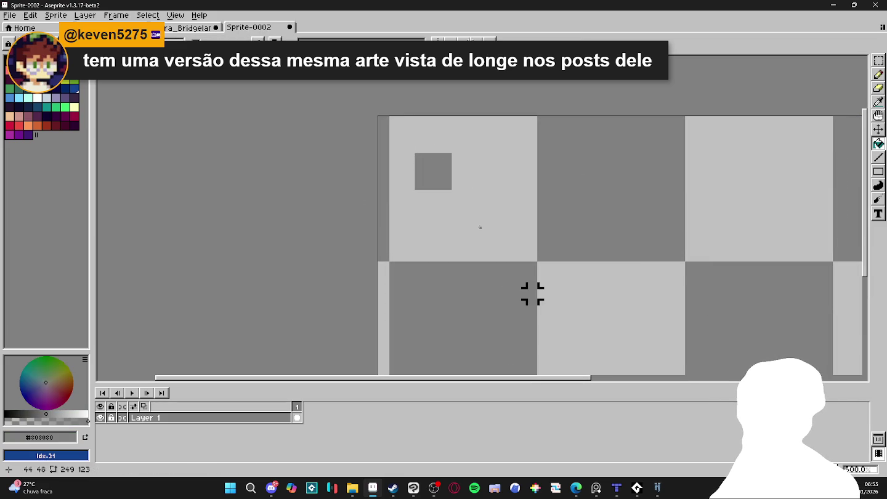
pyautogui.press('m')
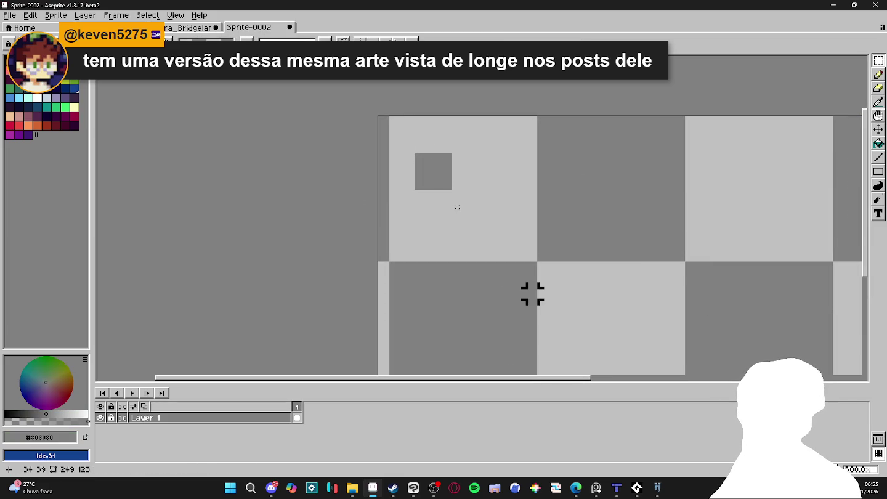
pyautogui.moveTo(452, 189); pyautogui.dragTo(488, 227)
pyautogui.press('g')
pyautogui.click(474, 198)
pyautogui.hotkey('ctrl', 'd')
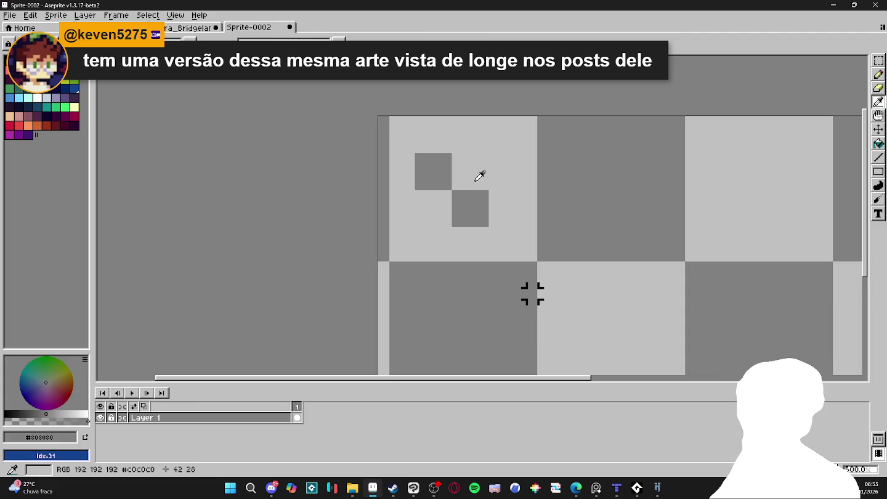
# Capture the 32×32 two-square pattern as a brush, then begin a new sprite.
pyautogui.keyDown('alt'); pyautogui.click(473, 179); pyautogui.keyUp('alt')
pyautogui.press('m')
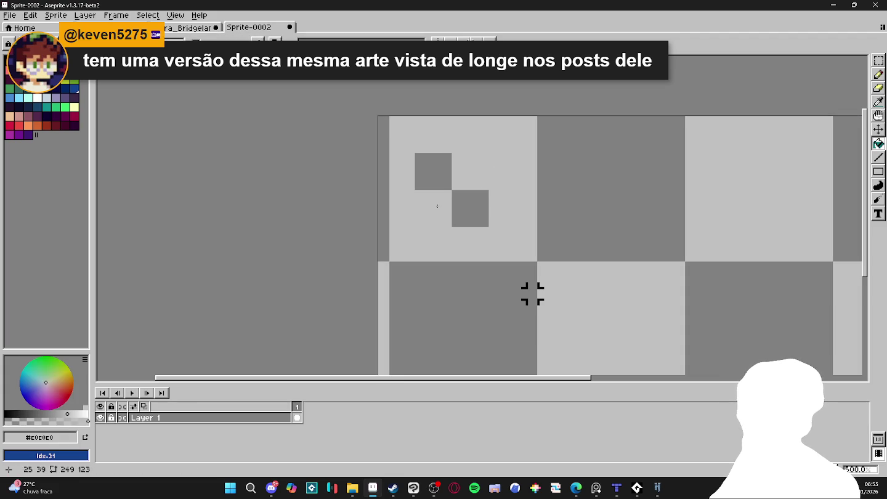
pyautogui.moveTo(416, 154); pyautogui.dragTo(490, 226)
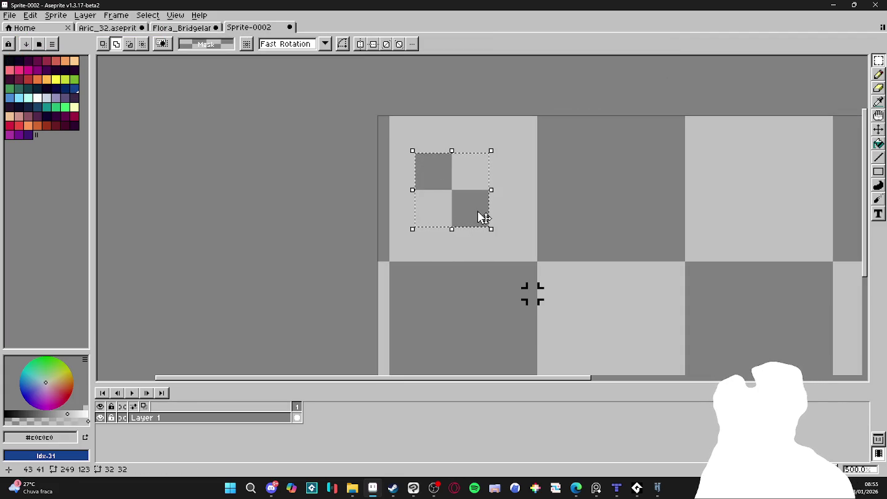
pyautogui.hotkey('ctrl', 'd')
pyautogui.click(11, 16)
pyautogui.click(20, 28)
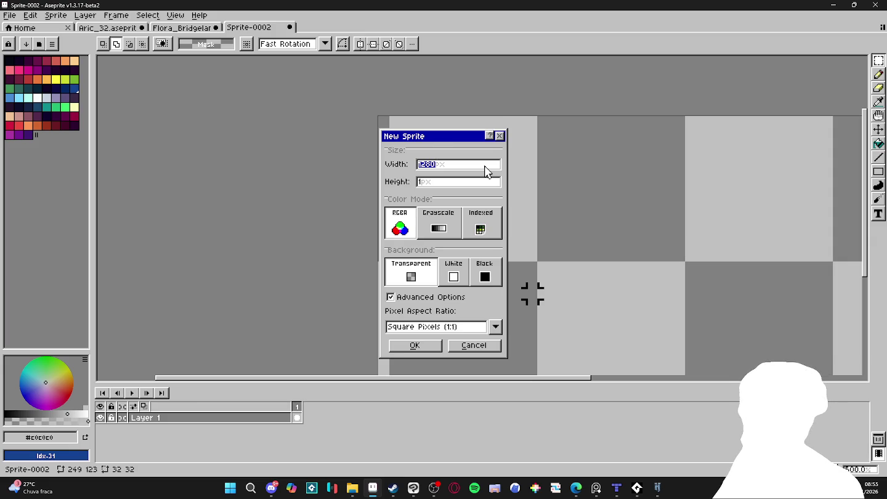
# Create the 300x300 sprite and undo the accidental solid grey fill.
pyautogui.press('Return')
pyautogui.click(481, 174)
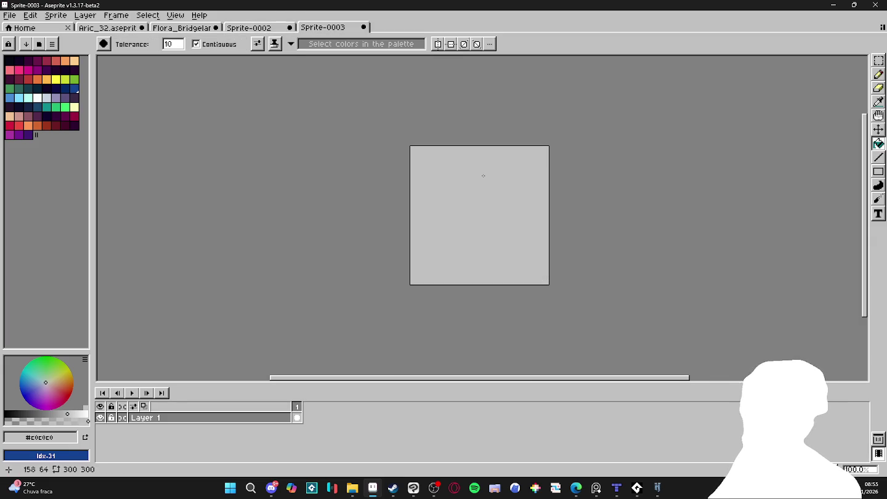
pyautogui.hotkey('ctrl', 'z')
# In Sprite-0002, recapture the two-square pattern as a brush and pick flood fill.
pyautogui.click(249, 28)
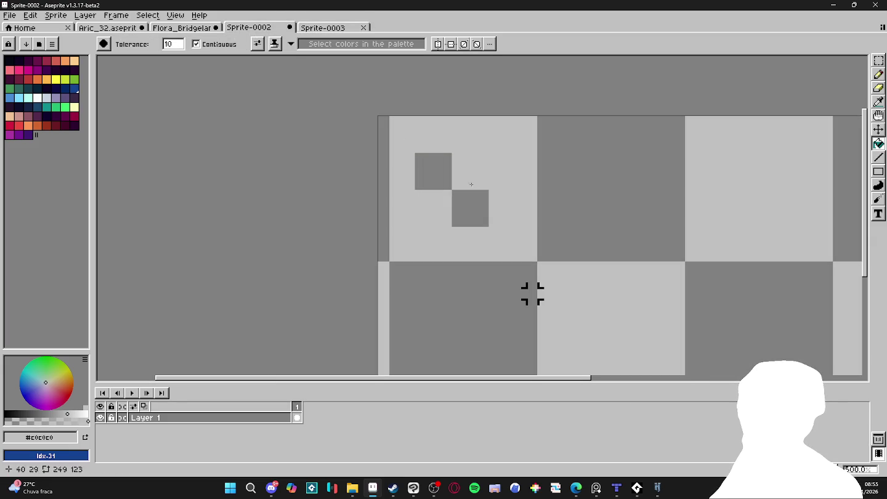
pyautogui.moveTo(433, 177); pyautogui.dragTo(469, 217)
pyautogui.click(430, 182)
pyautogui.hotkey('ctrl', 'z')
pyautogui.hotkey('ctrl', 'd')
pyautogui.press('g')
# Enlarge Sprite-0003 to 300% with Sprite Size.
pyautogui.click(323, 27)
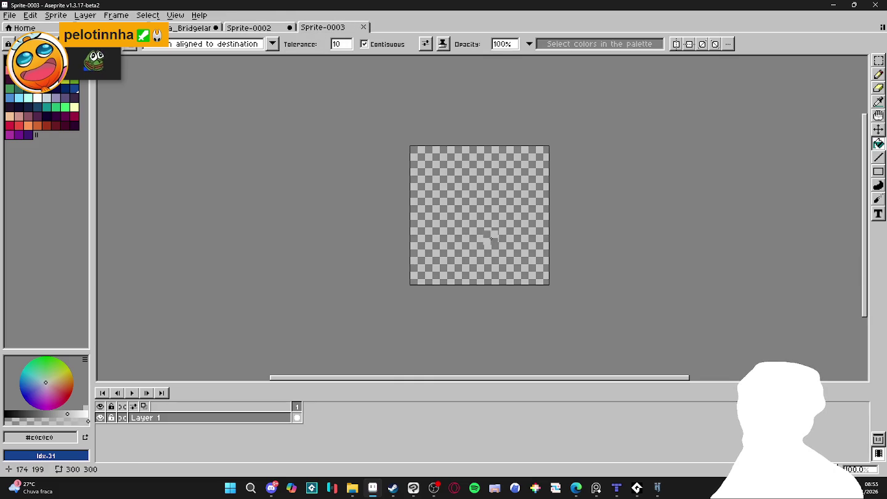
pyautogui.scroll(1, 487, 229)
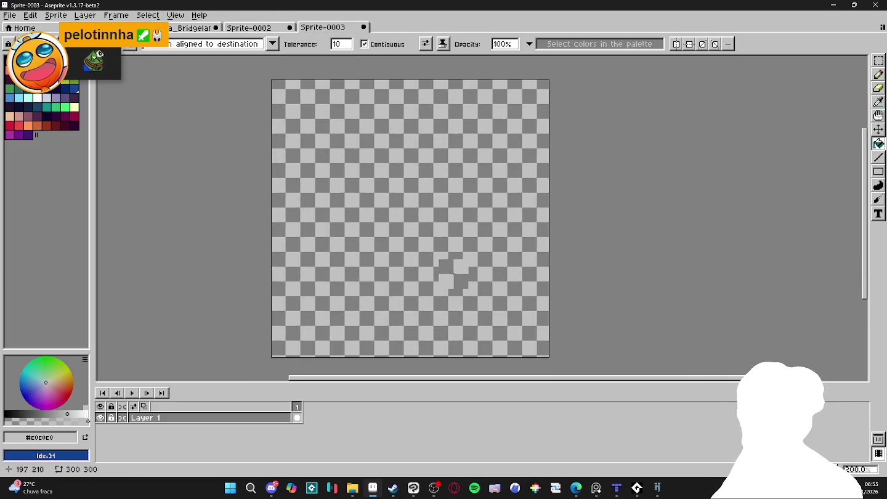
pyautogui.scroll(-1, 444, 271)
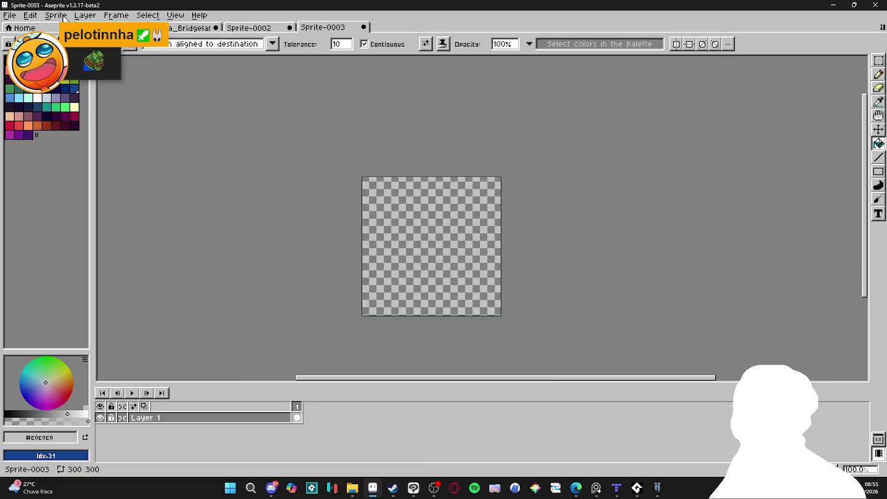
pyautogui.click(55, 14)
pyautogui.click(68, 69)
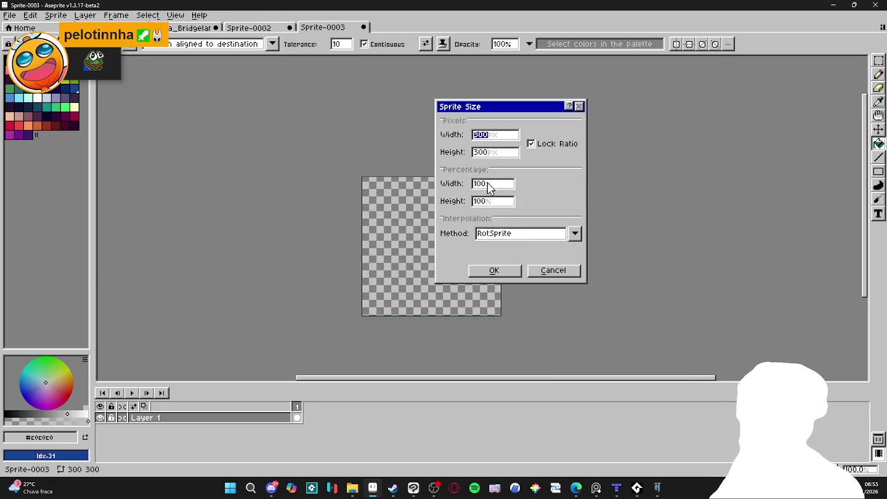
pyautogui.click(487, 185)
pyautogui.write('300')
pyautogui.press('Return')
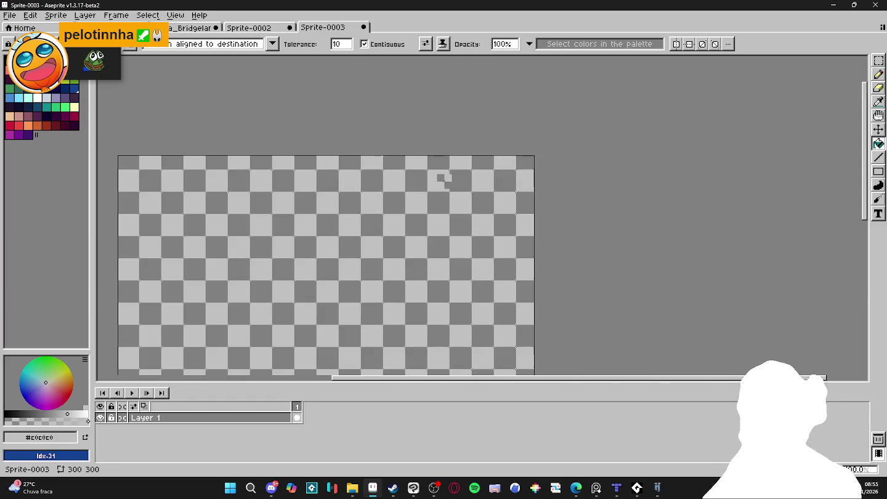
# Start Save As with PNG chosen as the file type.
pyautogui.click(9, 15)
pyautogui.click(5, 70)
pyautogui.click(554, 377)
pyautogui.click(547, 321)
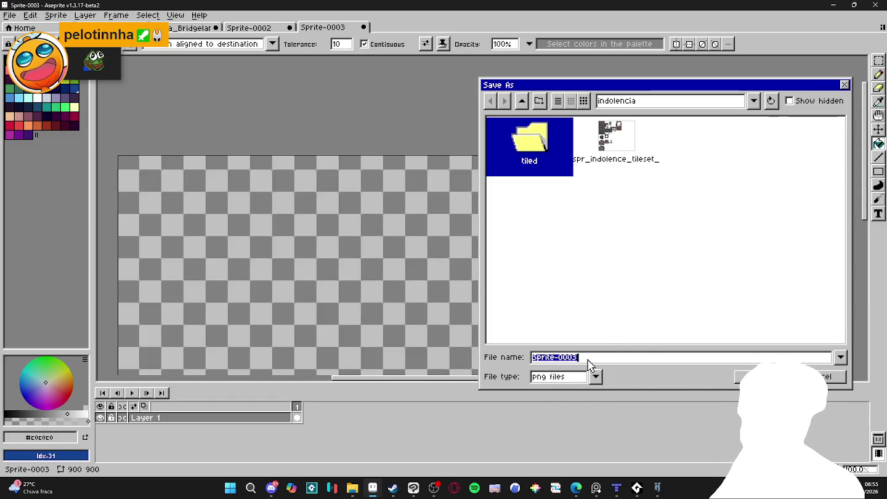
# Navigate up to the desktop folder and save as transp_png.png.
pyautogui.click(521, 102)
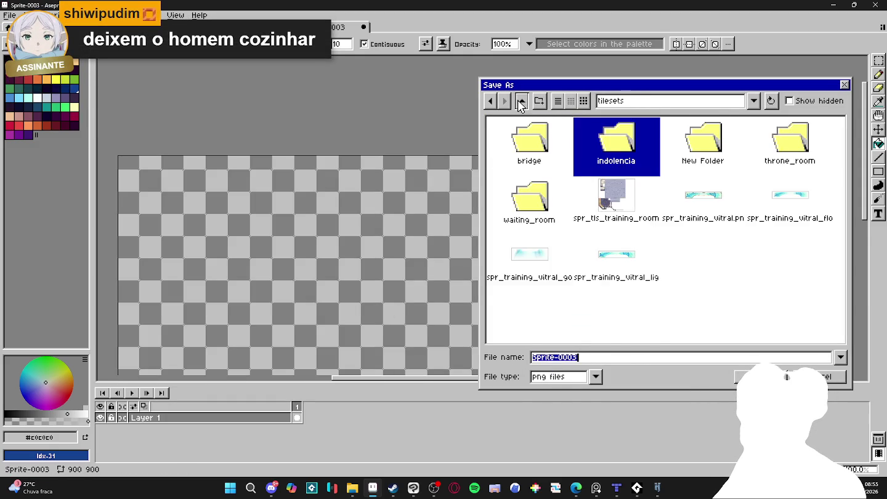
pyautogui.click(522, 101)
pyautogui.click(523, 101)
pyautogui.scroll(-3, 603, 283)
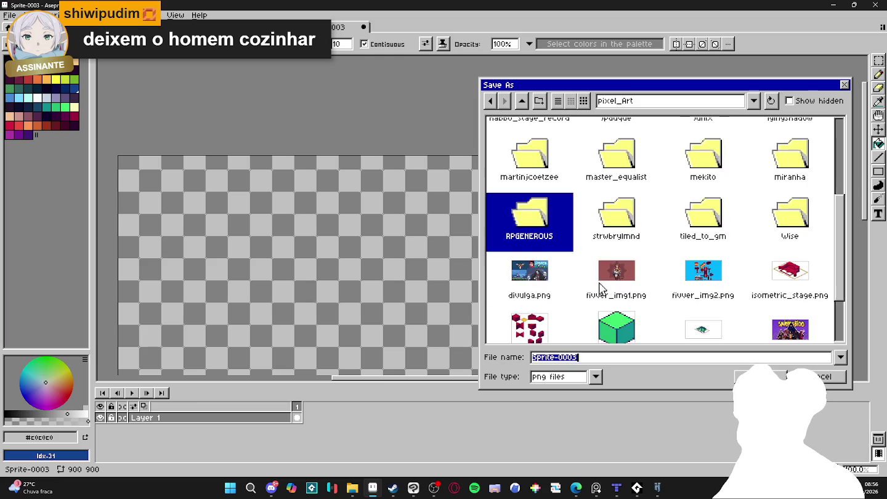
pyautogui.scroll(4, 597, 252)
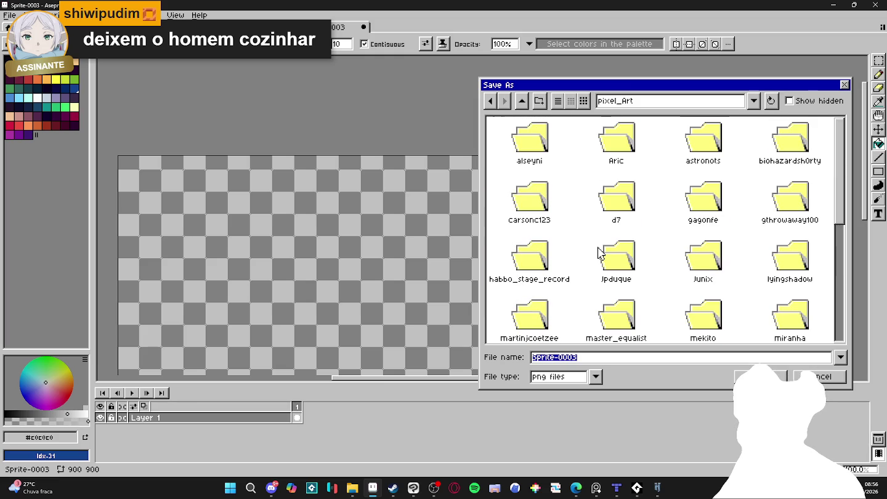
pyautogui.click(523, 101)
pyautogui.click(522, 102)
pyautogui.click(523, 101)
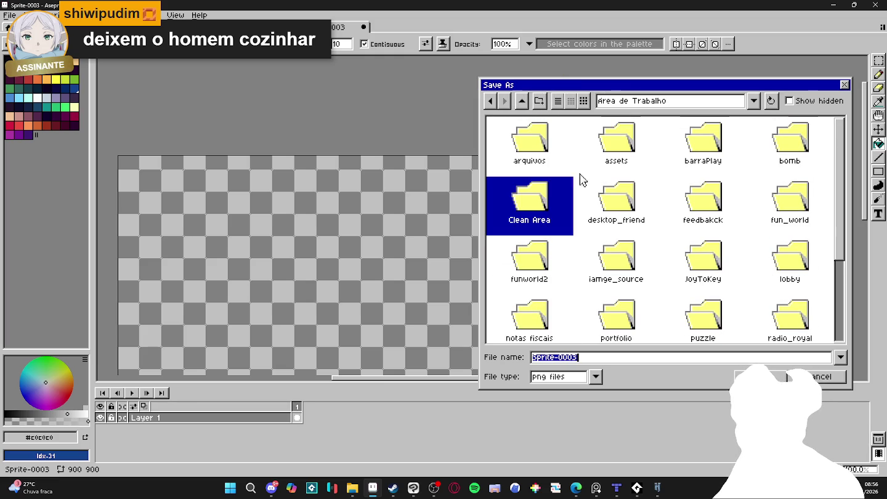
pyautogui.write('transp')
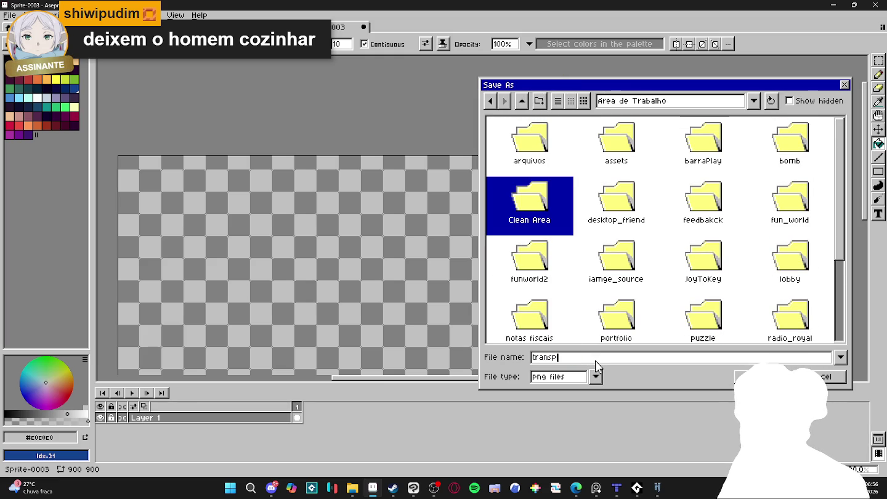
pyautogui.write('_png')
pyautogui.press('Return')
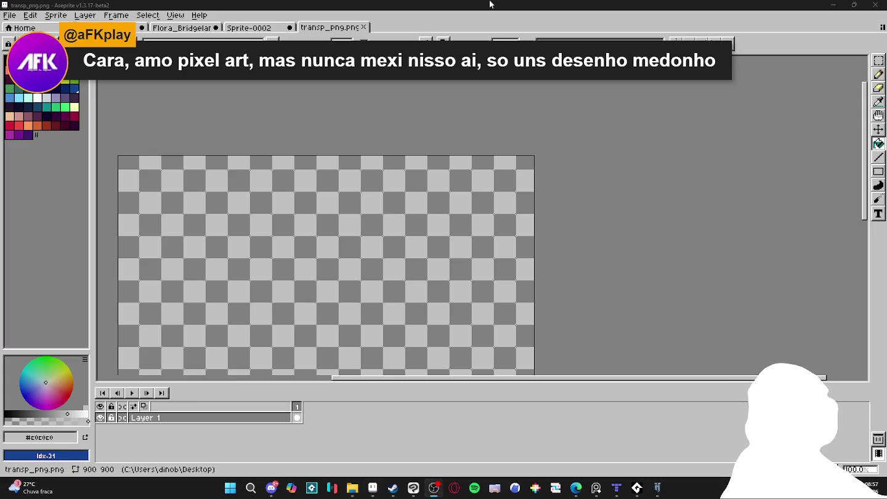
pyautogui.scroll(2, 388, 232)
pyautogui.scroll(-2, 406, 243)
pyautogui.hotkey('ctrl', 'z')
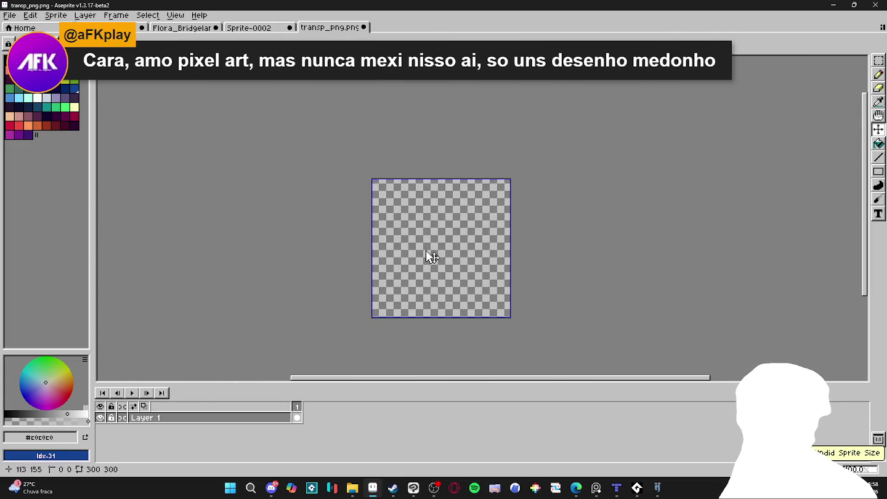
pyautogui.scroll(3, 426, 250)
pyautogui.scroll(-1, 436, 252)
pyautogui.scroll(-1, 436, 251)
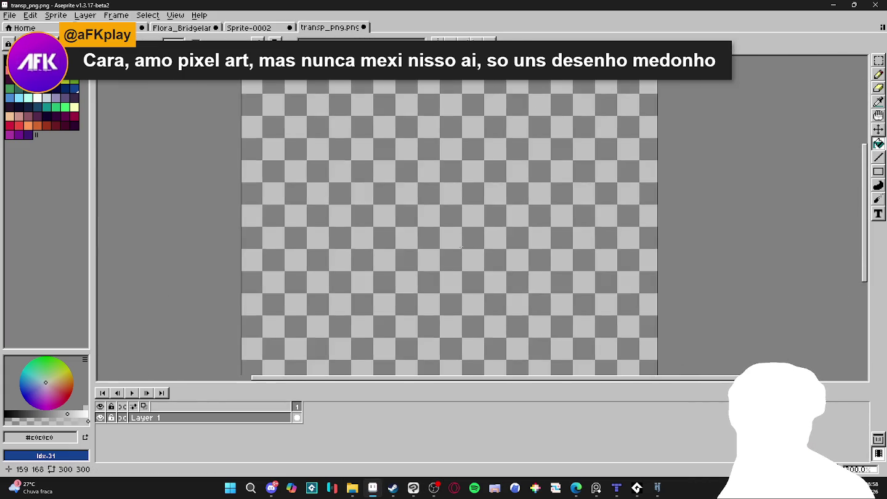
pyautogui.scroll(-2, 435, 252)
pyautogui.click(55, 14)
pyautogui.click(80, 83)
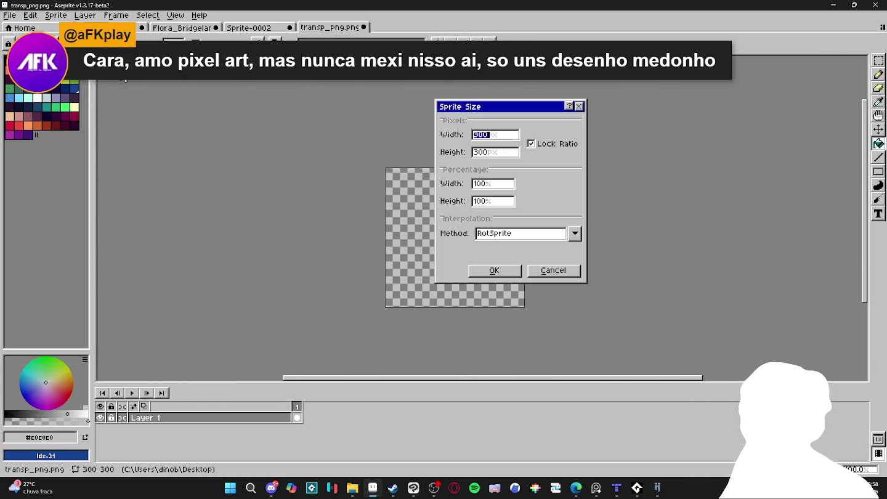
pyautogui.click(487, 183)
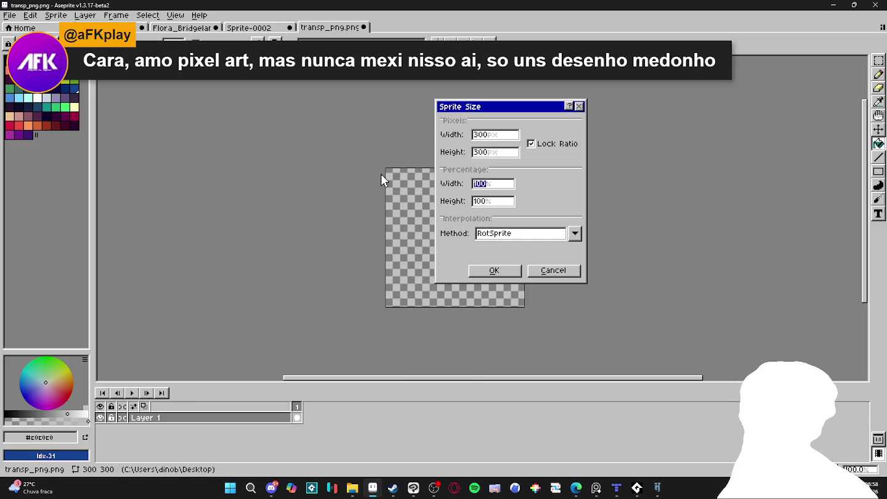
pyautogui.write('50')
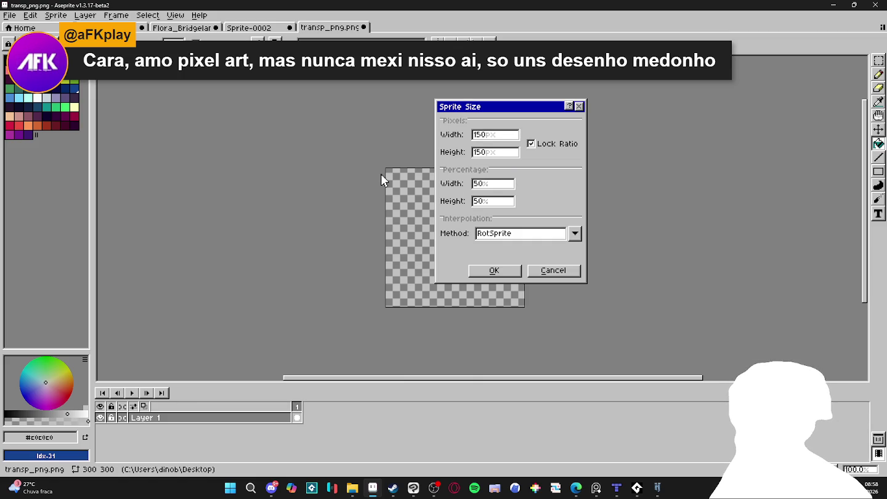
pyautogui.hotkey('ctrl', 'a')
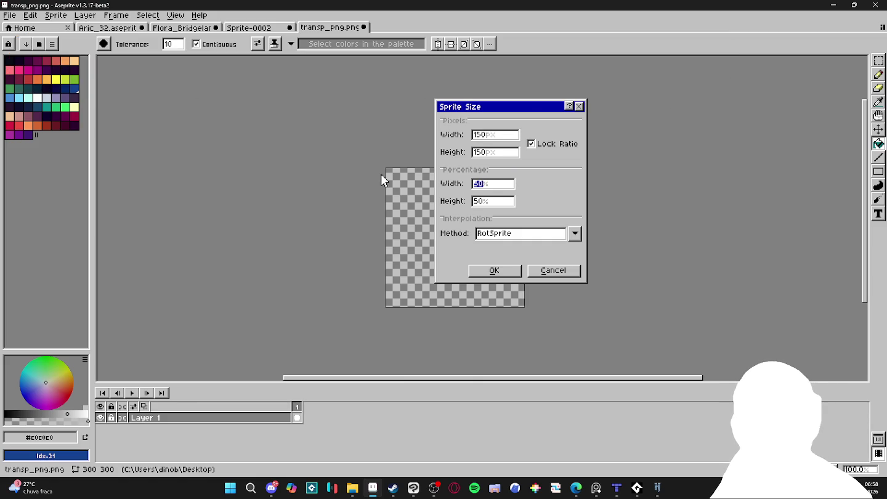
pyautogui.click(554, 270)
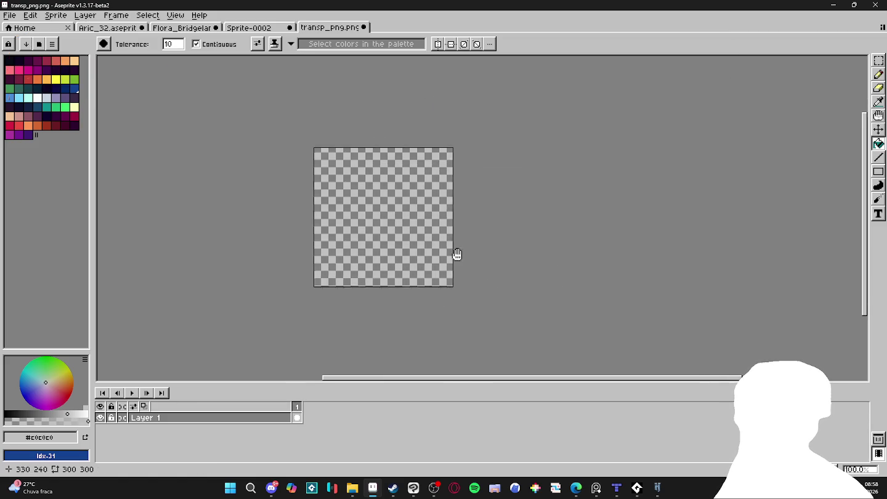
pyautogui.hotkey('ctrl', 'alt', 'c')
pyautogui.moveTo(442, 237)
pyautogui.mouseDown()
pyautogui.moveTo(540, 277)
pyautogui.moveTo(533, 375)
pyautogui.mouseUp()
pyautogui.click(685, 270)
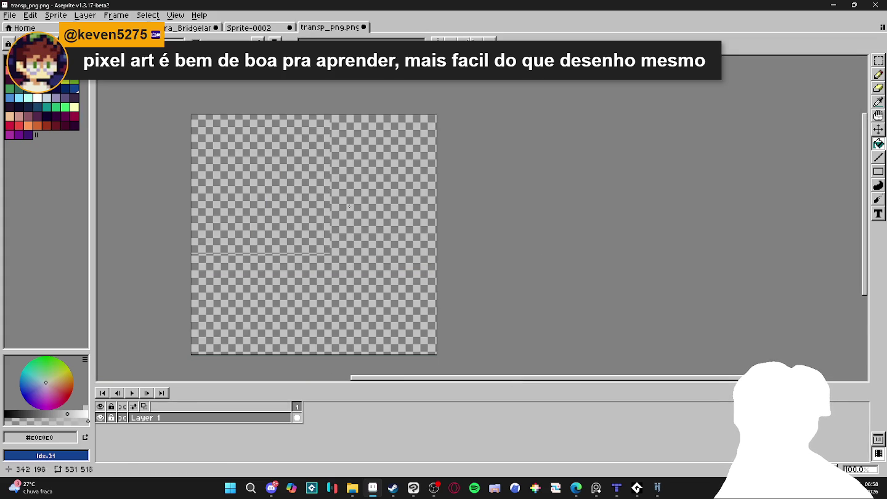
pyautogui.scroll(-1, 337, 150)
pyautogui.scroll(2, 341, 173)
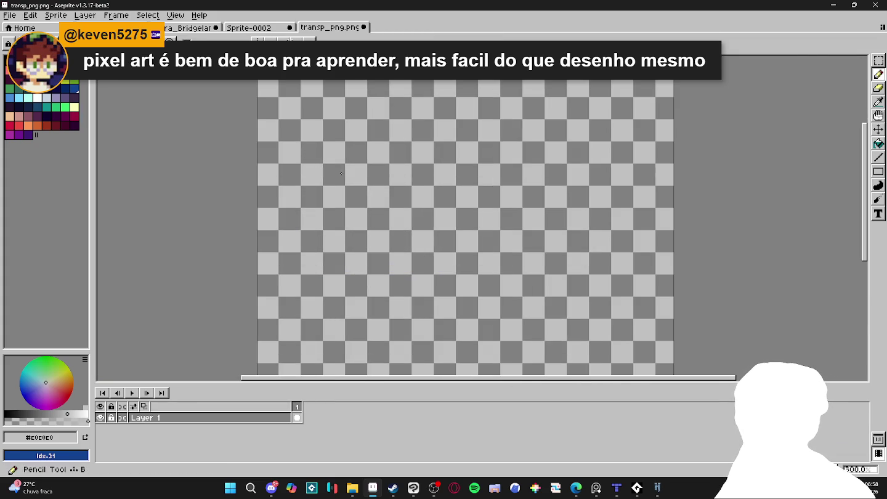
pyautogui.scroll(1, 341, 173)
pyautogui.hotkey('ctrl', "'")
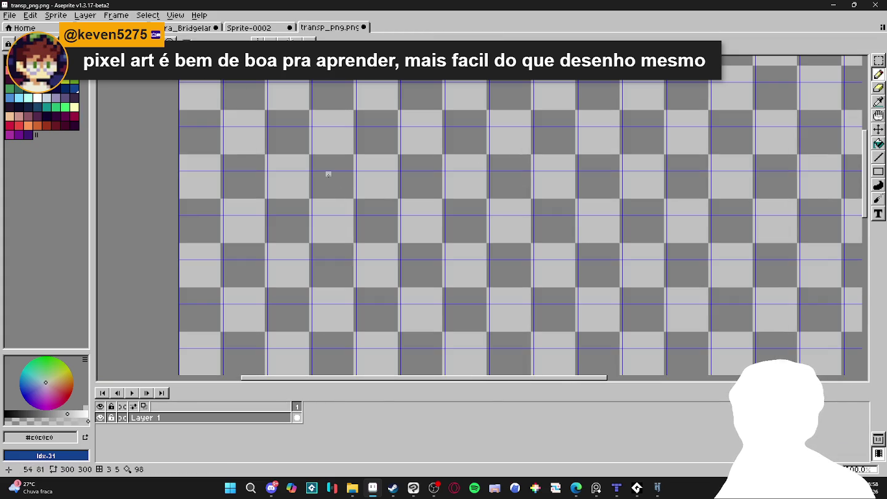
pyautogui.press('v')
pyautogui.moveTo(328, 184); pyautogui.dragTo(343, 197)
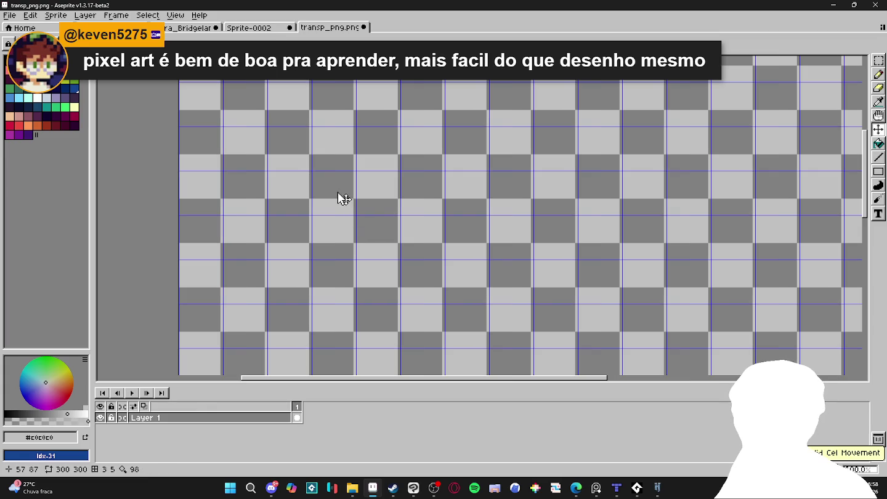
pyautogui.hotkey('ctrl', "'")
pyautogui.hotkey('ctrl', 'z')
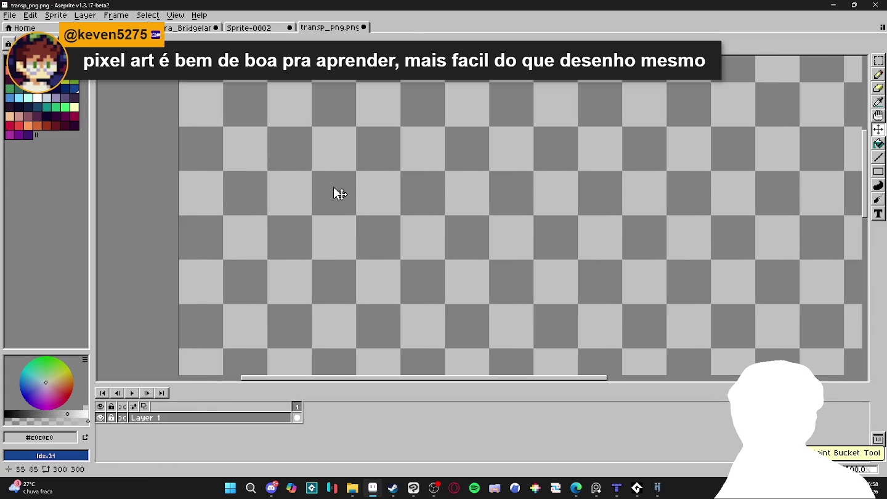
pyautogui.press('m')
pyautogui.hotkey('ctrl', "'")
pyautogui.press('b')
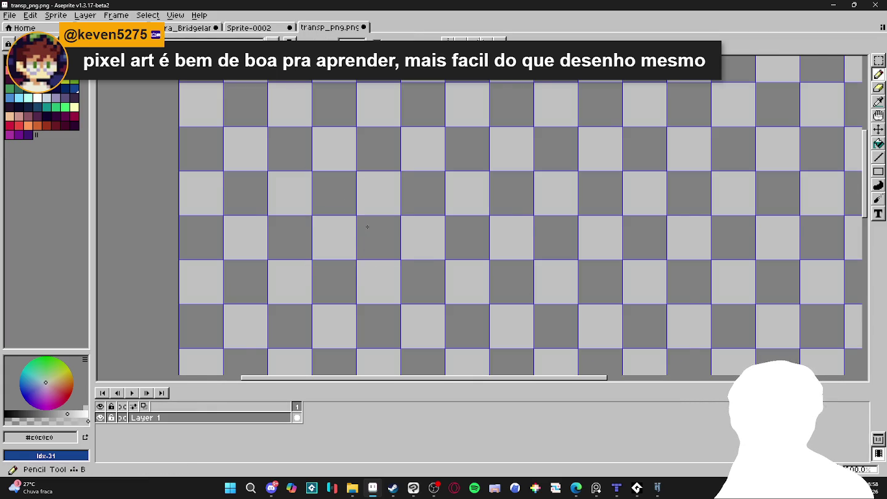
pyautogui.scroll(-3, 367, 227)
pyautogui.scroll(-2, 367, 228)
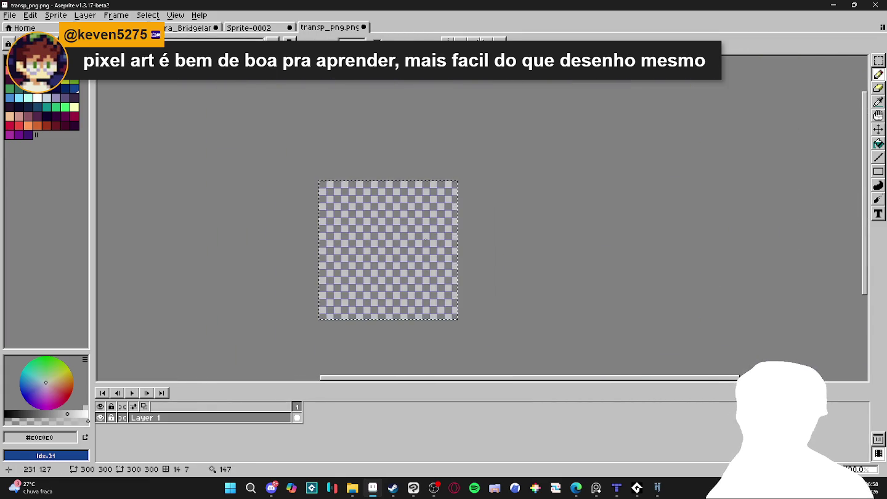
# Extend the canvas to 748×511 by dragging the Canvas Size borders.
pyautogui.hotkey('ctrl', 'alt', 'c')
pyautogui.moveTo(497, 266)
pyautogui.mouseDown()
pyautogui.moveTo(600, 275)
pyautogui.moveTo(578, 294)
pyautogui.mouseUp()
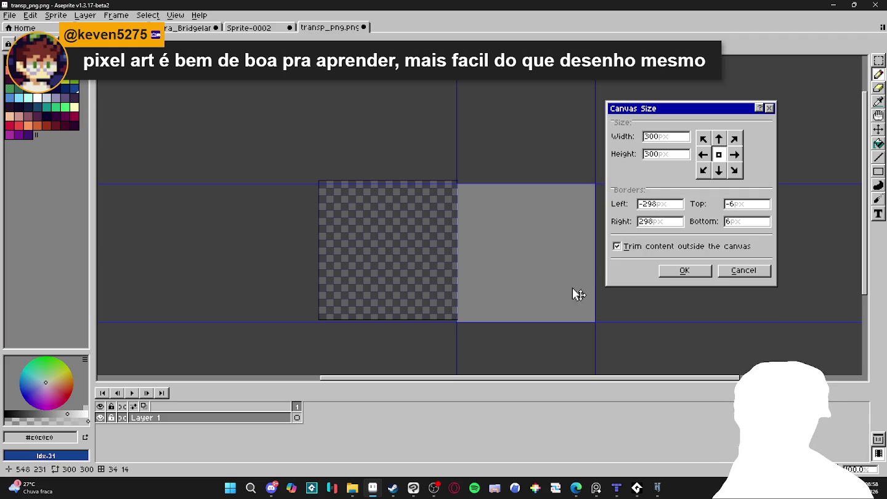
pyautogui.click(742, 272)
pyautogui.hotkey('ctrl', 'alt', 'c')
pyautogui.moveTo(458, 258)
pyautogui.mouseDown()
pyautogui.moveTo(591, 247)
pyautogui.moveTo(664, 291)
pyautogui.mouseUp()
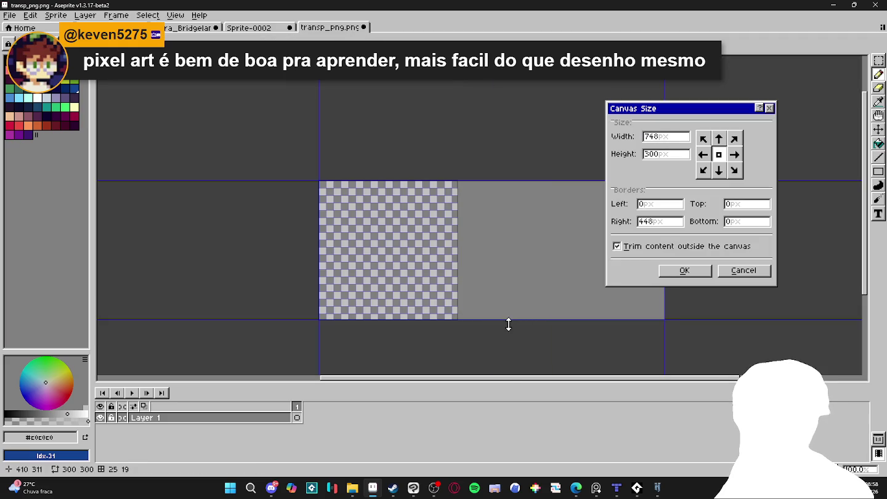
pyautogui.moveTo(508, 325); pyautogui.dragTo(508, 376)
pyautogui.click(686, 270)
pyautogui.moveTo(320, 269); pyautogui.dragTo(381, 223)
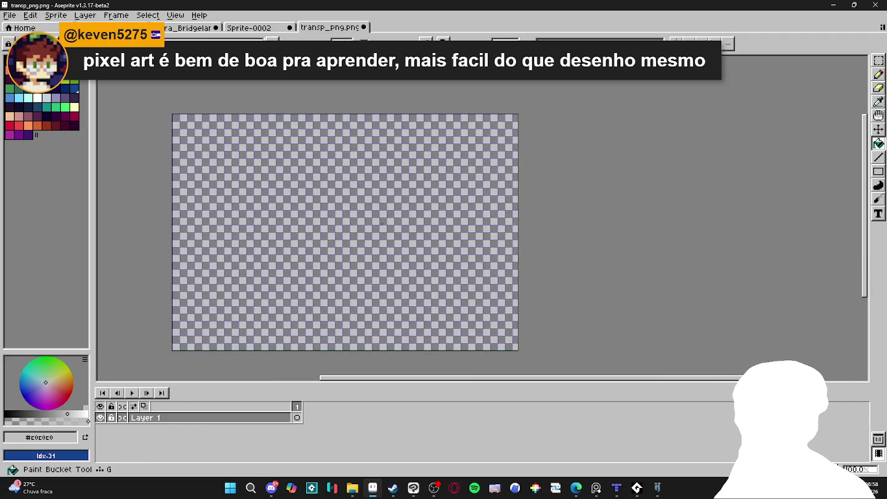
# Add a new layer above Layer 1.
pyautogui.hotkey('shift', 'n')
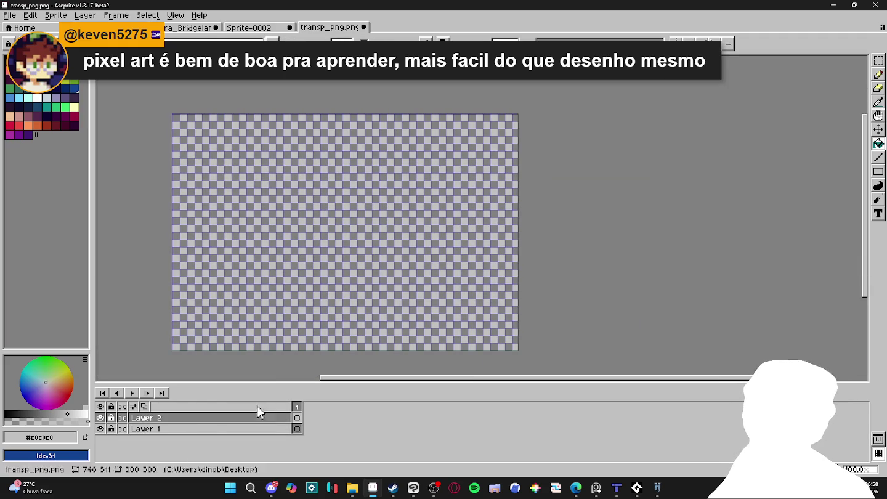
pyautogui.scroll(3, 255, 336)
pyautogui.scroll(2, 240, 157)
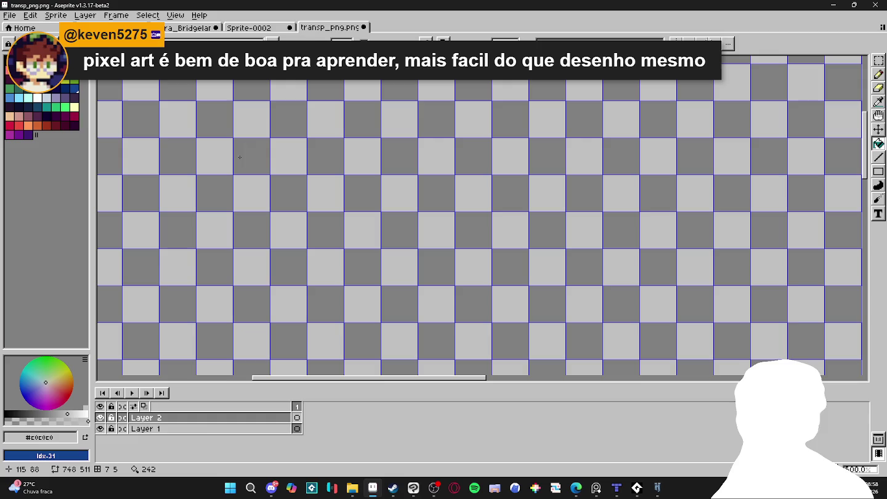
# Switch to the pencil tool via Sprite-0002, then return to transp_png.png.
pyautogui.click(249, 27)
pyautogui.press('m')
pyautogui.press('b')
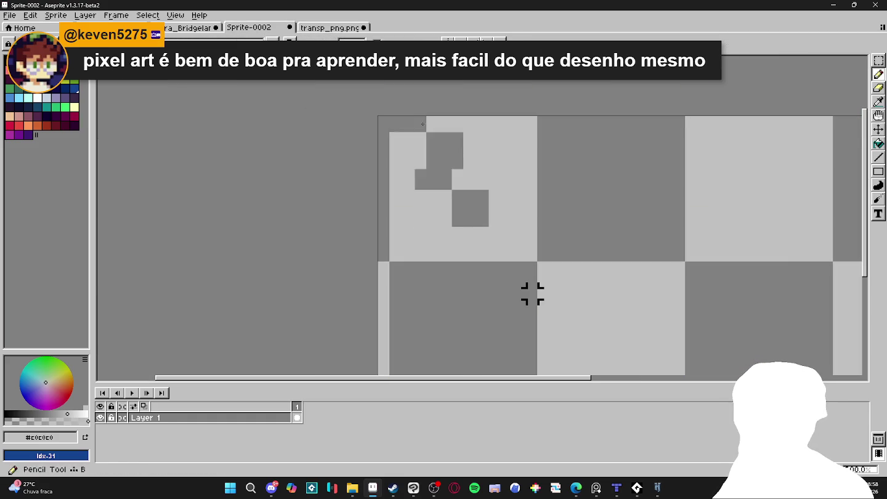
pyautogui.click(337, 28)
pyautogui.scroll(-3, 420, 296)
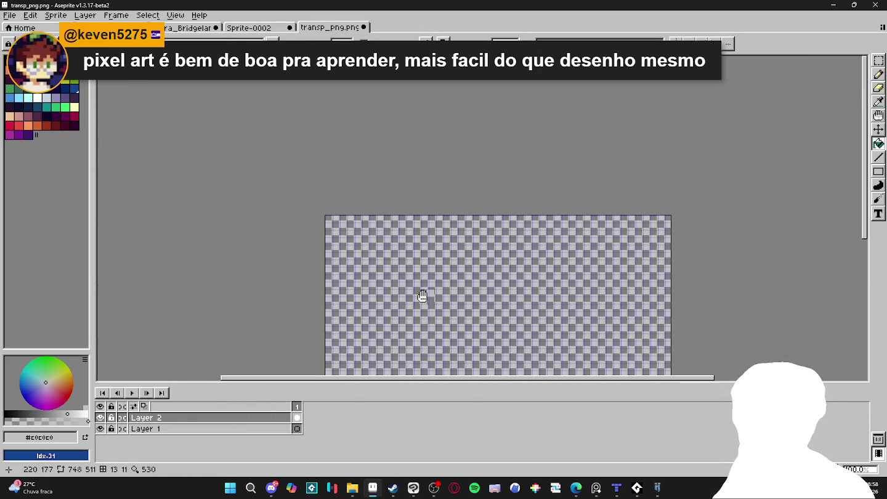
pyautogui.scroll(-1, 278, 157)
# Scale the sprite by 200% to 2244×1533 and zoom to inspect it.
pyautogui.click(56, 14)
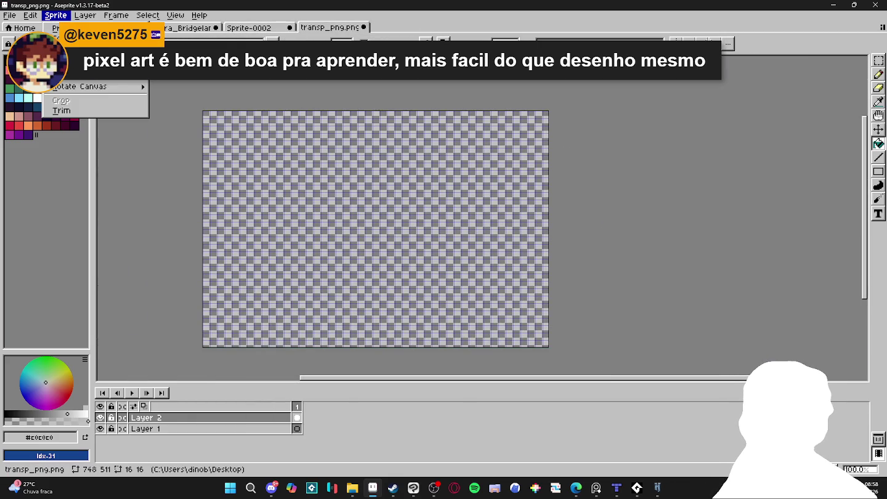
pyautogui.click(70, 72)
pyautogui.doubleClick(491, 184)
pyautogui.write('200')
pyautogui.press('Return')
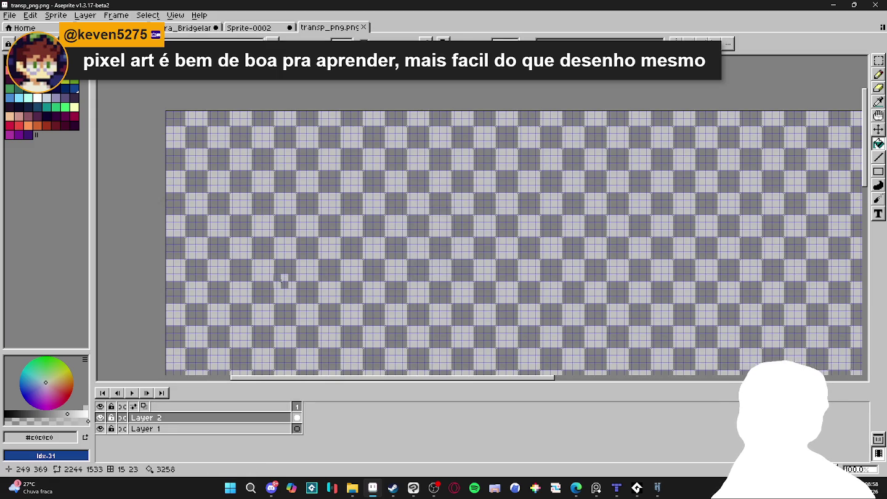
pyautogui.scroll(5, 397, 261)
pyautogui.scroll(1, 398, 261)
pyautogui.scroll(3, 382, 222)
pyautogui.scroll(2, 369, 185)
pyautogui.scroll(1, 359, 162)
pyautogui.scroll(-2, 359, 162)
pyautogui.scroll(-2, 345, 157)
pyautogui.scroll(-3, 326, 152)
pyautogui.scroll(3, 309, 148)
pyautogui.scroll(-3, 305, 147)
pyautogui.scroll(-1, 303, 146)
pyautogui.scroll(4, 297, 144)
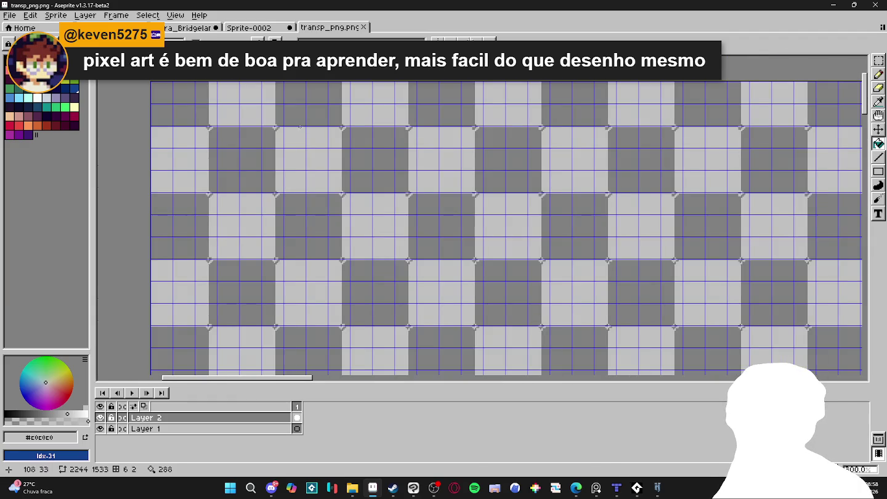
# Select a block of checker cells, clear the selection, and begin a new sprite.
pyautogui.press('m')
pyautogui.moveTo(363, 255); pyautogui.dragTo(265, 138)
pyautogui.click(265, 138)
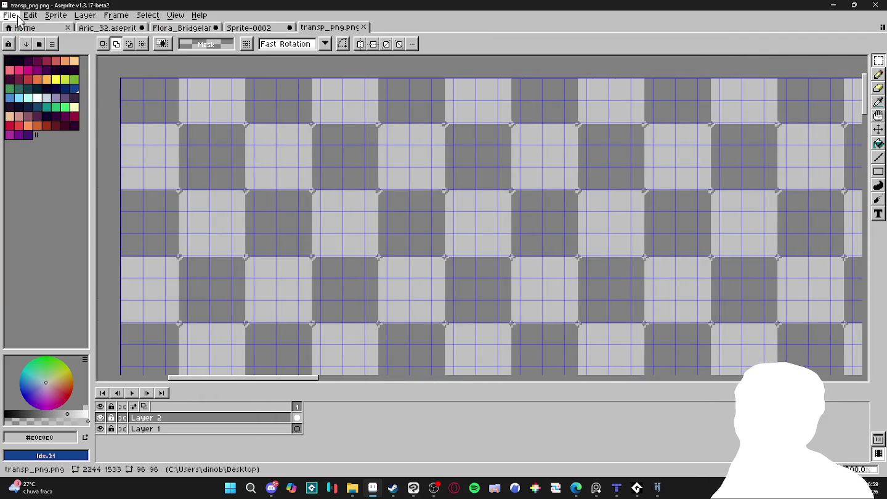
pyautogui.hotkey('ctrl', 'n')
# Create the 96×96 sprite, discarding the accidentally pasted block.
pyautogui.press('Return')
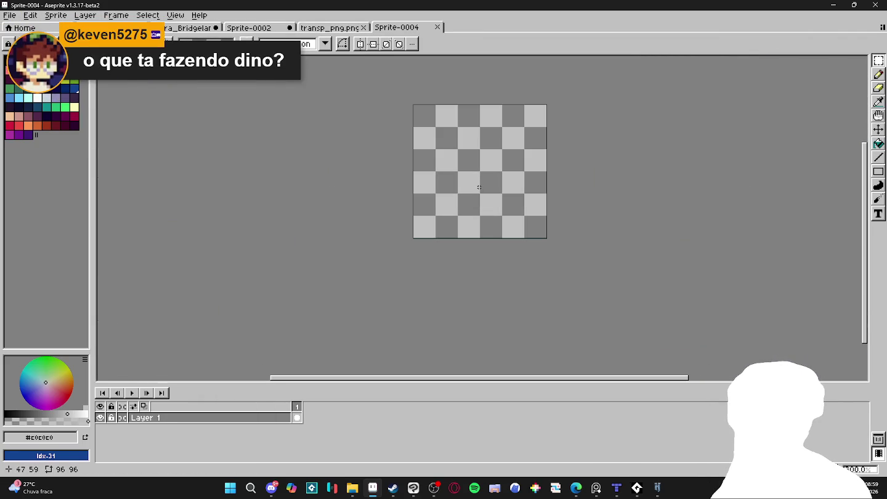
pyautogui.hotkey('ctrl', 'v')
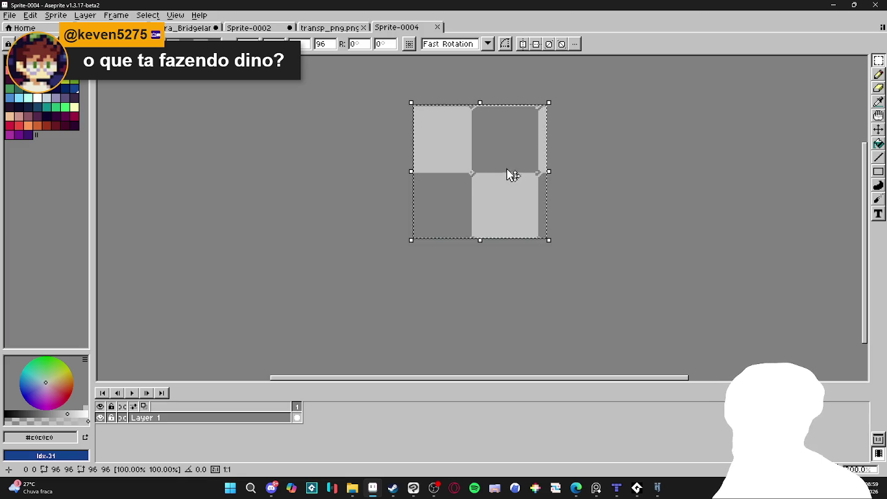
pyautogui.press('Escape')
pyautogui.scroll(1, 504, 154)
# Fill the top-left and bottom-right 3×3 quadrants light grey.
pyautogui.press('m')
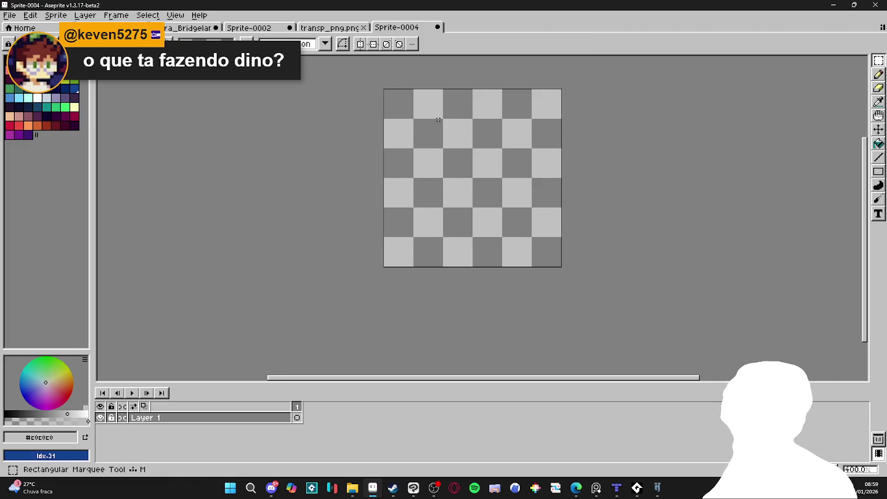
pyautogui.moveTo(399, 105); pyautogui.dragTo(470, 174)
pyautogui.press('f')
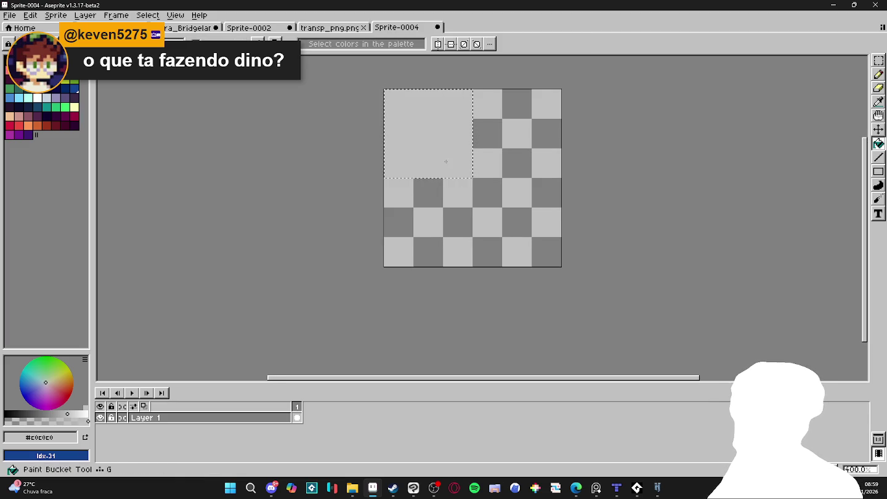
pyautogui.moveTo(483, 192); pyautogui.dragTo(548, 252)
pyautogui.press('f')
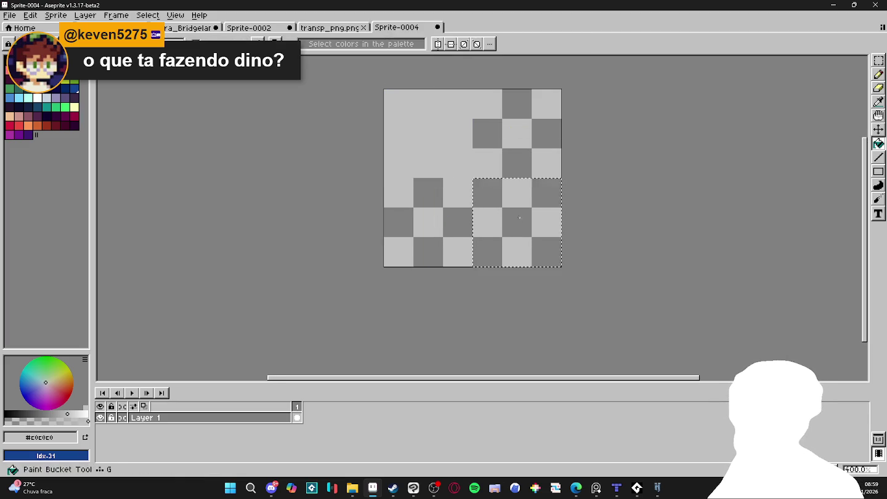
pyautogui.hotkey('ctrl', 'd')
# Sample dark grey and fill the top-right and bottom-left quadrants with it.
pyautogui.click(340, 28)
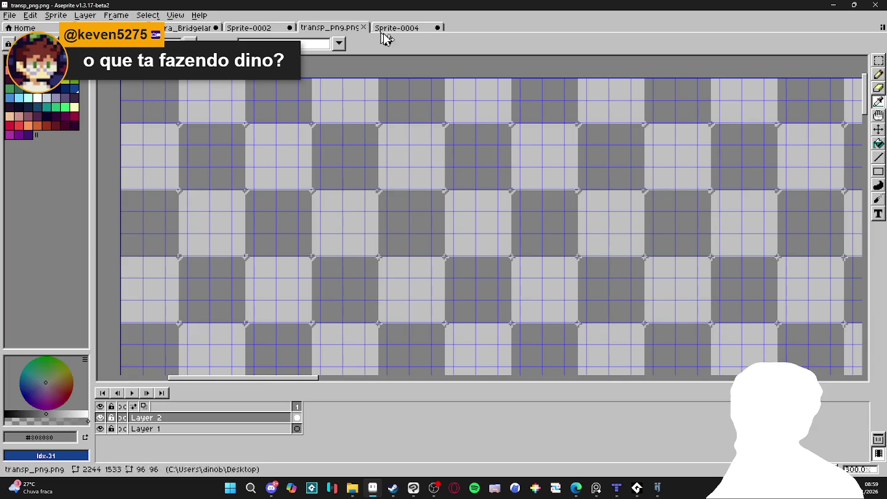
pyautogui.click(383, 28)
pyautogui.click(511, 137)
pyautogui.click(456, 192)
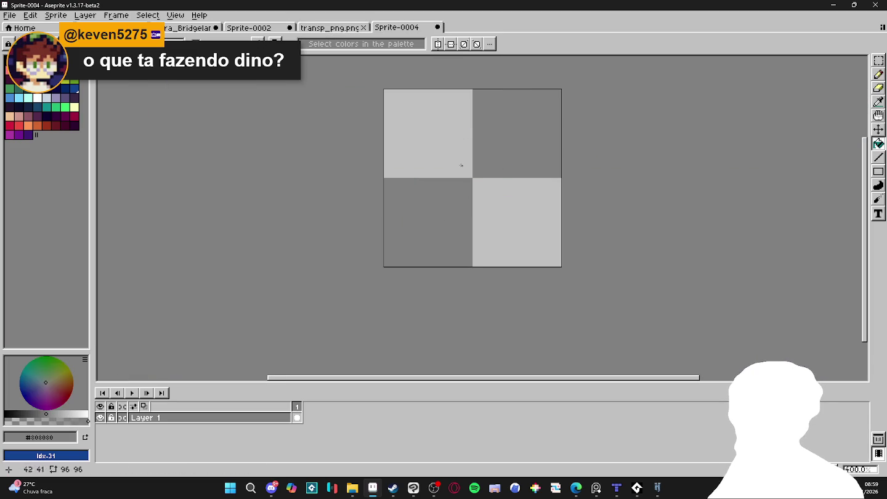
# Copy the finished tile and paste it onto transp_png.png's checker pattern.
pyautogui.hotkey('ctrl', 'a')
pyautogui.hotkey('ctrl', 'c')
pyautogui.click(333, 28)
pyautogui.hotkey('ctrl', 'v')
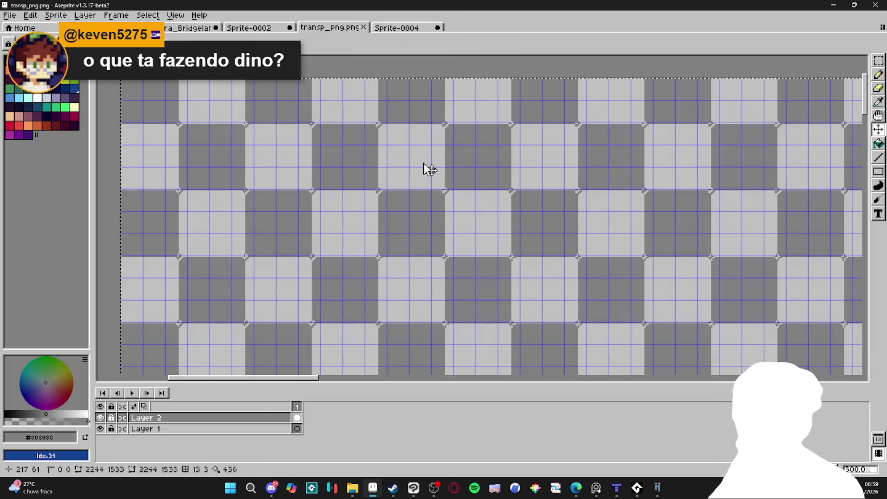
pyautogui.moveTo(424, 168); pyautogui.dragTo(430, 153)
pyautogui.scroll(-1, 430, 153)
pyautogui.scroll(-1, 394, 147)
pyautogui.scroll(-1, 346, 145)
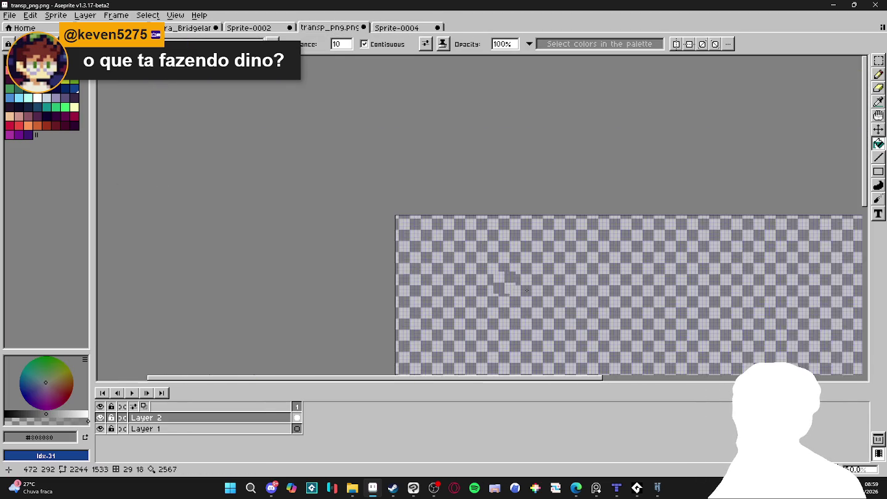
pyautogui.scroll(-2, 300, 141)
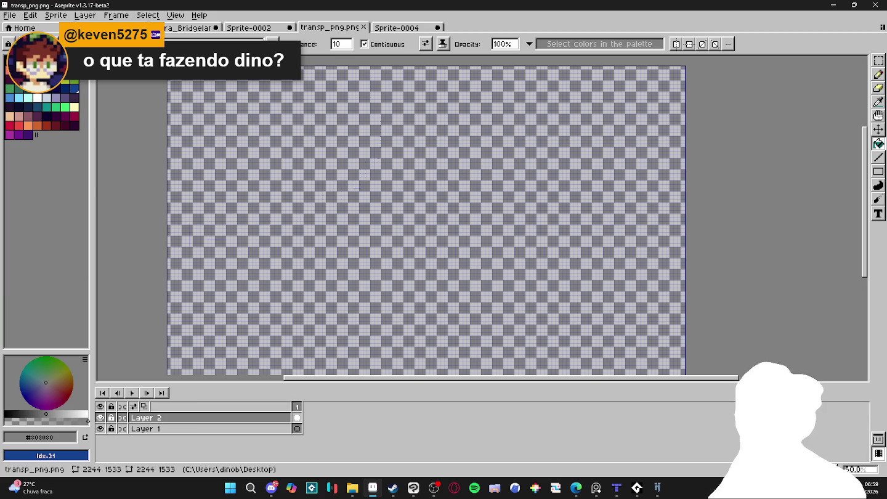